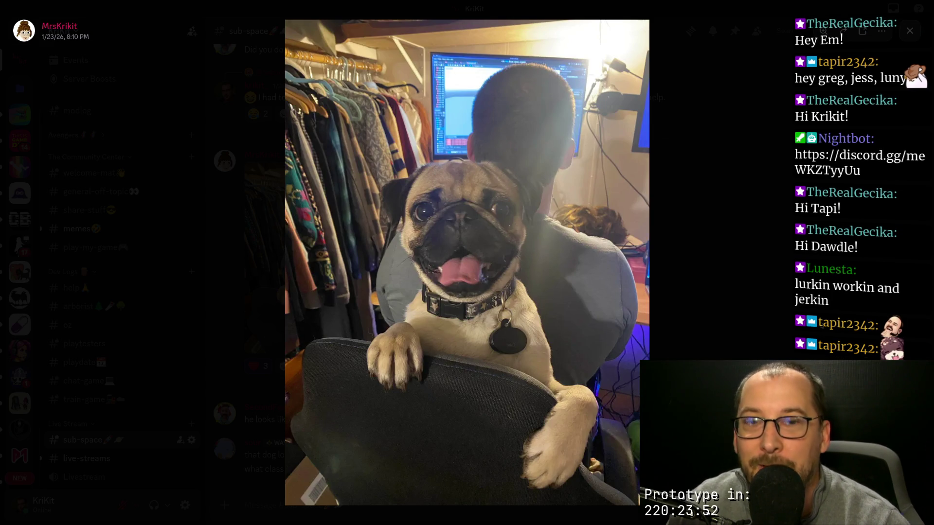
# Step: Browse the pug, frog puzzle and pug-and-girl photos in sub-space, then switch to the Godot workspace
pyautogui.press('Escape')
pyautogui.scroll(4, 523, 334)
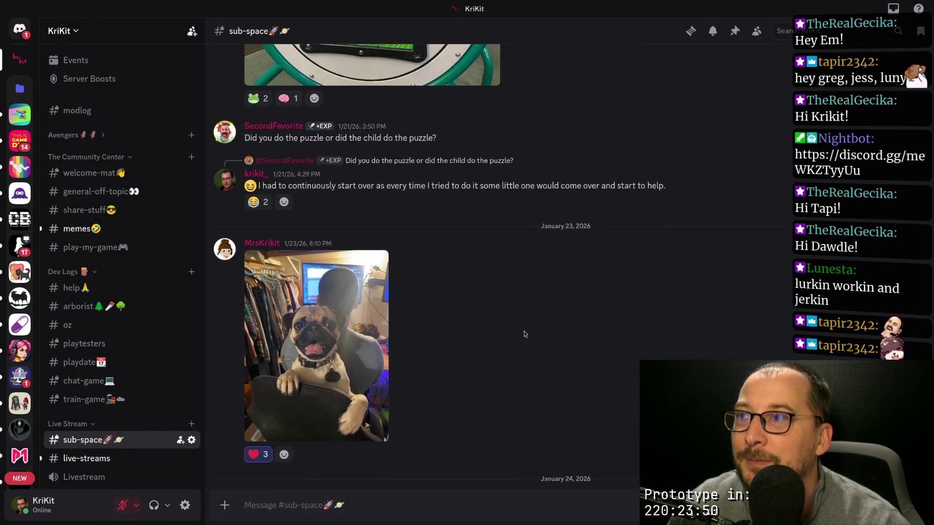
pyautogui.scroll(2, 523, 335)
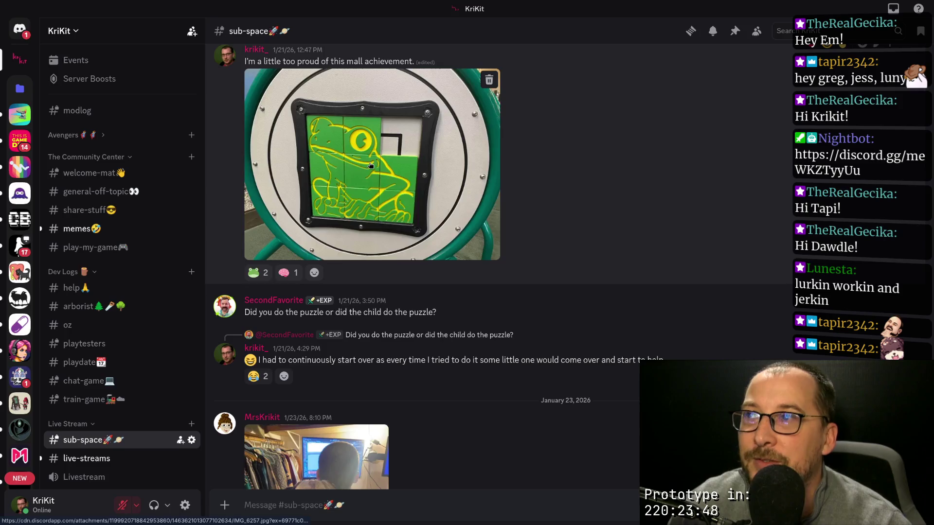
pyautogui.click(493, 220)
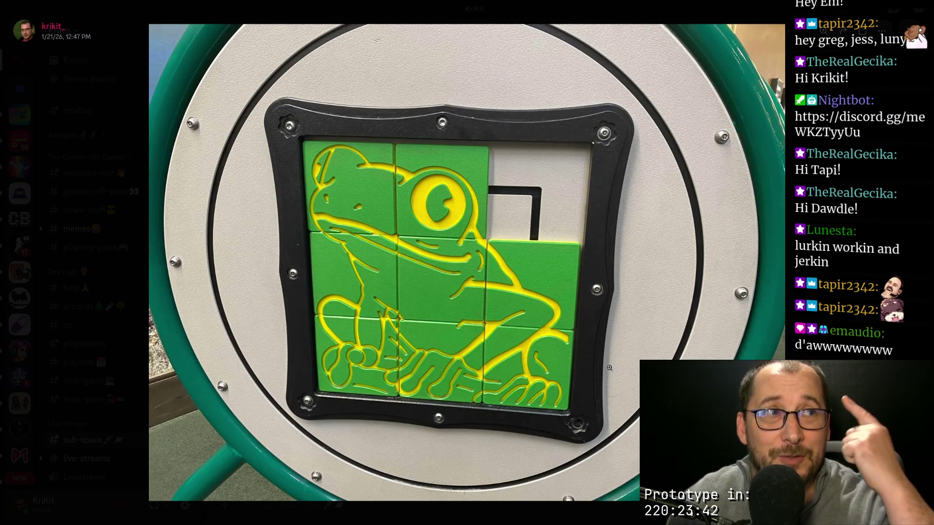
pyautogui.press('Escape')
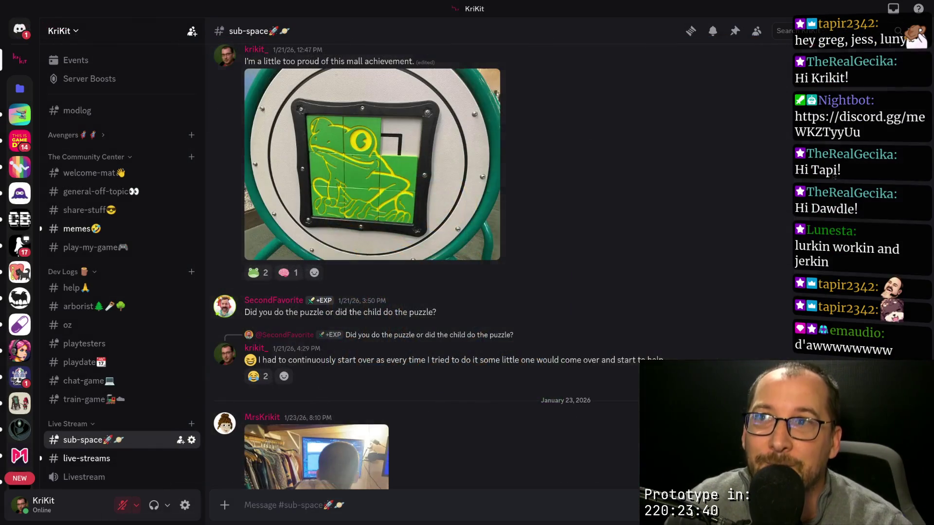
pyautogui.scroll(4, 753, 259)
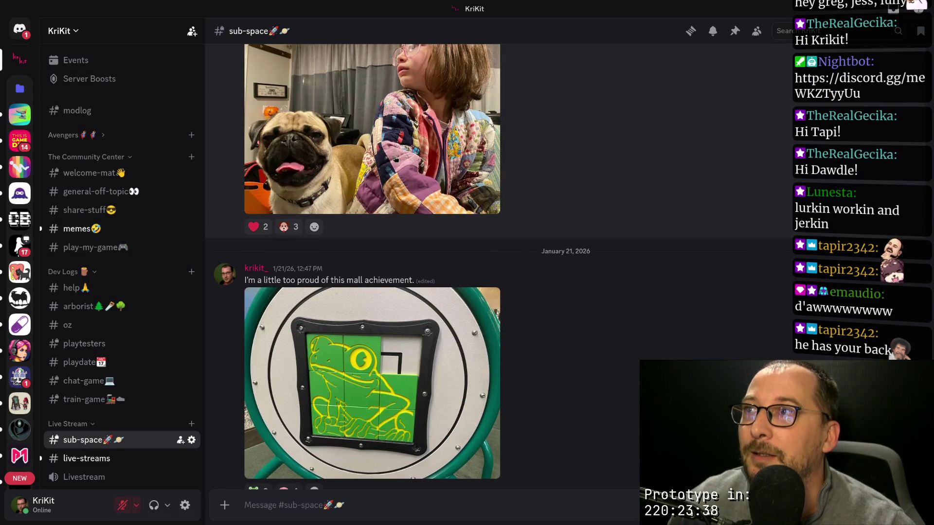
pyautogui.click(372, 129)
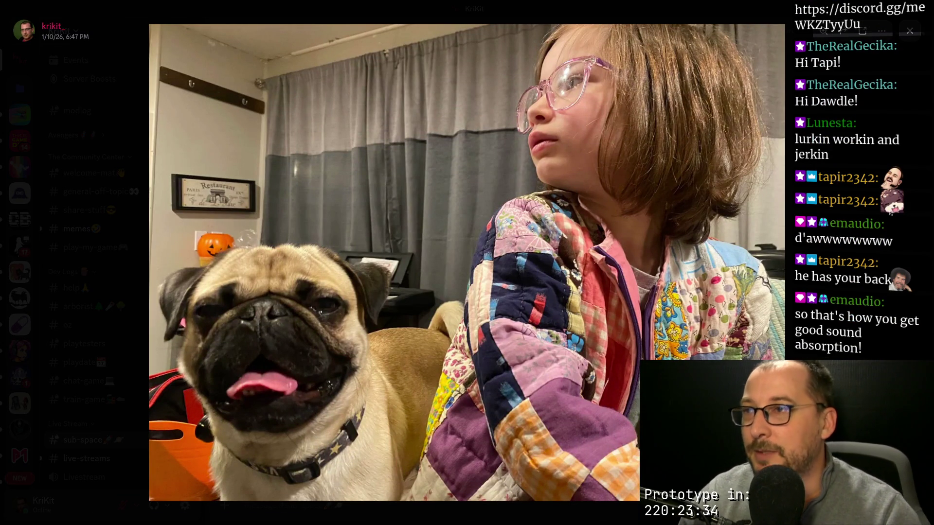
pyautogui.press('Escape')
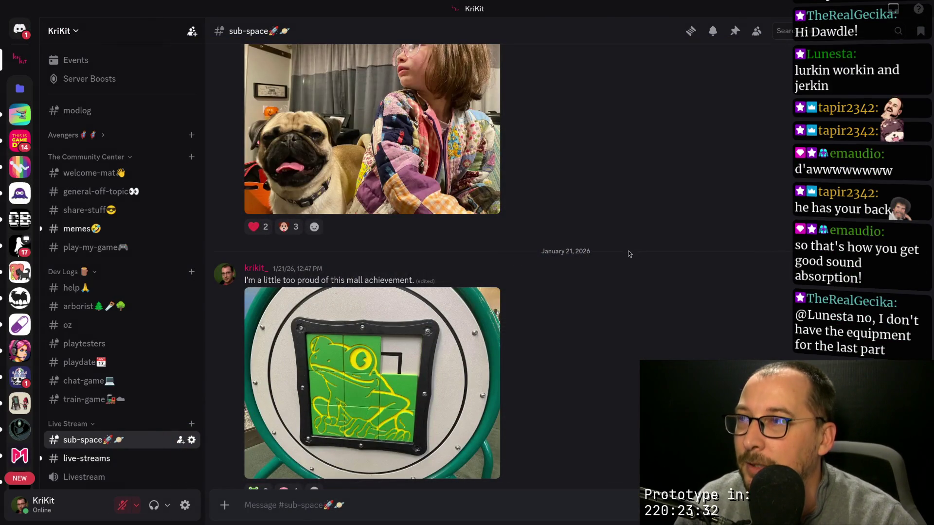
pyautogui.press('super+2')
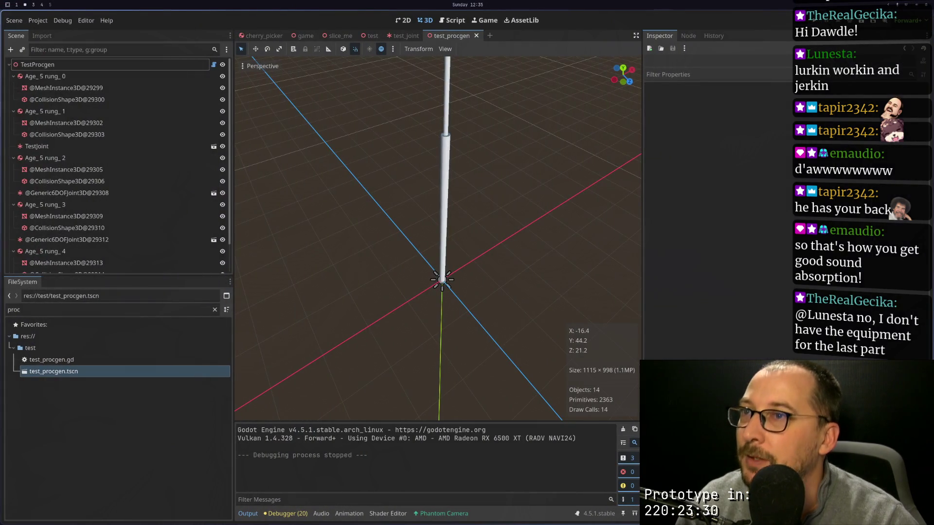
# Step: Flip through workspaces 4, 2 and 3, ending on test_procgen.gd in Neovim on workspace 1
pyautogui.press('super+4')
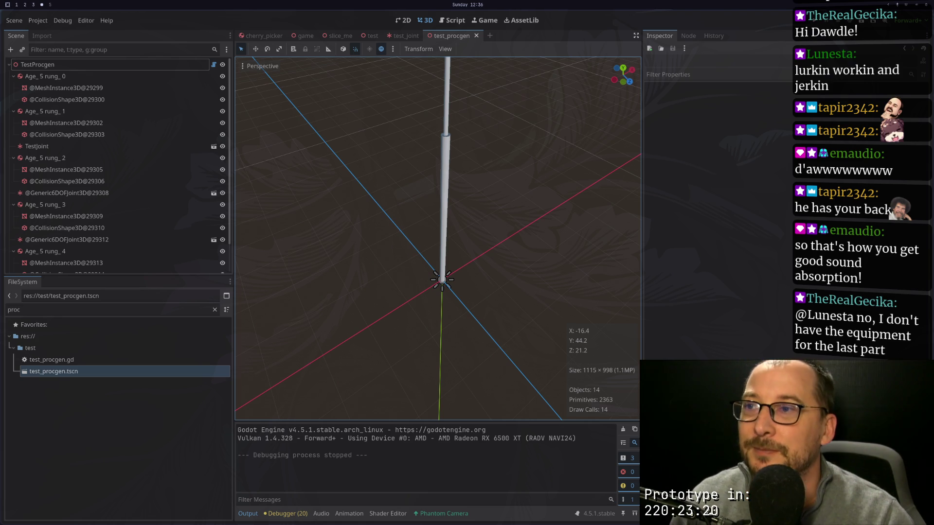
pyautogui.press('super+2')
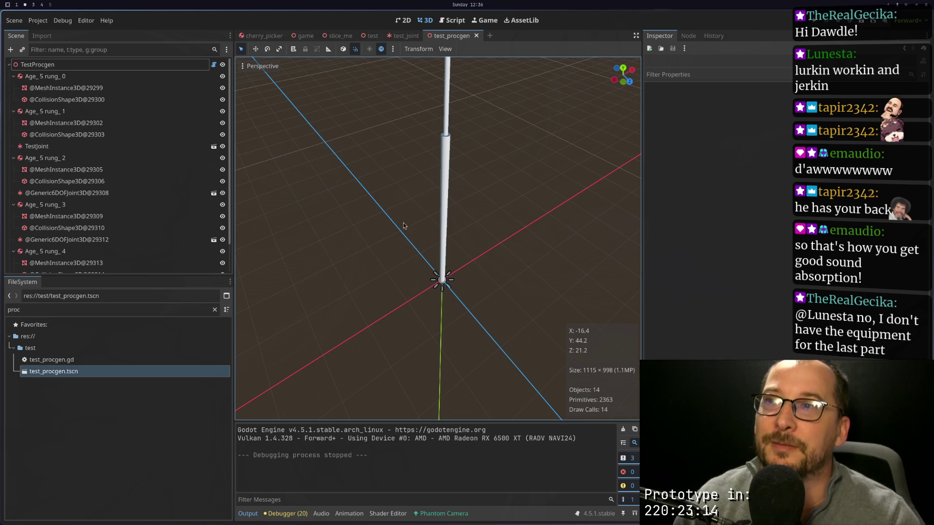
pyautogui.press('super+3')
pyautogui.press('super+2')
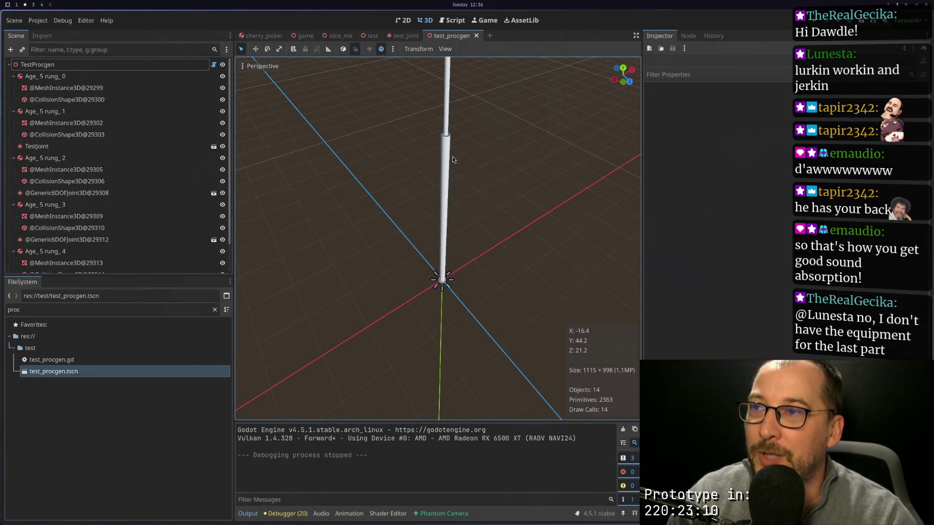
pyautogui.press('super+4')
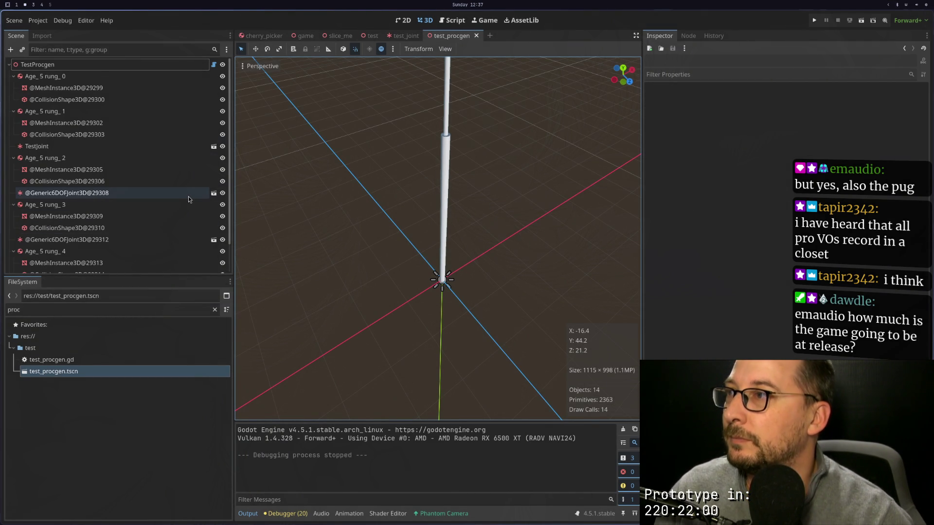
pyautogui.press('super+1')
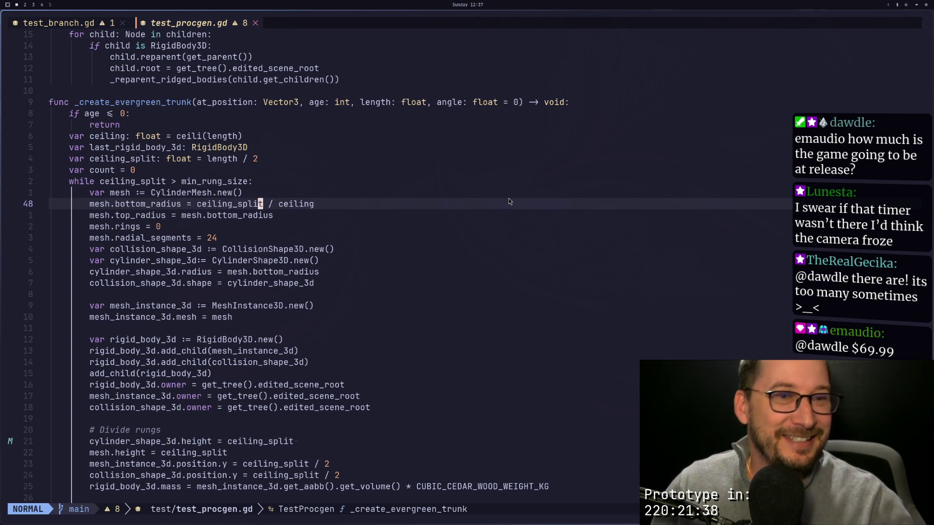
# Step: Scroll through _create_evergreen_trunk, then return to the Godot 3D view of the Age_5 trunk rungs
pyautogui.scroll(-1, 308, 287)
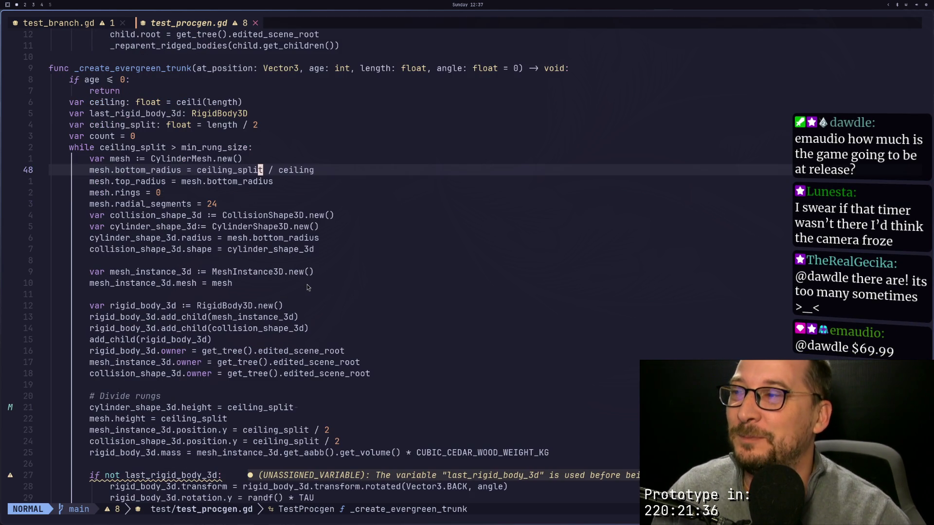
pyautogui.press('super+2')
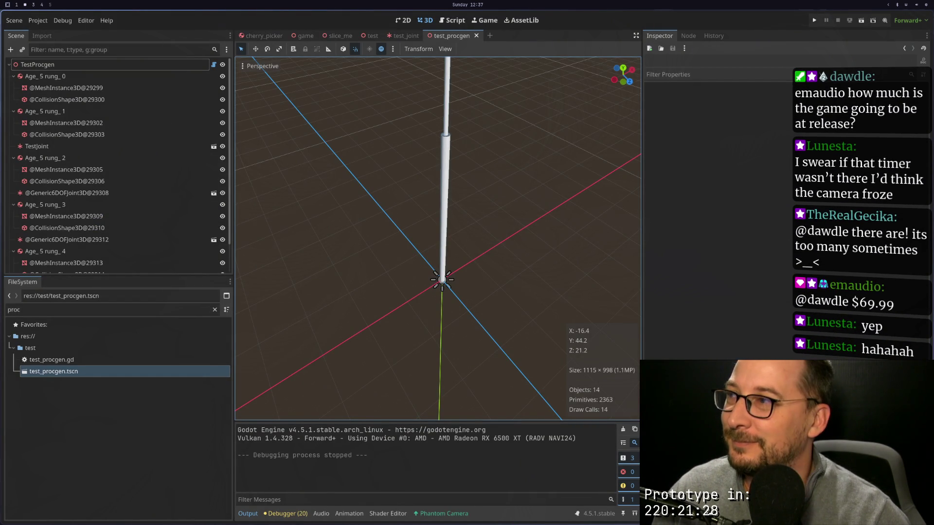
# Step: Zoom and orbit to look along the trunk pole until it stands upright in view
pyautogui.scroll(-5, 362, 251)
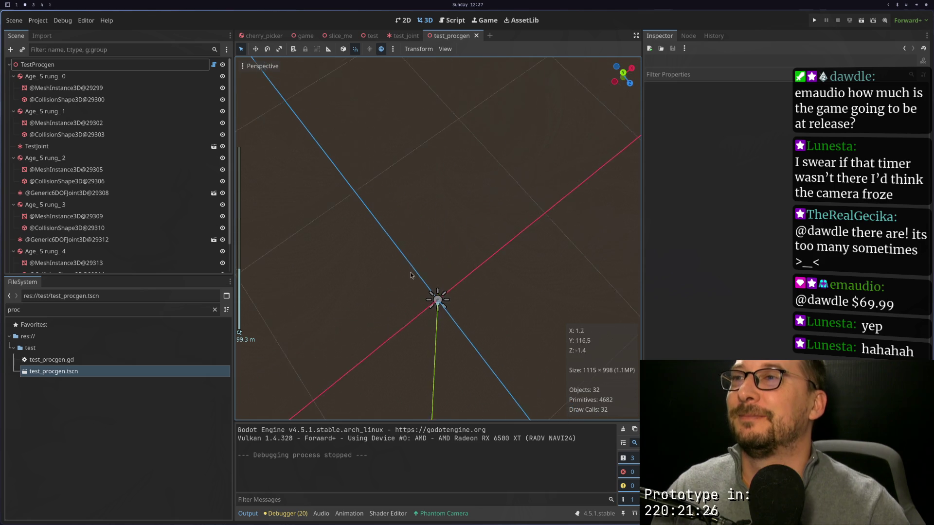
pyautogui.moveTo(409, 251)
pyautogui.mouseDown()
pyautogui.moveTo(406, 201)
pyautogui.moveTo(422, 259)
pyautogui.moveTo(407, 241)
pyautogui.mouseUp()
pyautogui.scroll(3, 422, 259)
pyautogui.scroll(2, 407, 241)
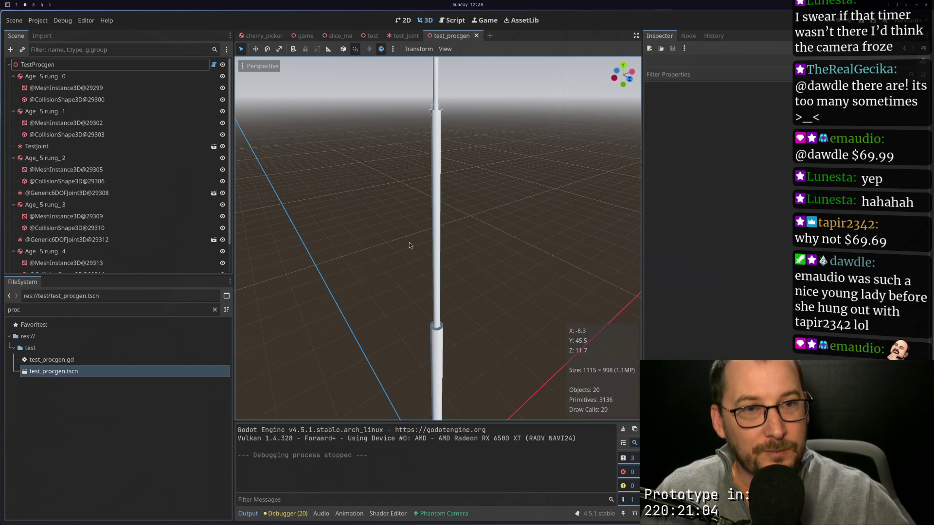
pyautogui.scroll(-5, 378, 234)
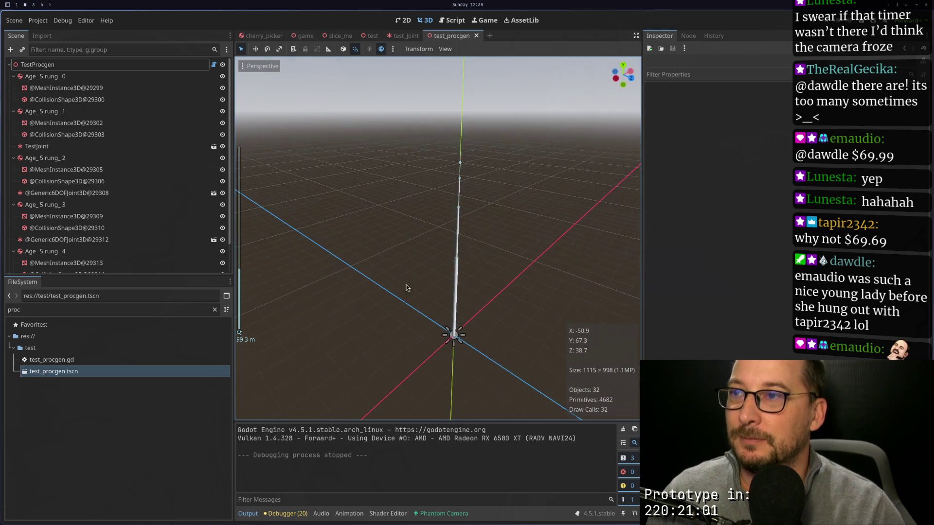
pyautogui.scroll(5, 424, 290)
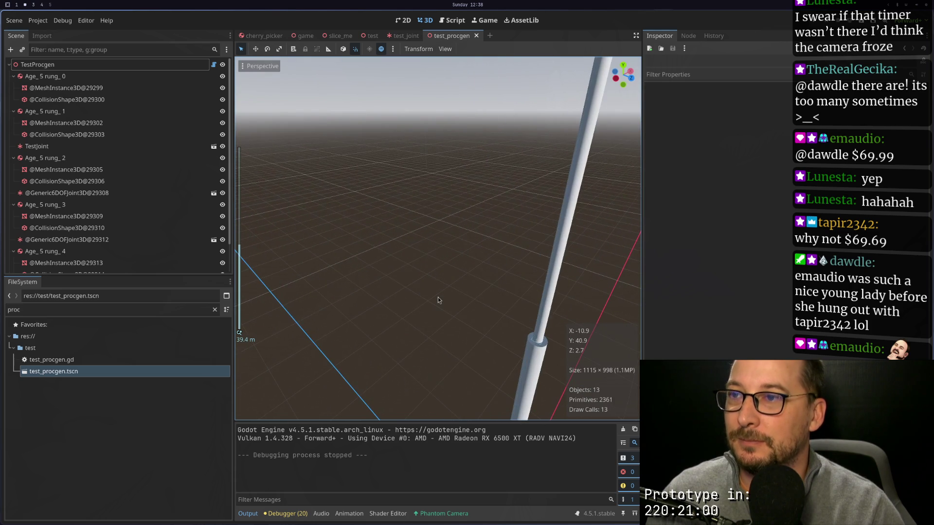
pyautogui.moveTo(437, 300); pyautogui.dragTo(413, 279)
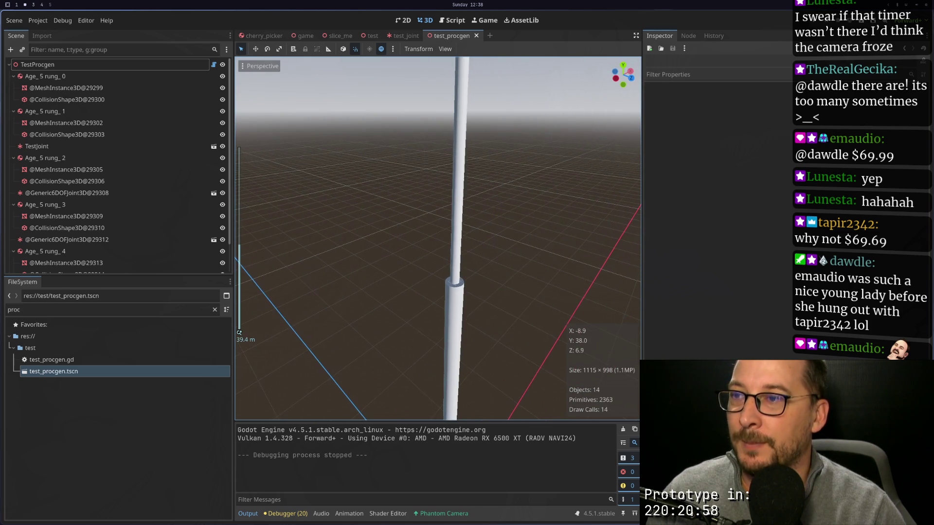
pyautogui.scroll(3, 468, 289)
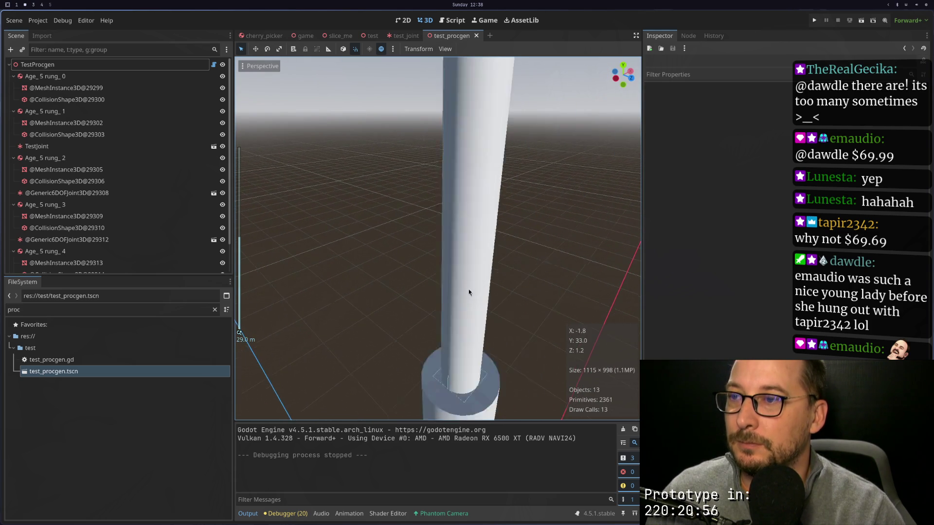
# Step: Pan up the pole and orbit to an oblique trunk view, then go back to the Neovim script
pyautogui.scroll(-2, 469, 290)
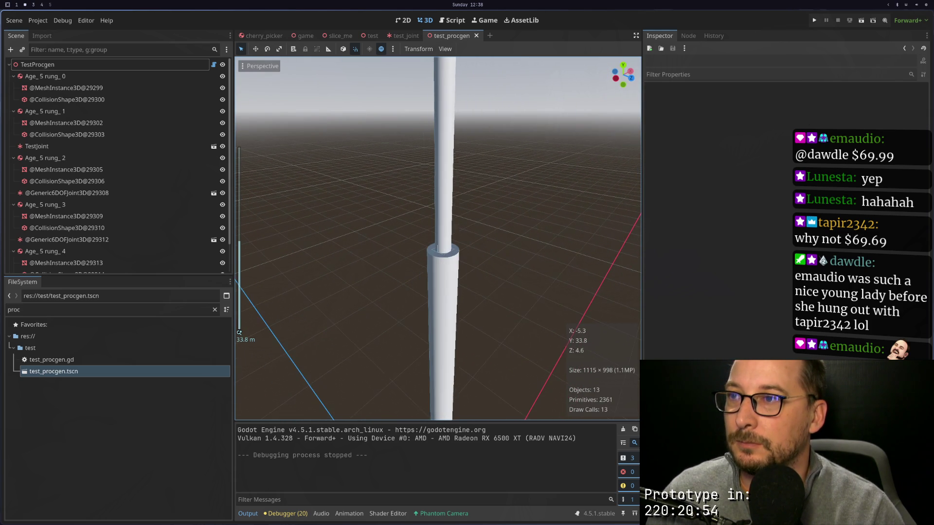
pyautogui.scroll(-6, 470, 287)
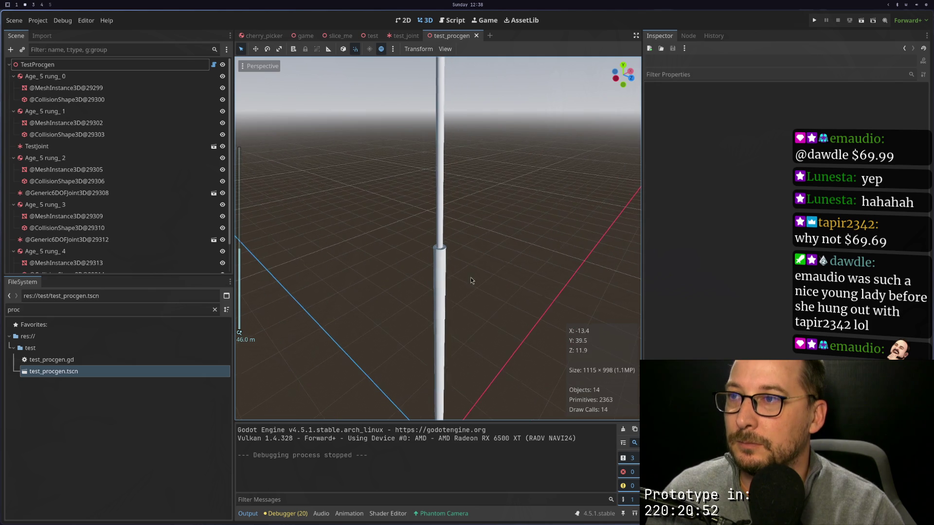
pyautogui.moveTo(474, 253); pyautogui.dragTo(465, 323)
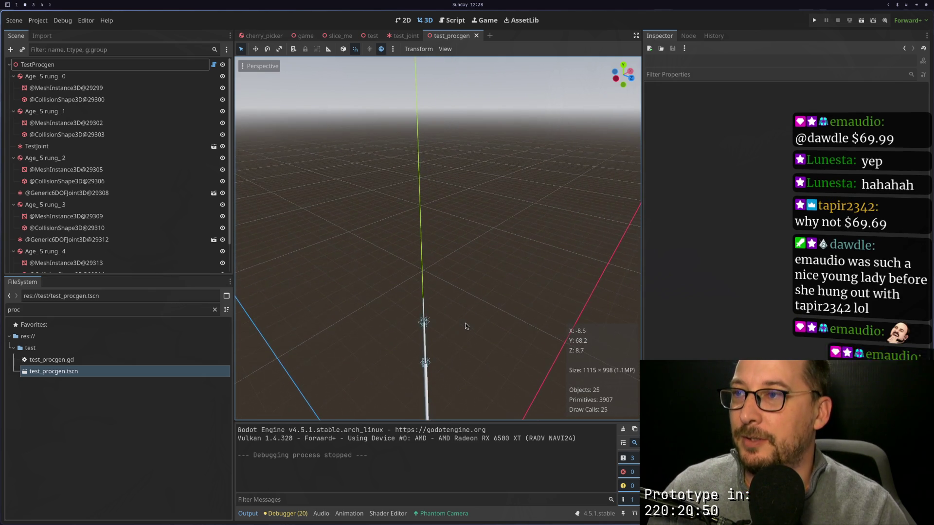
pyautogui.scroll(-2, 503, 308)
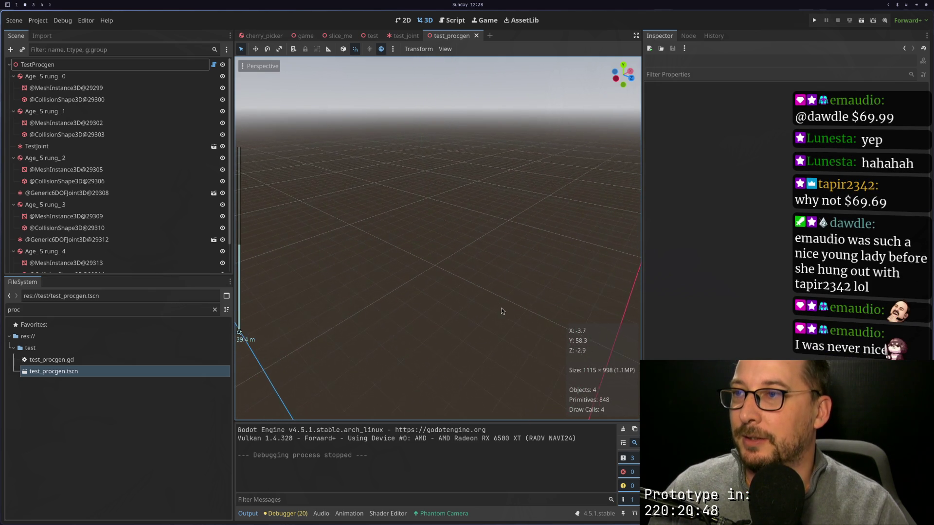
pyautogui.scroll(5, 486, 312)
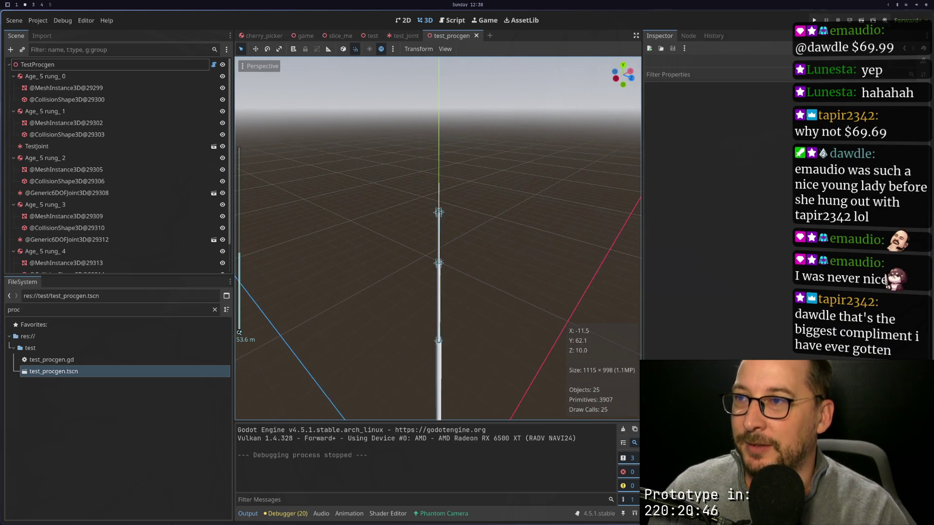
pyautogui.scroll(-3, 472, 319)
pyautogui.moveTo(472, 320)
pyautogui.mouseDown()
pyautogui.moveTo(448, 191)
pyautogui.moveTo(459, 331)
pyautogui.moveTo(474, 261)
pyautogui.moveTo(460, 259)
pyautogui.mouseUp()
pyautogui.press('super+1')
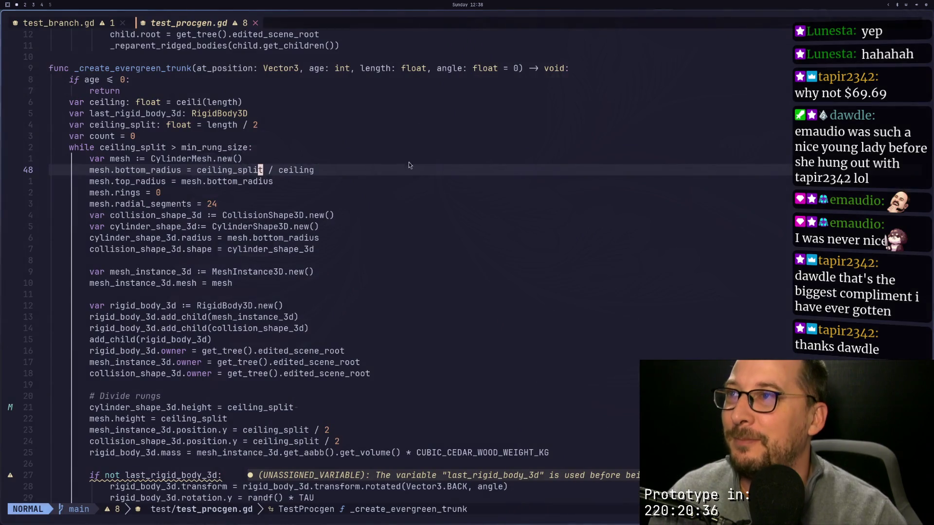
# Step: Scroll down to the commented-out _create_evergreen_branch function body
pyautogui.scroll(-5, 343, 308)
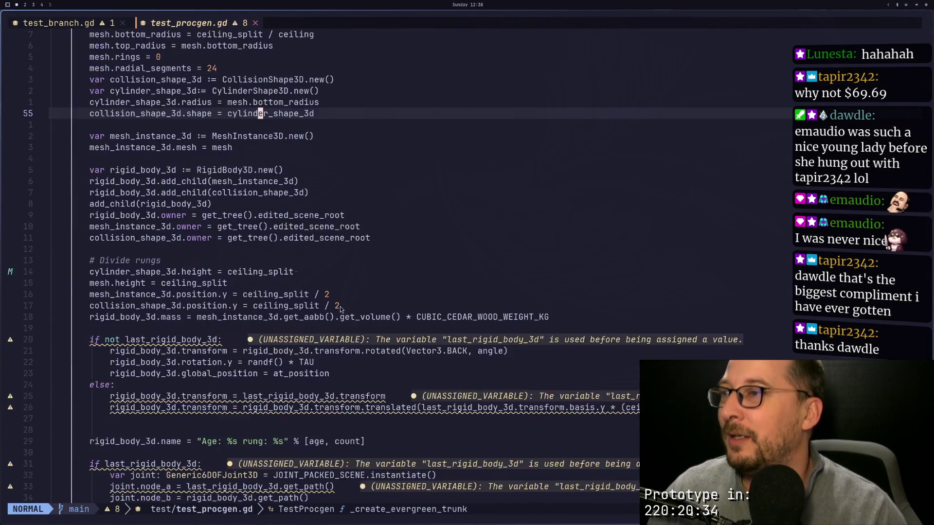
pyautogui.scroll(4, 341, 307)
pyautogui.scroll(-2, 339, 306)
pyautogui.scroll(-5, 339, 305)
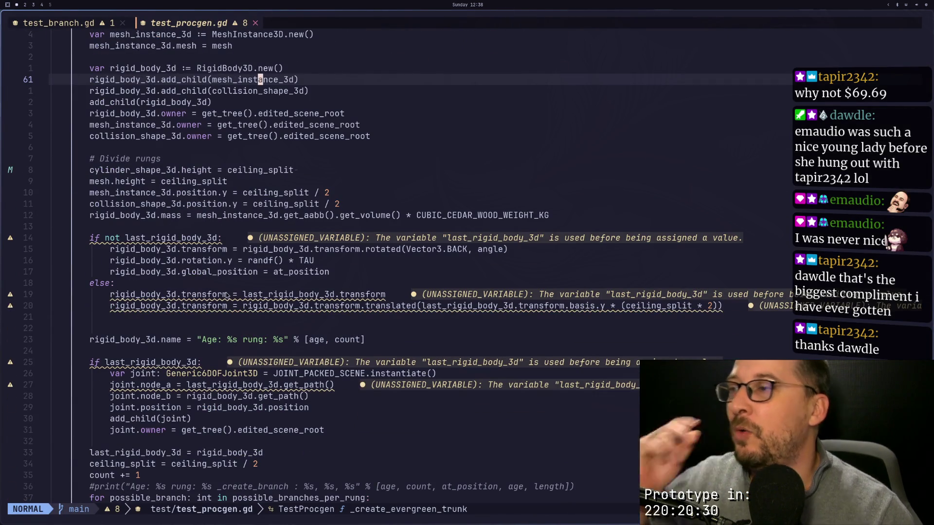
pyautogui.scroll(-3, 339, 308)
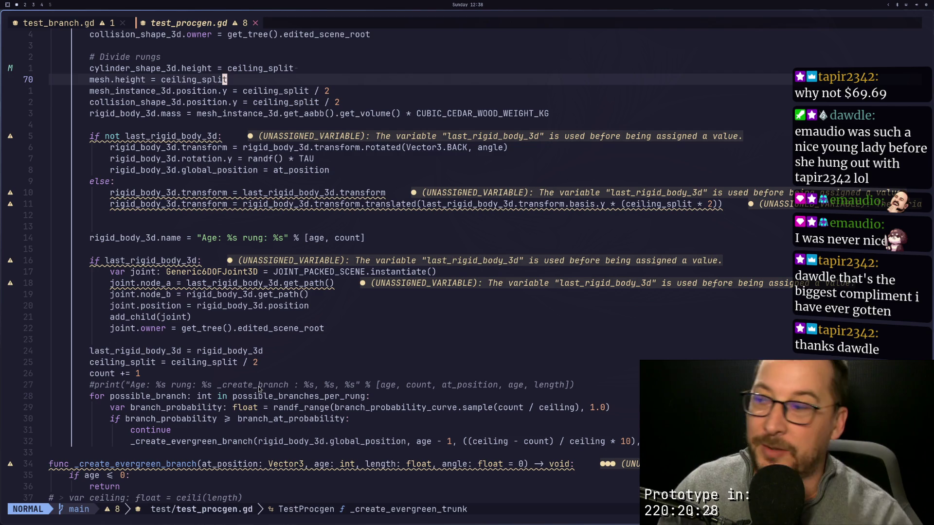
pyautogui.scroll(-4, 253, 404)
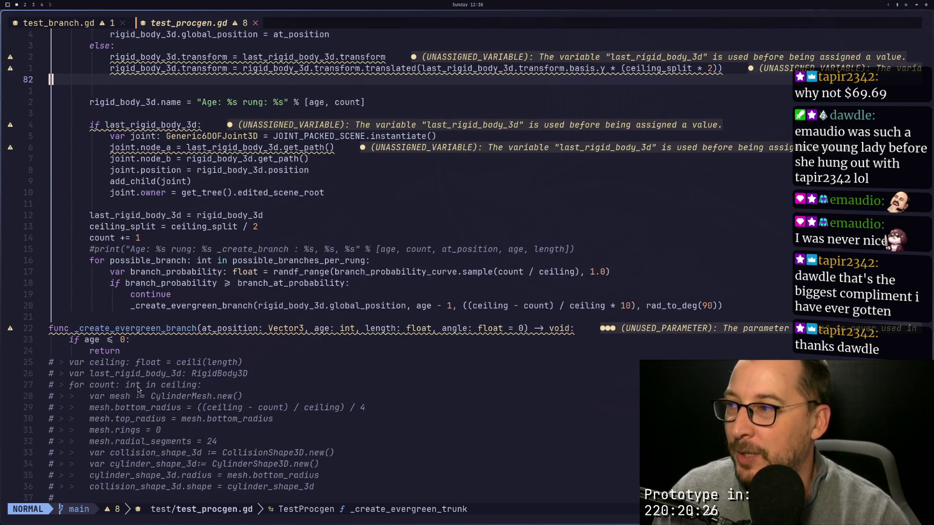
pyautogui.click(80, 365)
pyautogui.scroll(-3, 99, 374)
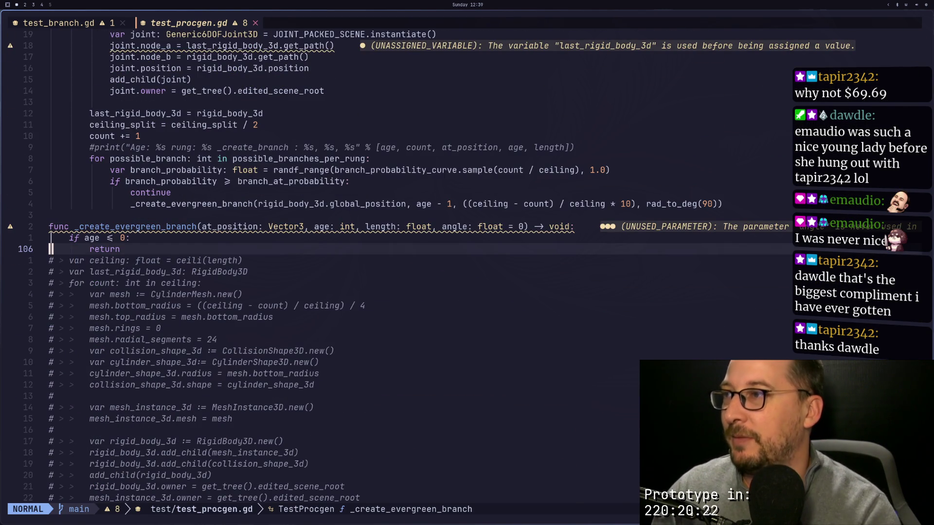
# Step: Visually select the branch function lines, uncomment them with gc, and save with :w
pyautogui.press('0')
pyautogui.press('v')
pyautogui.press('j')
pyautogui.press('j')
pyautogui.press('j')
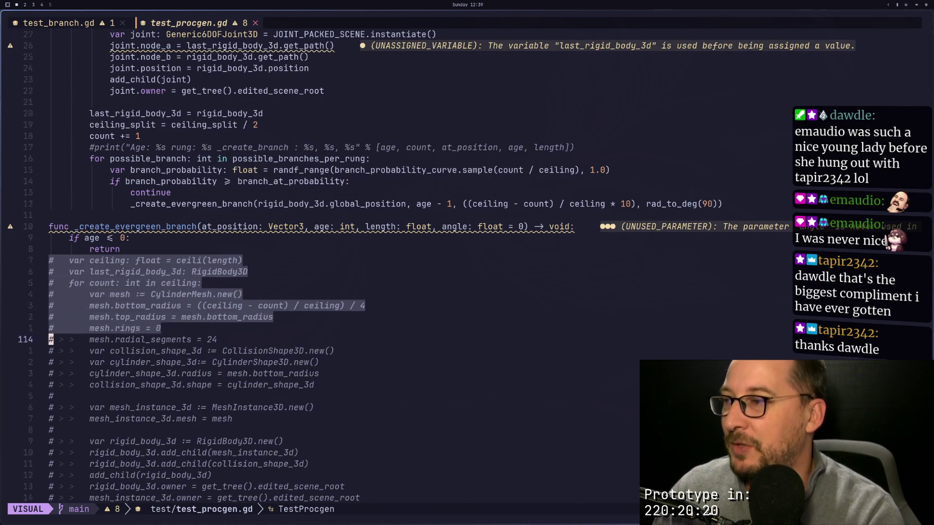
pyautogui.press('j')
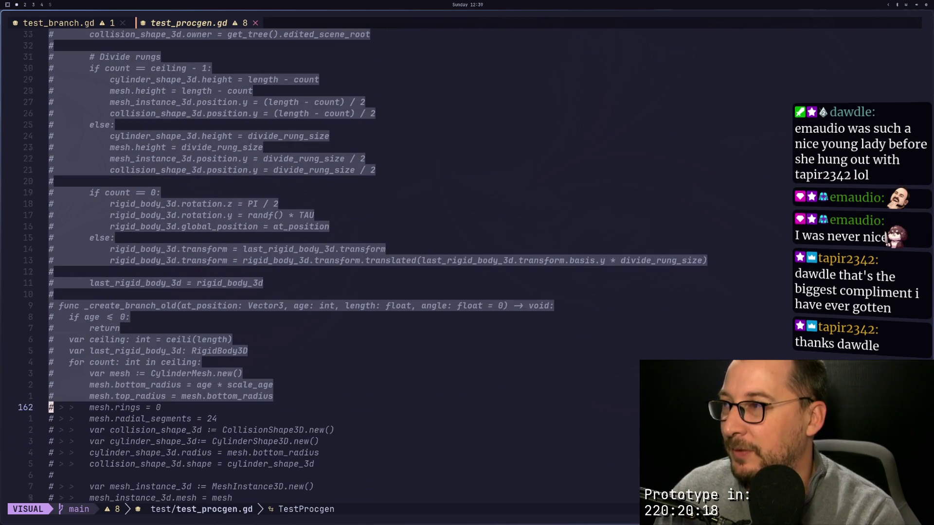
pyautogui.press('k')
pyautogui.press('k')
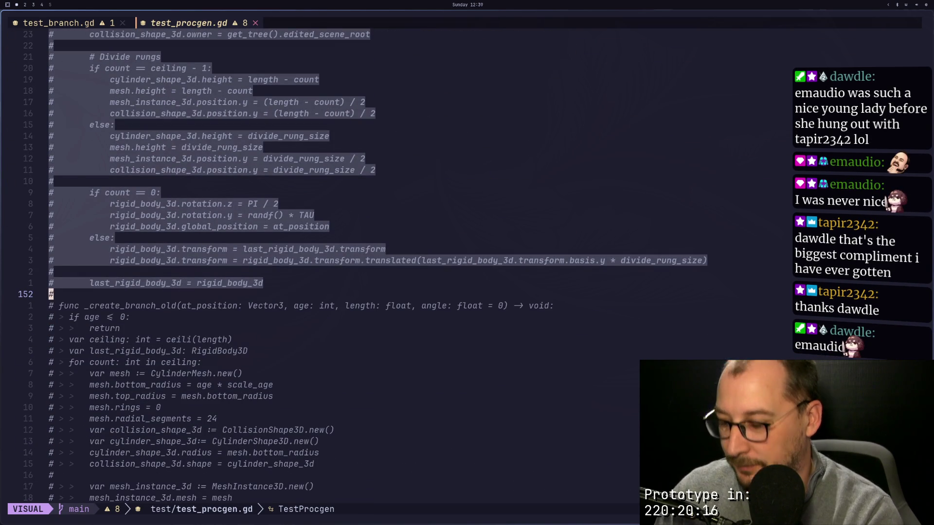
pyautogui.press('g')
pyautogui.press('c')
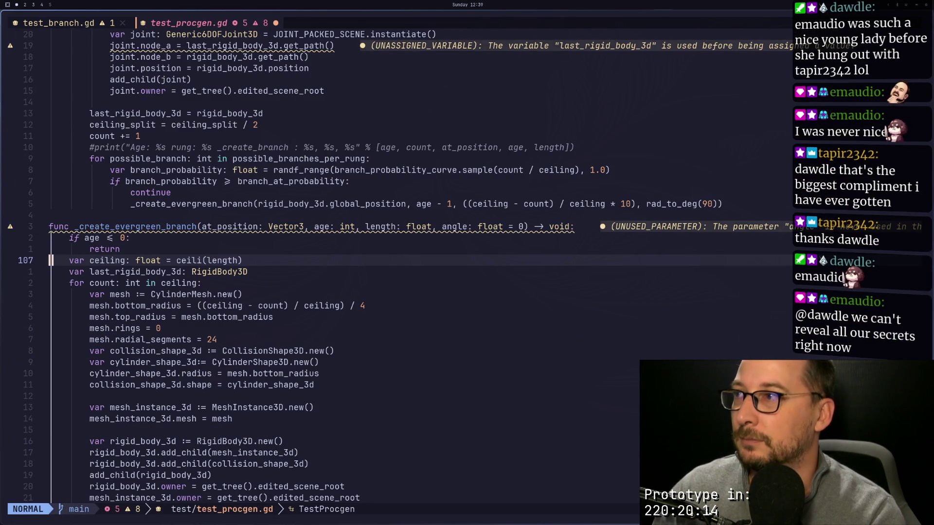
pyautogui.write(':w')
pyautogui.press('Return')
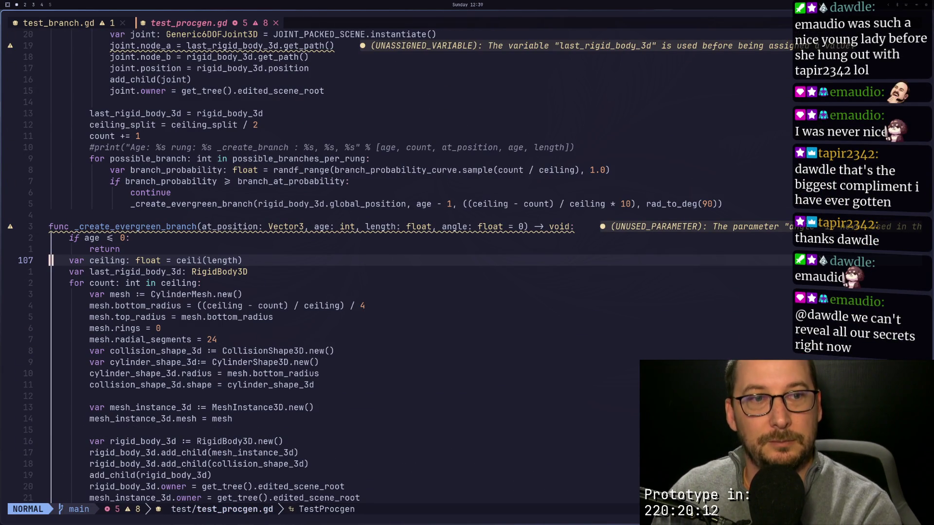
# Step: Delete the continue line from the branch-probability check and save the script
pyautogui.press('k')
pyautogui.press('k')
pyautogui.press('k')
pyautogui.press('k')
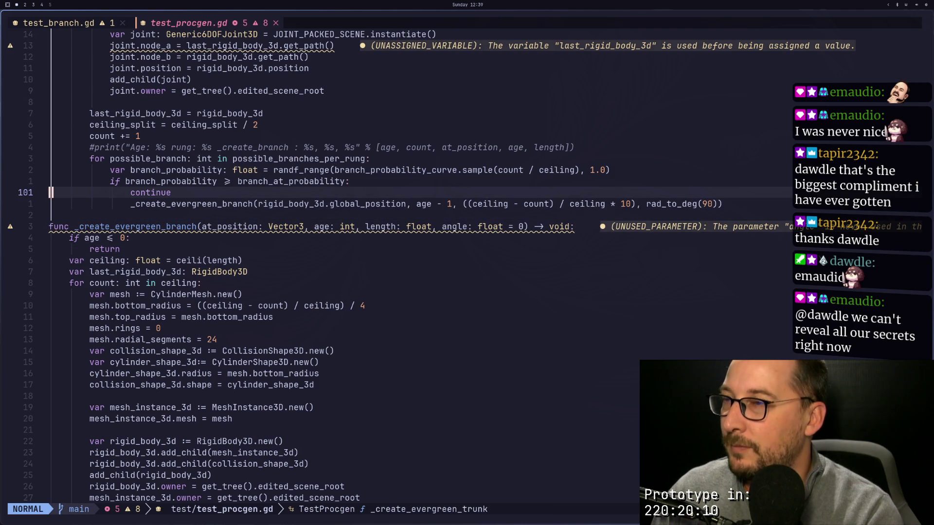
pyautogui.press('d')
pyautogui.press('d')
pyautogui.write('j')
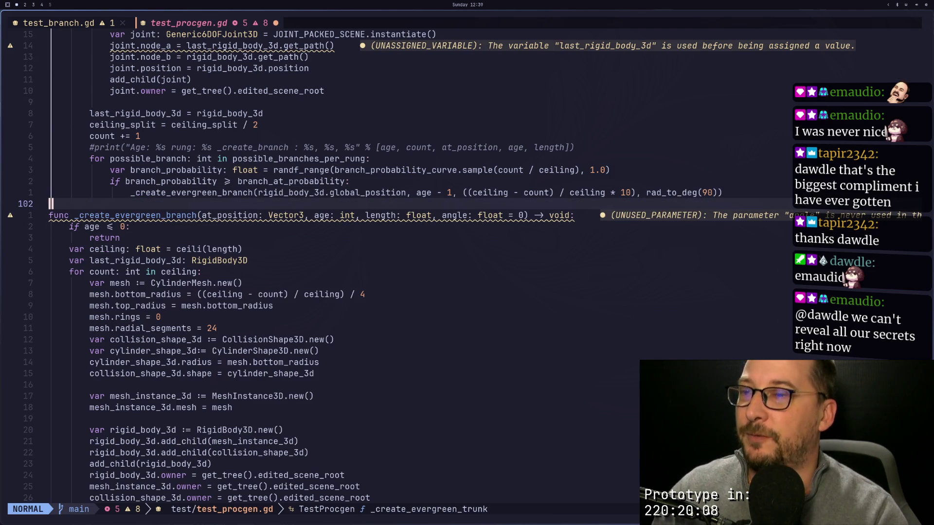
pyautogui.write(':w')
pyautogui.press('Return')
# Step: Check Godot's parse errors, then locate the undeclared divide_rung_size usage in the script
pyautogui.press('super+2')
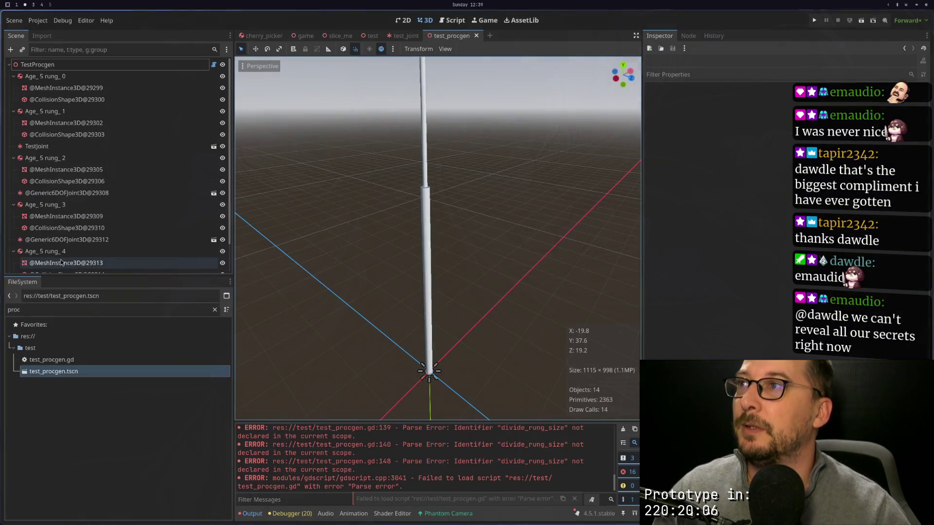
pyautogui.press('super+1')
pyautogui.scroll(-5, 618, 209)
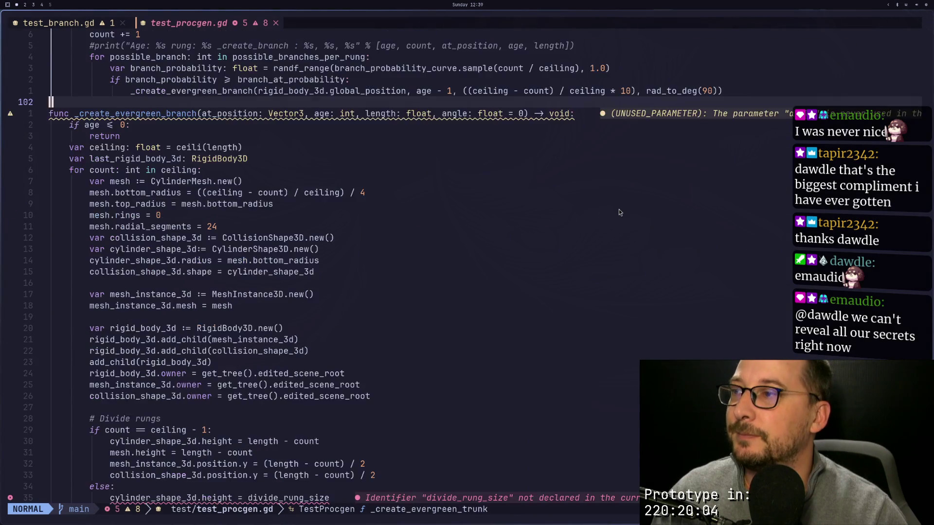
pyautogui.scroll(-2, 301, 349)
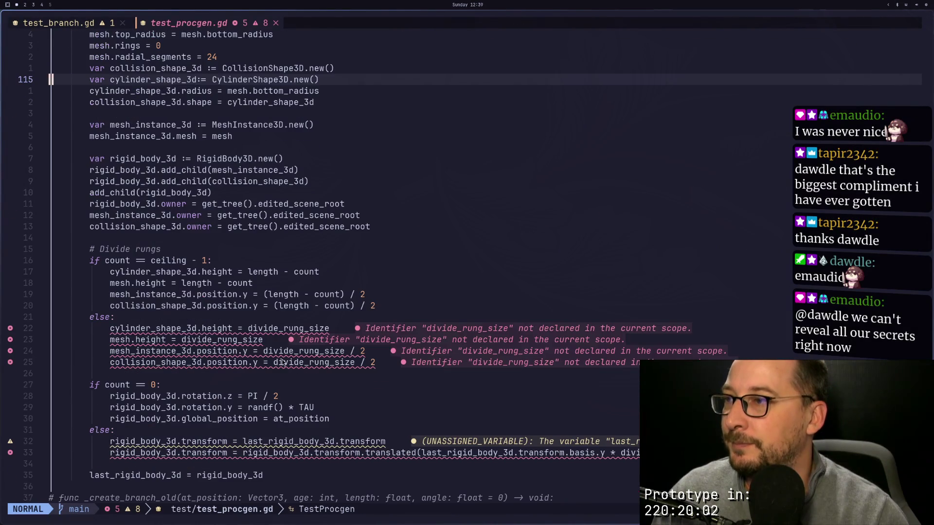
pyautogui.click(271, 329)
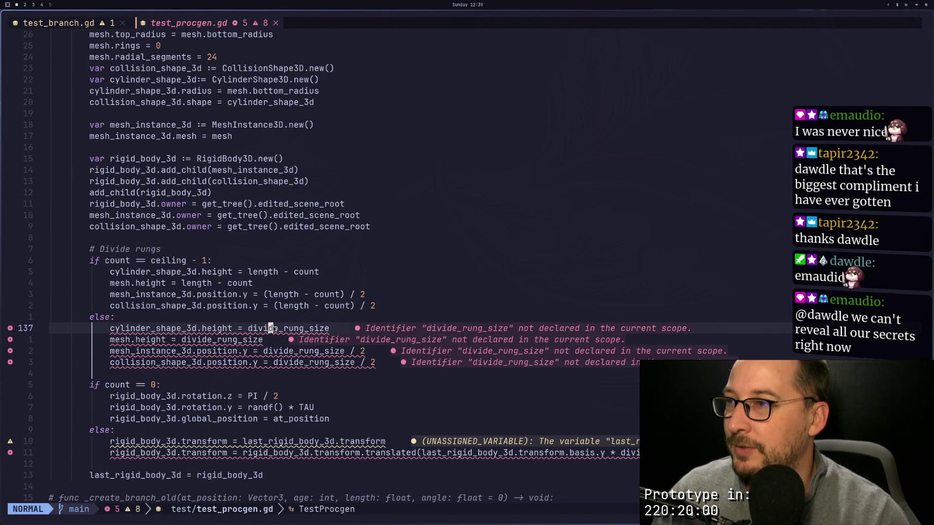
pyautogui.scroll(20, 272, 321)
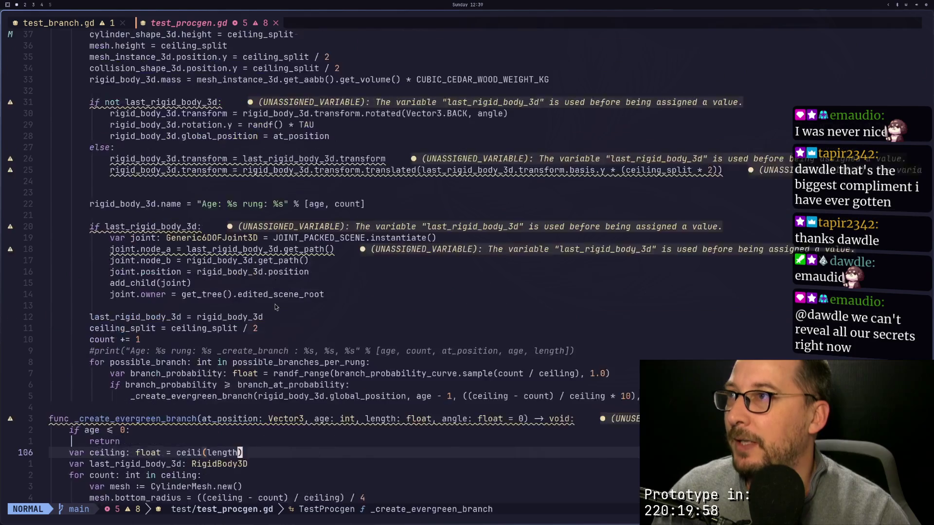
pyautogui.scroll(17, 276, 306)
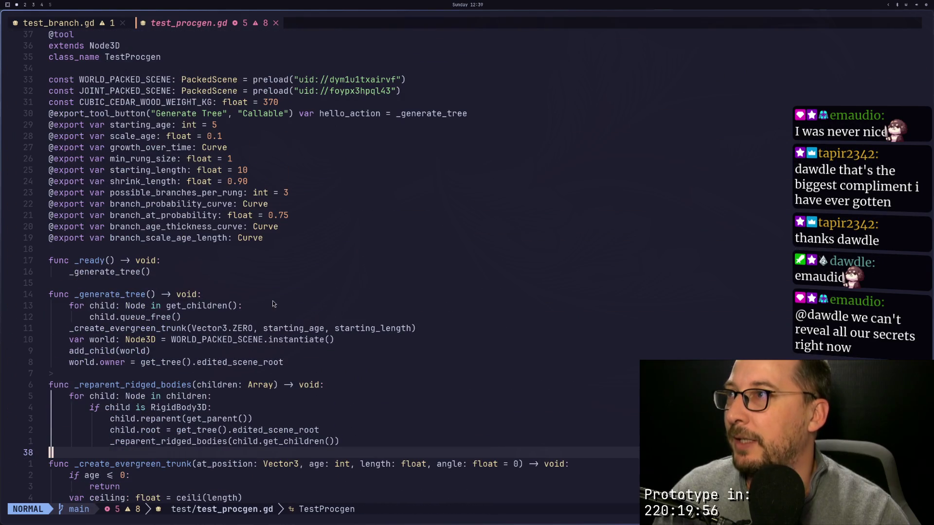
# Step: Duplicate the min_rung_size export as divide_rung_size, save, and return to Godot
pyautogui.click(258, 161)
pyautogui.press('y')
pyautogui.press('y')
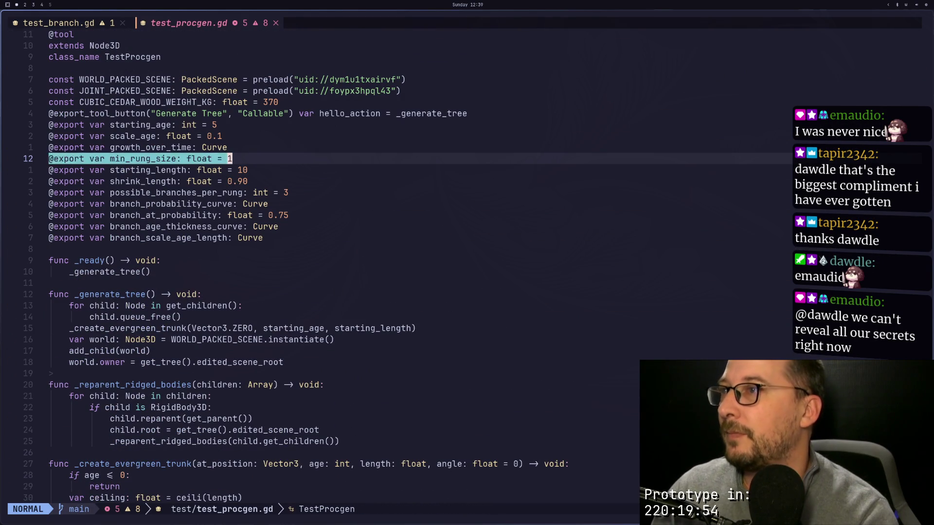
pyautogui.press('o')
pyautogui.press('Escape')
pyautogui.press('p')
pyautogui.press('k')
pyautogui.press('d')
pyautogui.press('d')
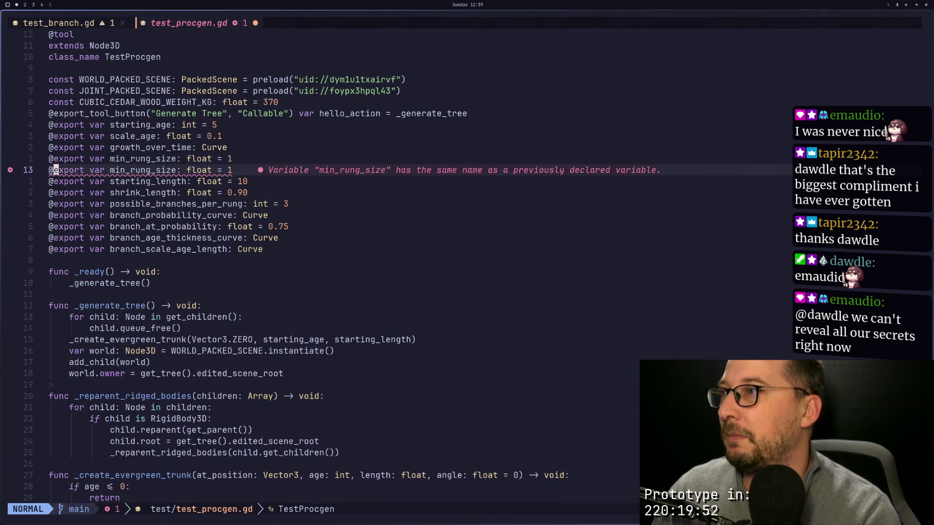
pyautogui.write('wct_div')
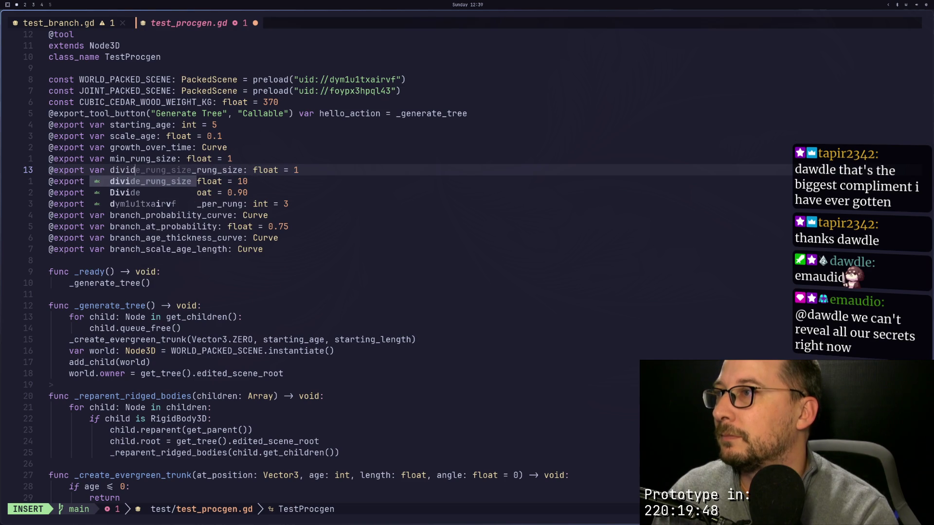
pyautogui.write('e')
pyautogui.press('Escape')
pyautogui.write(':w')
pyautogui.press('Return')
pyautogui.press('super+2')
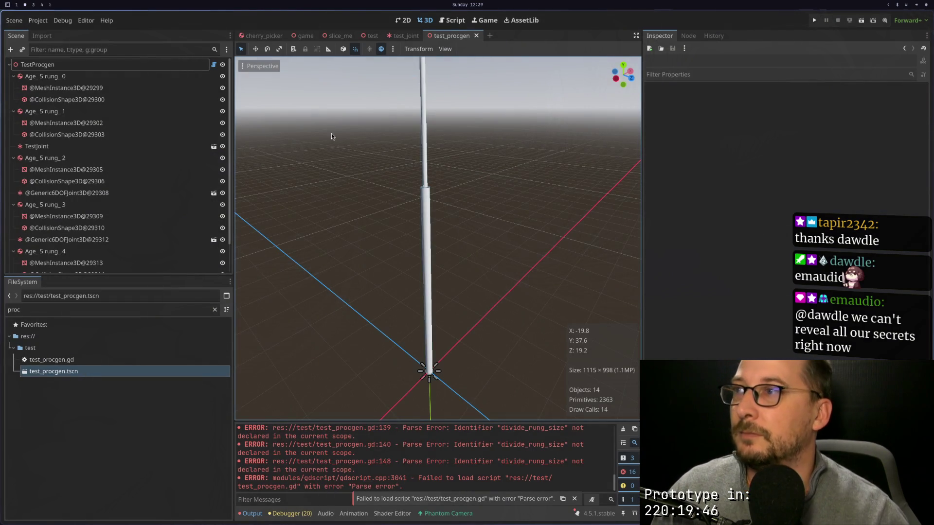
# Step: Set TestProcgen's divide_rung_size to 1.0 in the Inspector
pyautogui.click(107, 65)
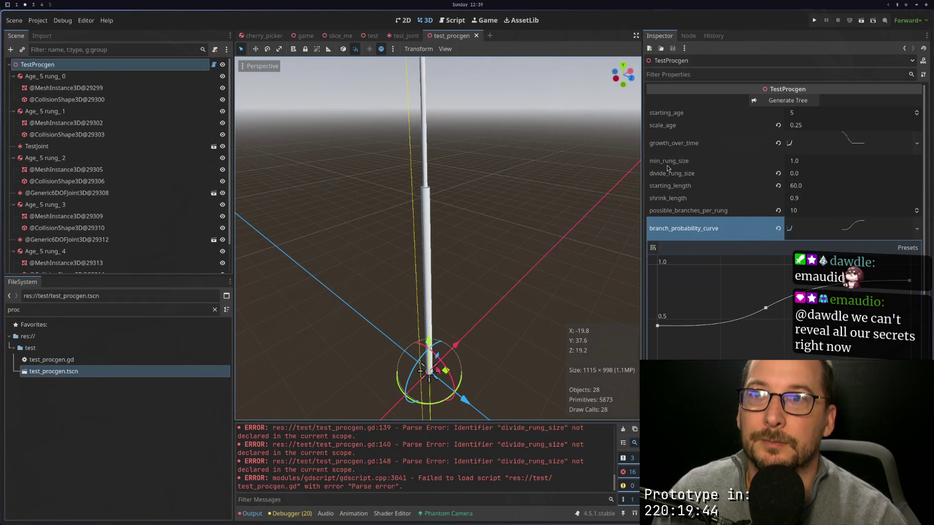
pyautogui.click(809, 177)
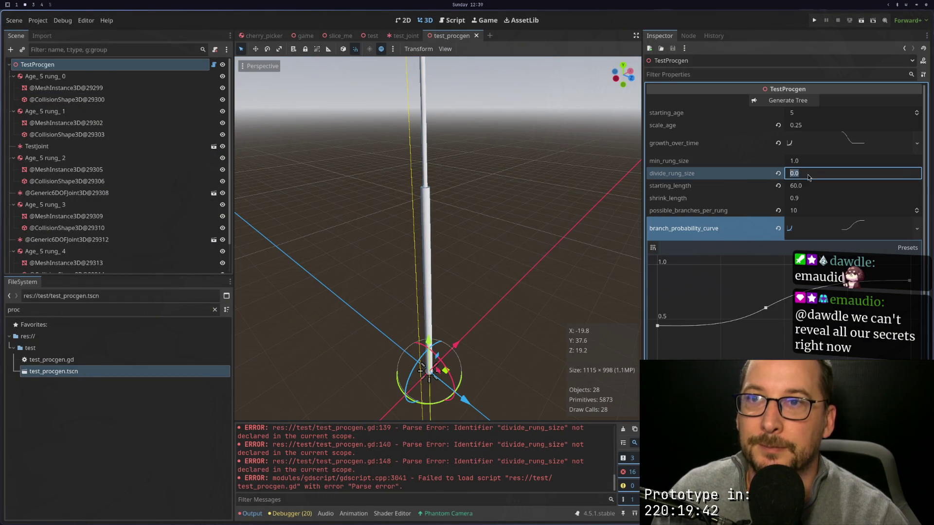
pyautogui.write('1')
pyautogui.click(710, 184)
# Step: Run the scene twice to view the trunk with generated branches, then return to Neovim
pyautogui.click(864, 25)
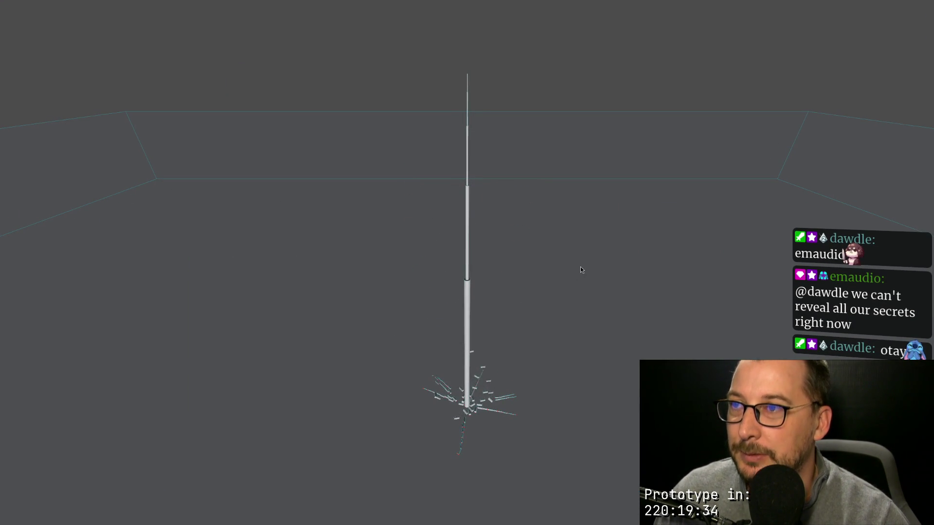
pyautogui.press('F8')
pyautogui.click(861, 20)
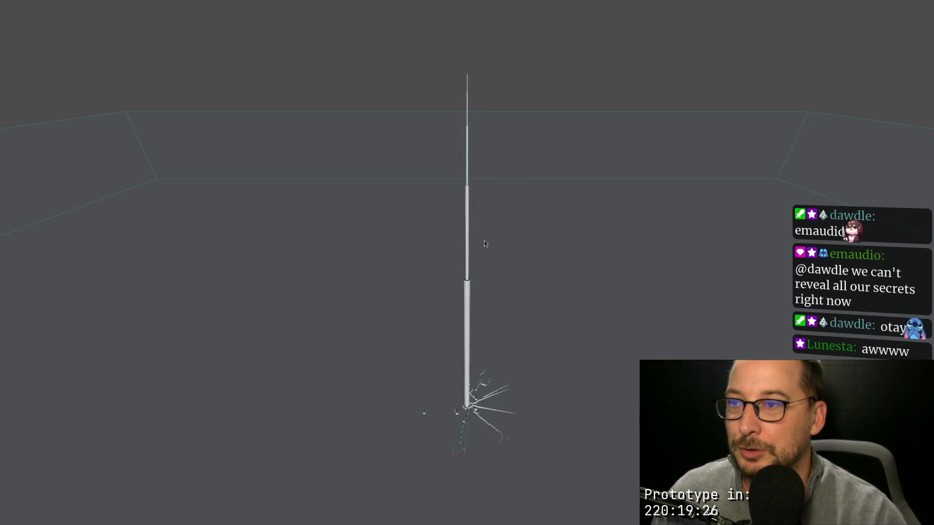
pyautogui.press('Escape')
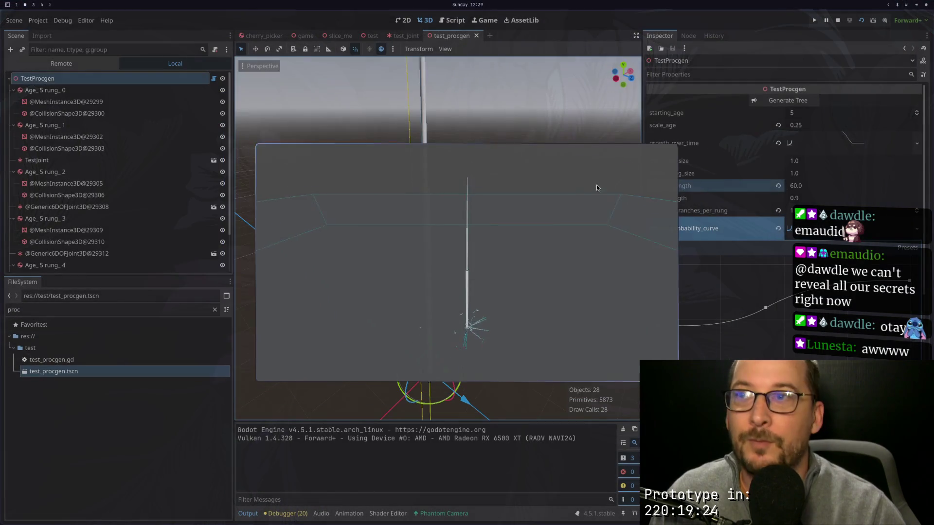
pyautogui.press('super+1')
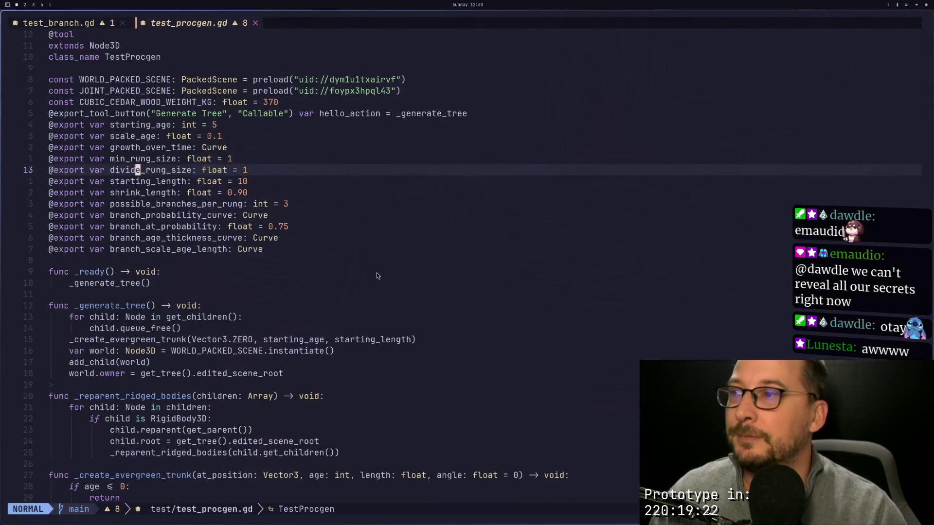
# Step: Copy the nine-line 'if last_rigid_body_3d:' joint block from the trunk function
pyautogui.scroll(-9, 377, 272)
pyautogui.scroll(-13, 376, 273)
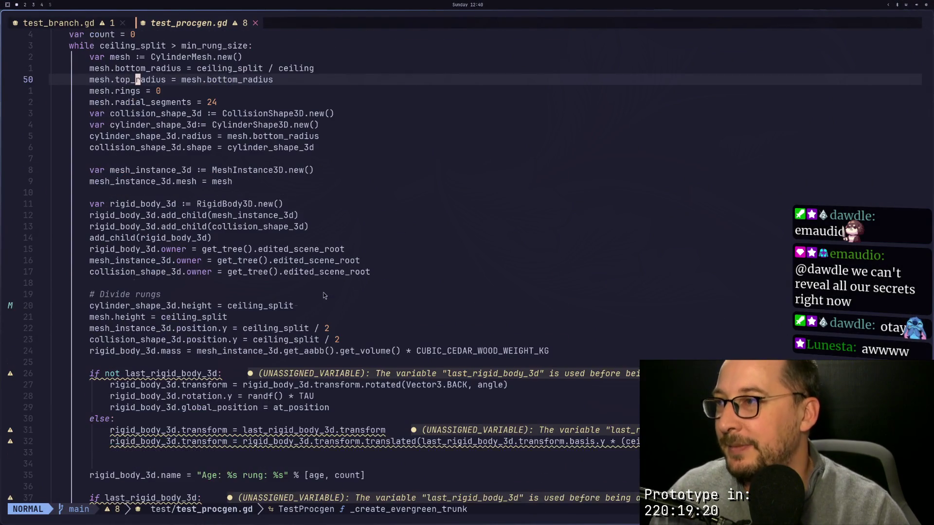
pyautogui.scroll(6, 139, 274)
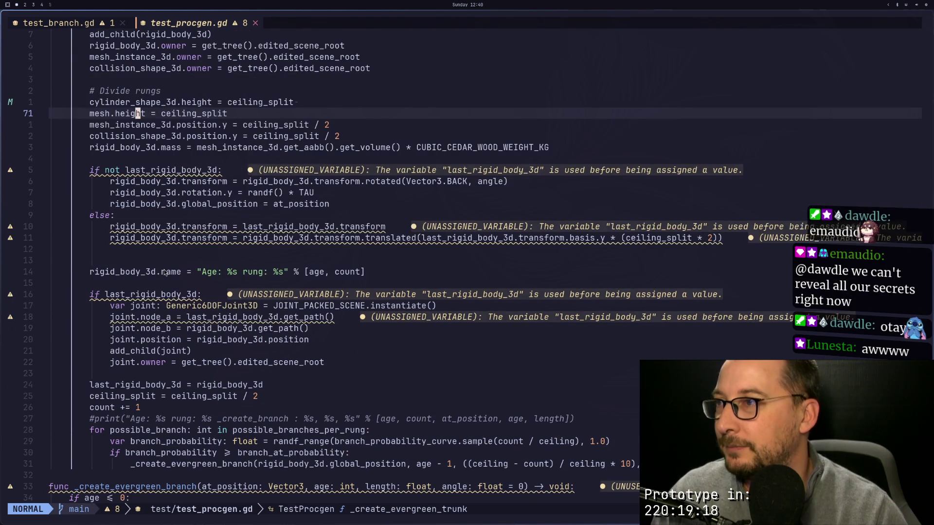
pyautogui.scroll(14, 178, 284)
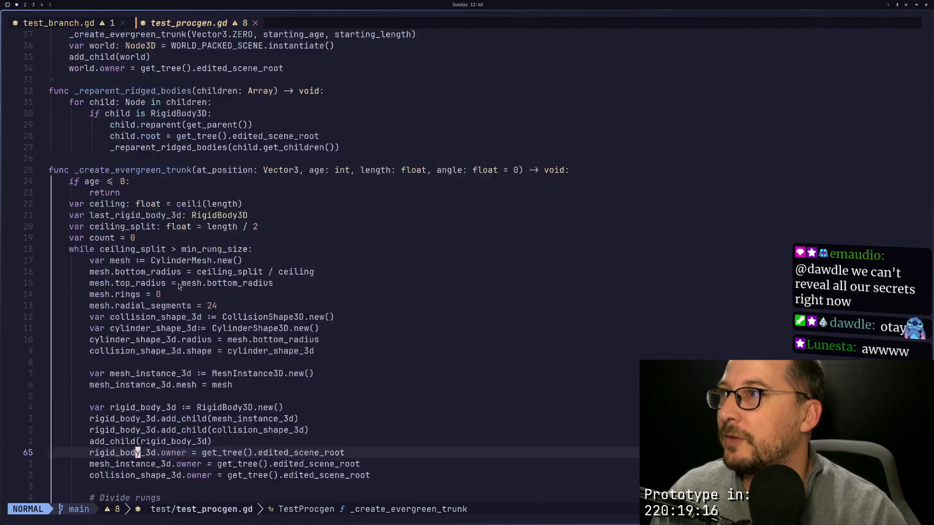
pyautogui.scroll(-17, 179, 281)
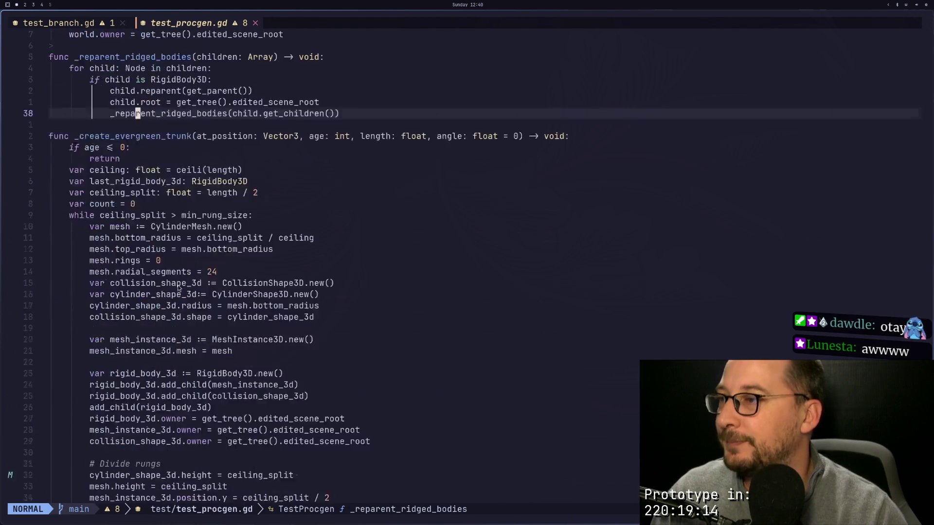
pyautogui.scroll(-3, 168, 308)
pyautogui.click(117, 273)
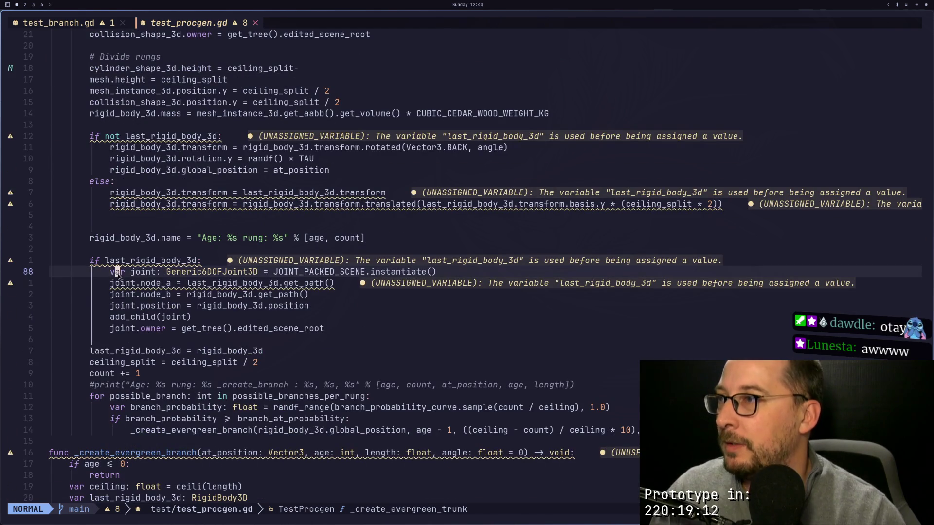
pyautogui.click(51, 261)
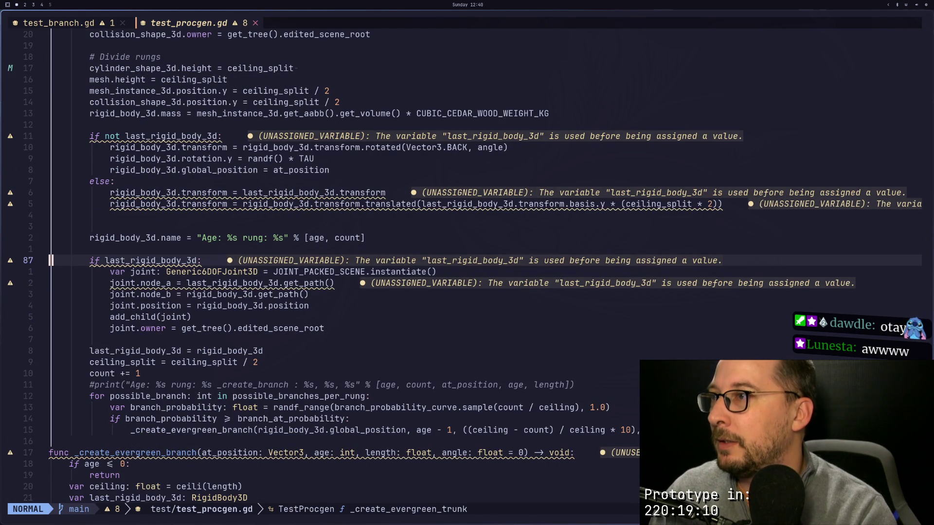
pyautogui.hotkey('shift', 'v')
pyautogui.press('j')
pyautogui.press('j')
pyautogui.press('j')
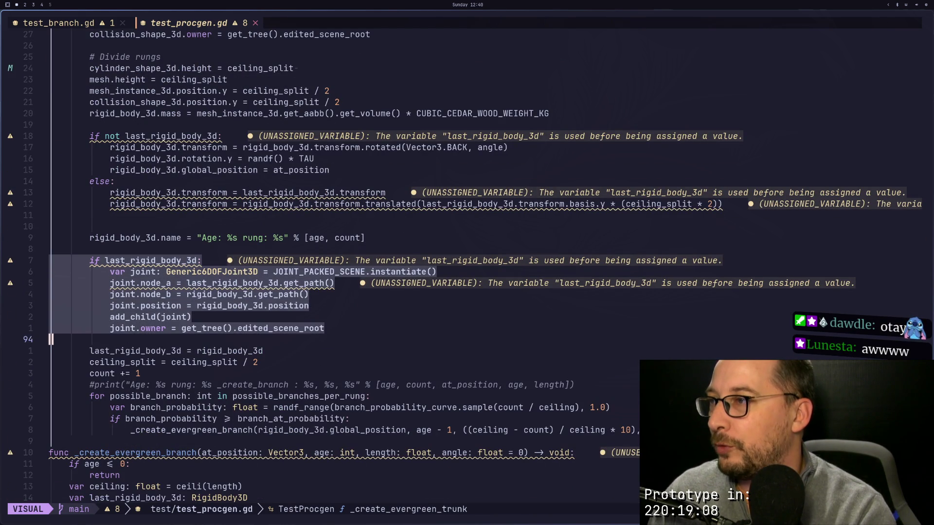
pyautogui.press('y')
# Step: Paste the joint block into _create_evergreen_branch with a blank line above, then return to Godot
pyautogui.press('j')
pyautogui.press('j')
pyautogui.press('j')
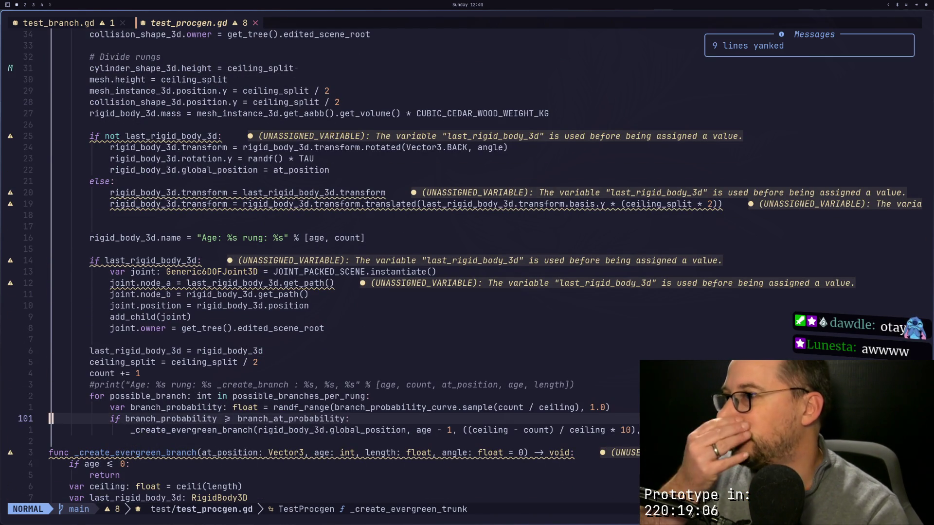
pyautogui.press('j')
pyautogui.press('j')
pyautogui.press('j')
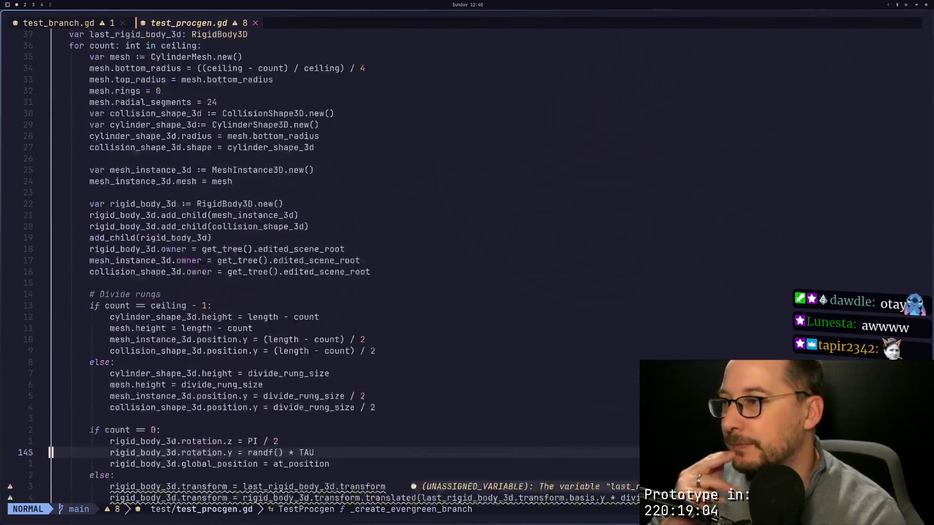
pyautogui.press('k')
pyautogui.press('k')
pyautogui.press('k')
pyautogui.press('j')
pyautogui.press('j')
pyautogui.press('j')
pyautogui.press('j')
pyautogui.press('j')
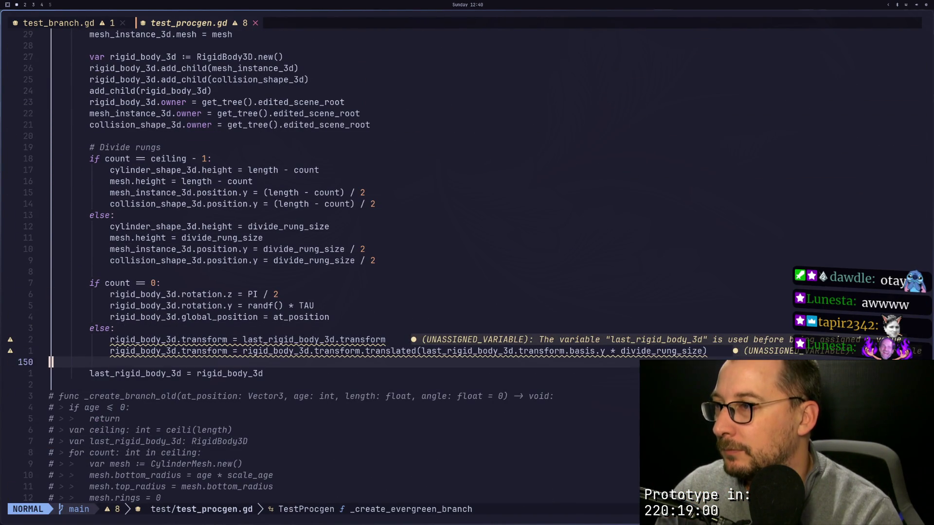
pyautogui.press('P')
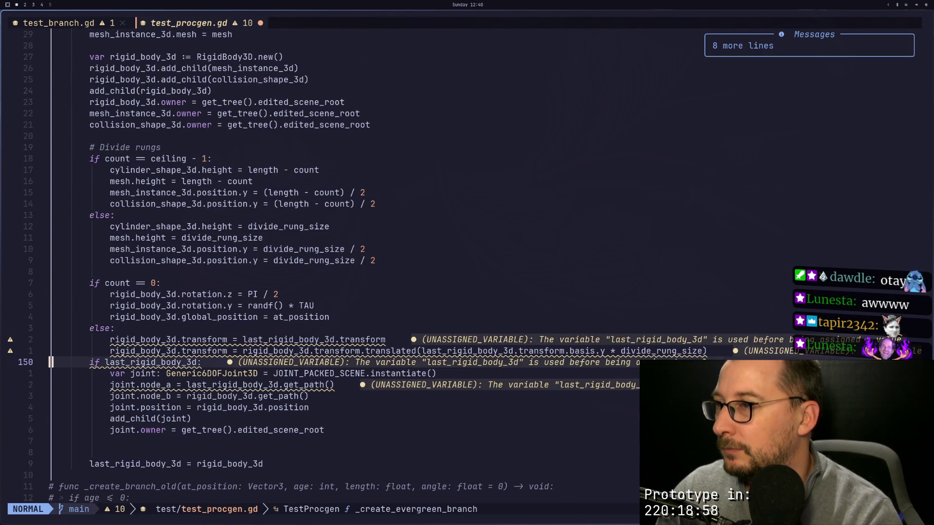
pyautogui.press('O')
pyautogui.press('Escape')
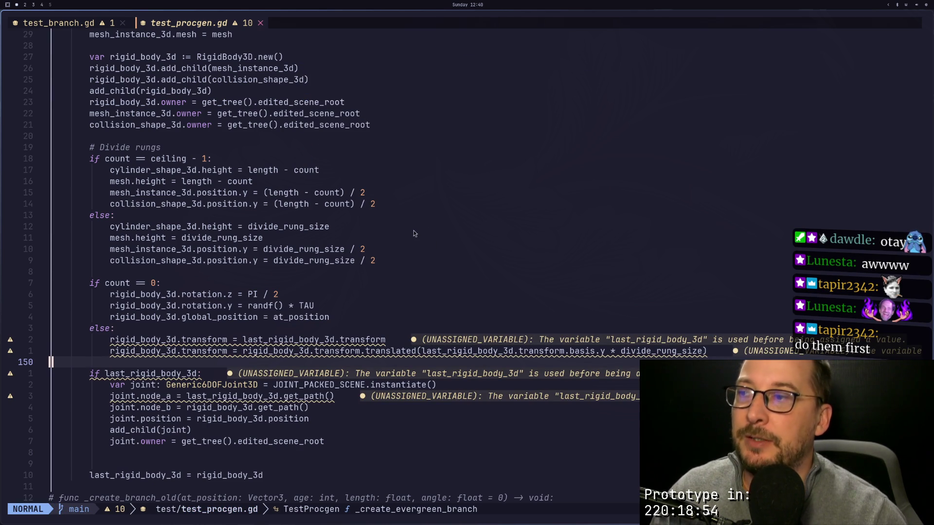
pyautogui.press('super+2')
pyautogui.press('super+1')
pyautogui.press('super+2')
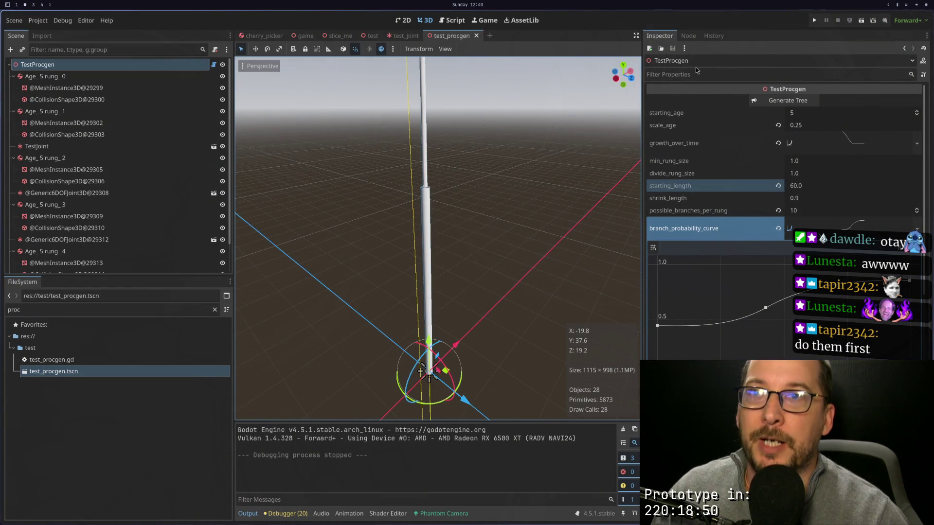
# Step: Run the tree scene, watch the jointed branches collapse downward, then stop and return to Neovim
pyautogui.click(862, 22)
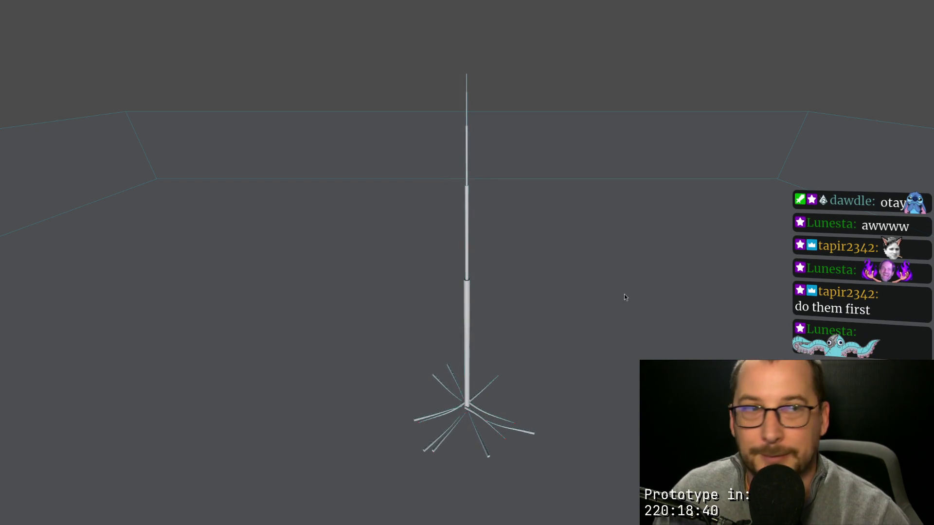
pyautogui.press('F11')
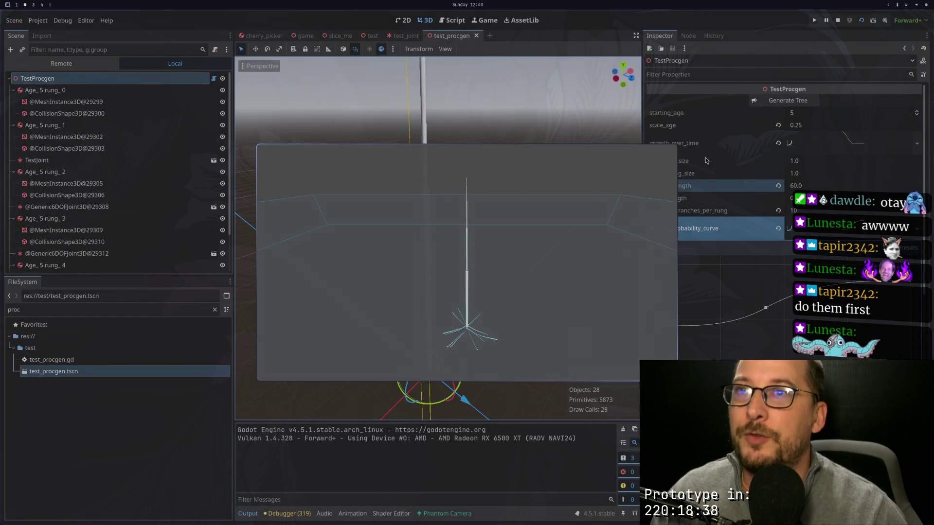
pyautogui.click(841, 22)
pyautogui.press('super+1')
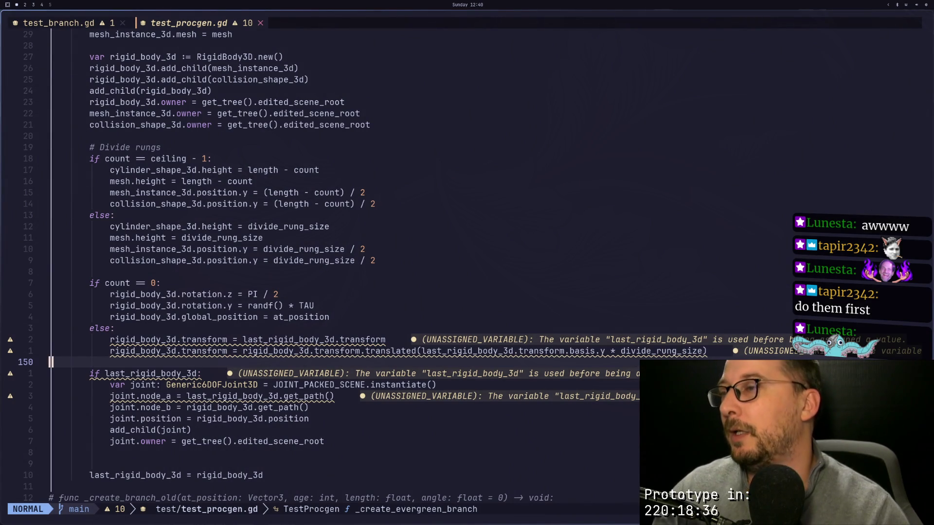
# Step: Go to the trunk's rigid_body_3d.mass calculation line
pyautogui.press('k')
pyautogui.press('k')
pyautogui.press('k')
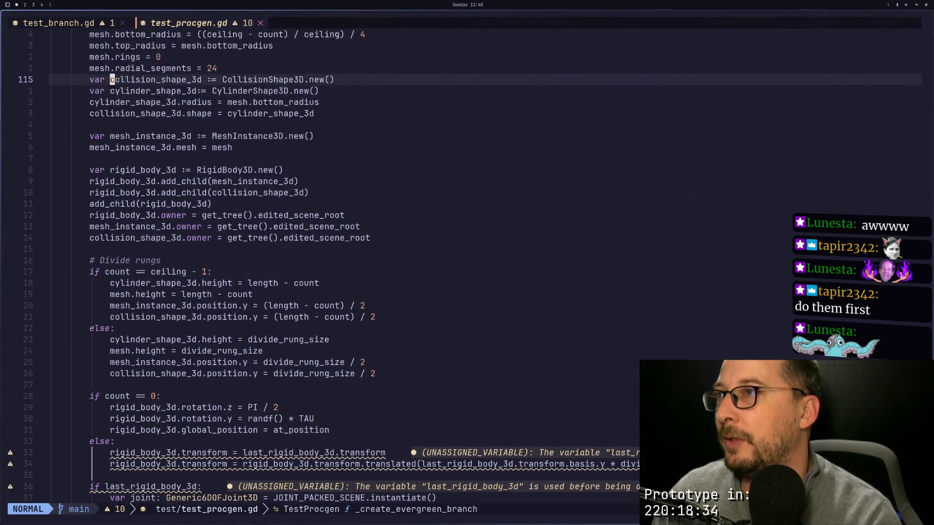
pyautogui.press('k')
pyautogui.press('k')
pyautogui.press('k')
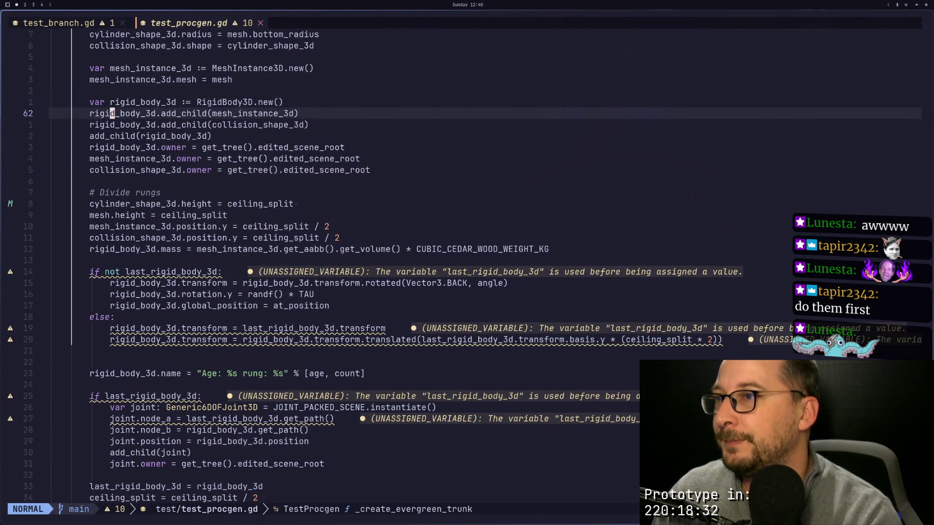
pyautogui.press('5')
pyautogui.press('j')
pyautogui.press('j')
pyautogui.press('j')
pyautogui.press('j')
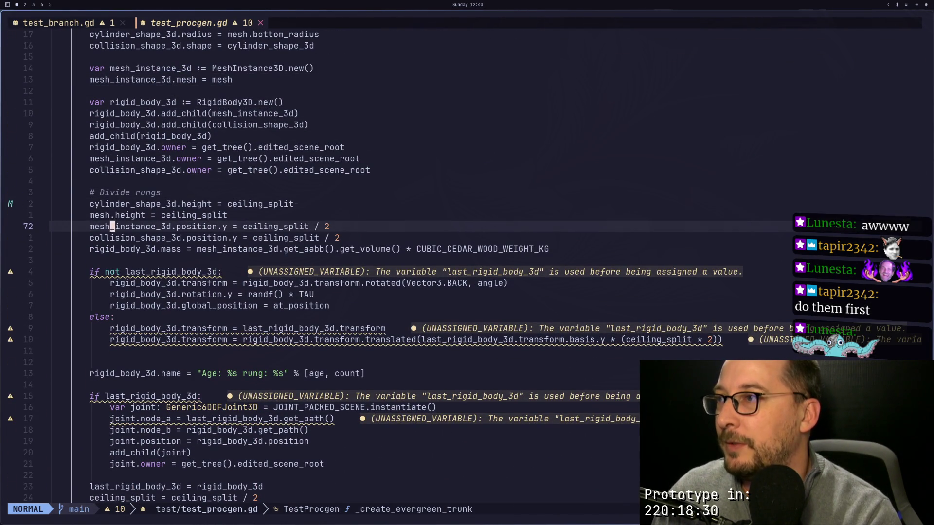
# Step: Paste the mass line above 'if count == 0:' in _create_evergreen_branch, save, and return to Godot
pyautogui.press('j')
pyautogui.press('j')
pyautogui.press('j')
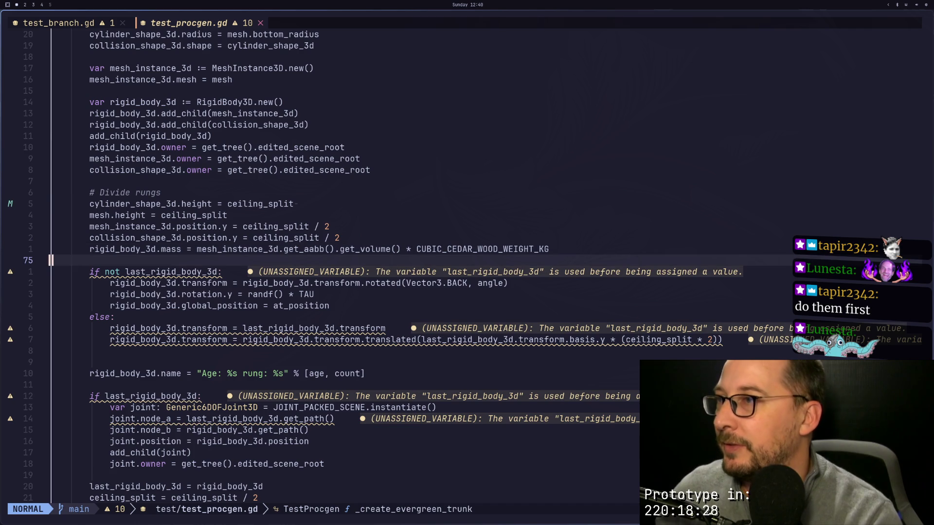
pyautogui.press('j')
pyautogui.press('j')
pyautogui.press('j')
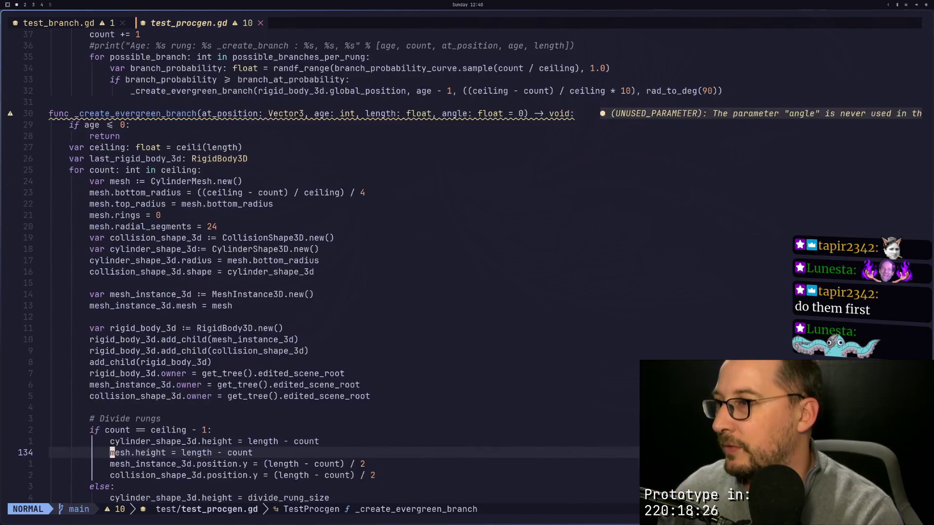
pyautogui.press('k')
pyautogui.press('k')
pyautogui.press('k')
pyautogui.press('j')
pyautogui.press('j')
pyautogui.press('j')
pyautogui.press('k')
pyautogui.press('k')
pyautogui.press('k')
pyautogui.press('P')
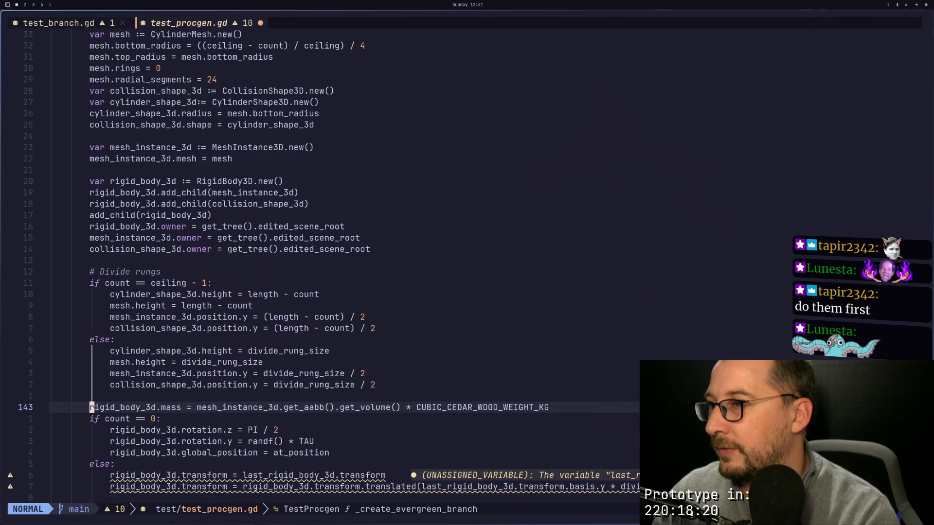
pyautogui.press('o')
pyautogui.press('Escape')
pyautogui.write(':w')
pyautogui.press('Return')
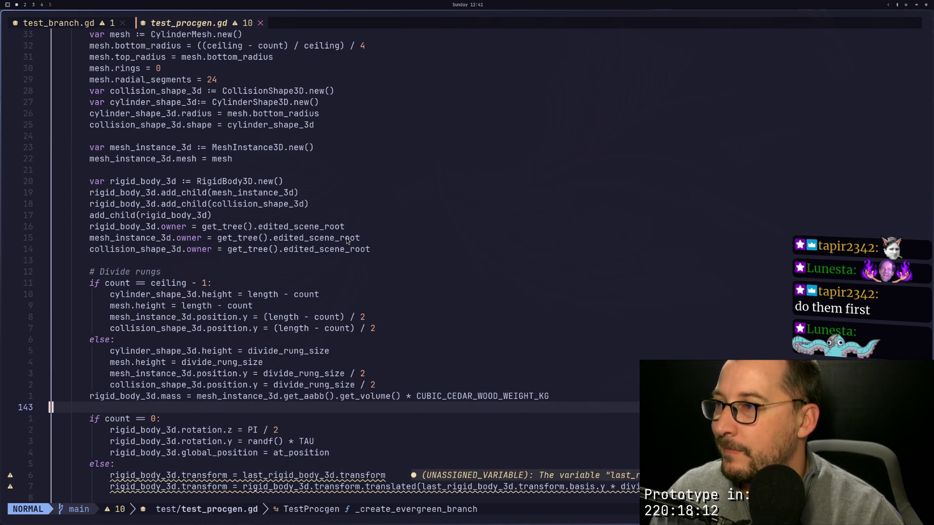
pyautogui.press('super+2')
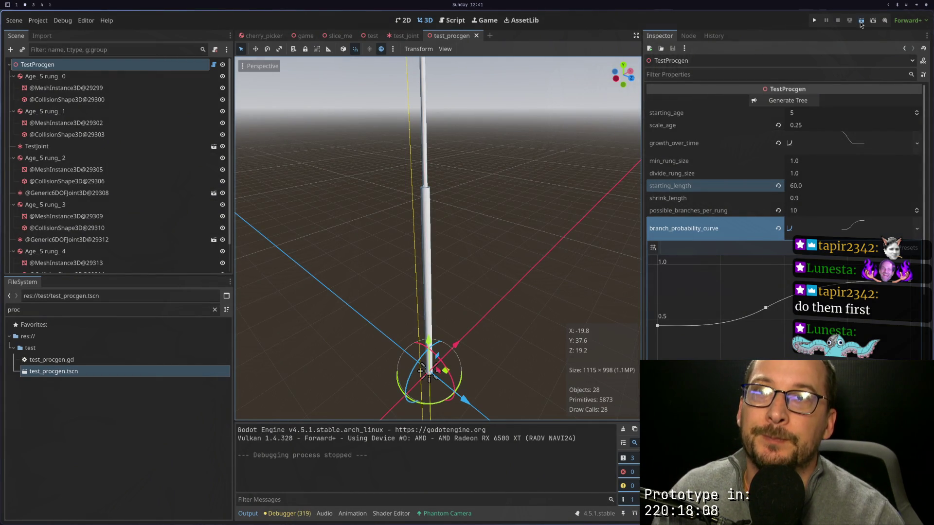
# Step: Run the tree scene and regenerate it twice with F6 to compare branches, then return to Neovim
pyautogui.click(860, 21)
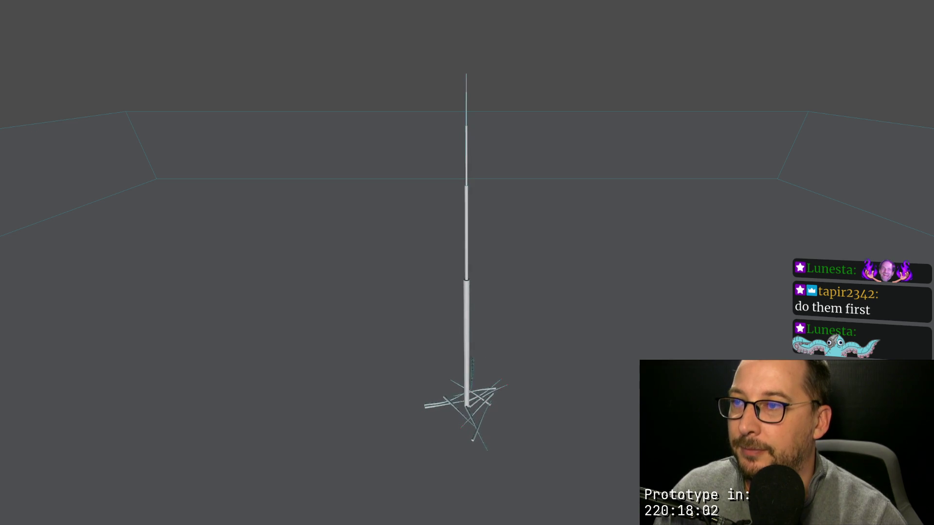
pyautogui.press('F6')
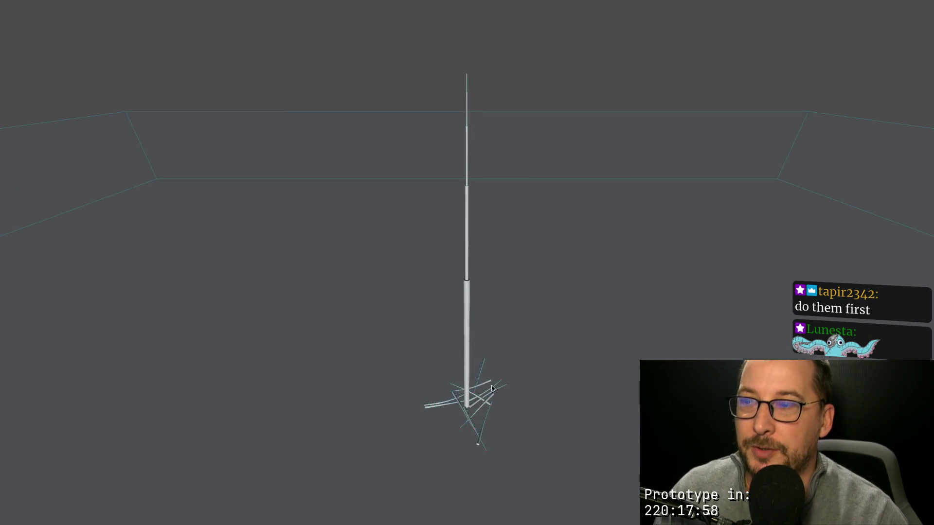
pyautogui.press('Escape')
pyautogui.press('F6')
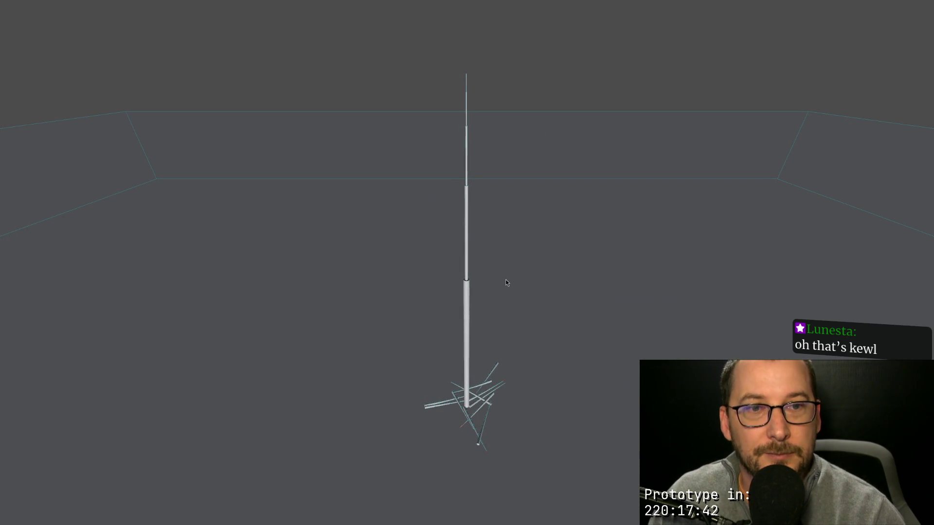
pyautogui.press('Escape')
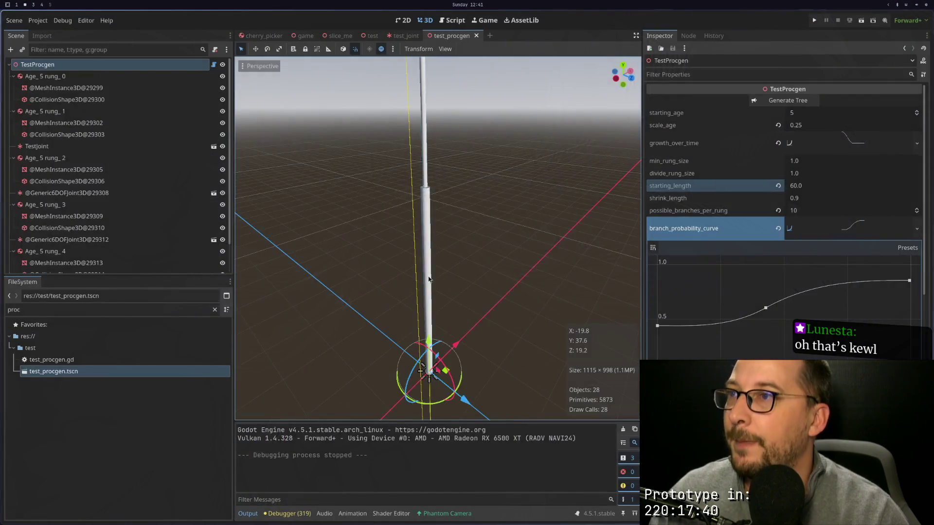
pyautogui.press('super+1')
pyautogui.hotkey('ctrl', 'u')
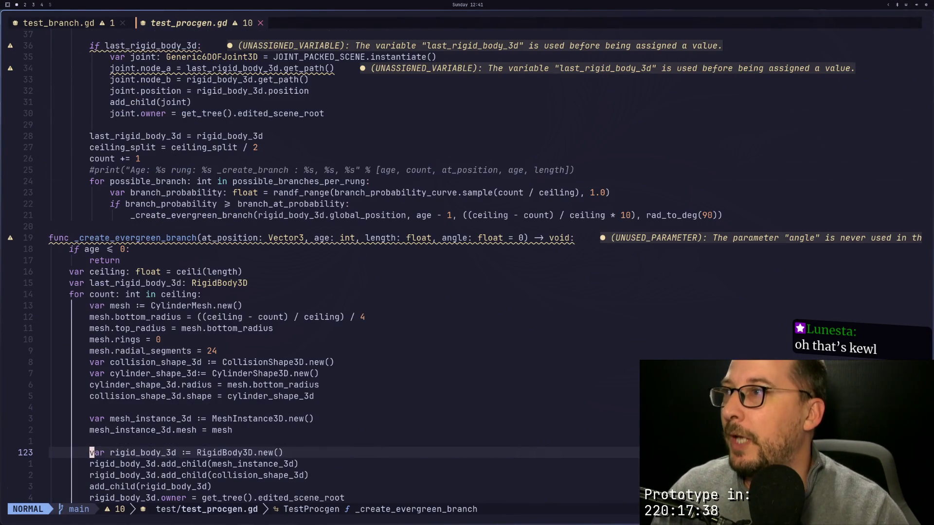
# Step: Make the branch-creation call pass the trunk rung instead of its position
pyautogui.click(246, 238)
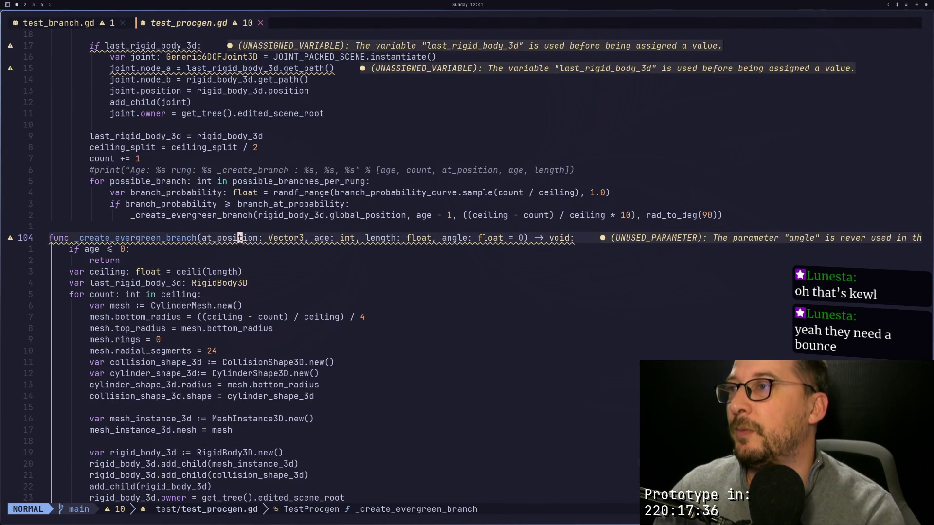
pyautogui.press('k')
pyautogui.press('k')
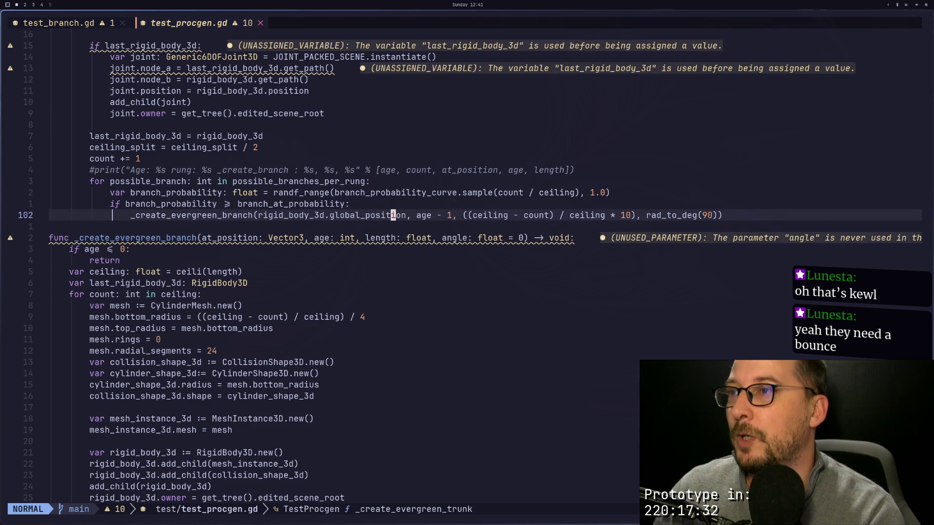
pyautogui.press('e')
pyautogui.press('a')
pyautogui.press('BackSpace')
pyautogui.press('BackSpace')
pyautogui.press('BackSpace')
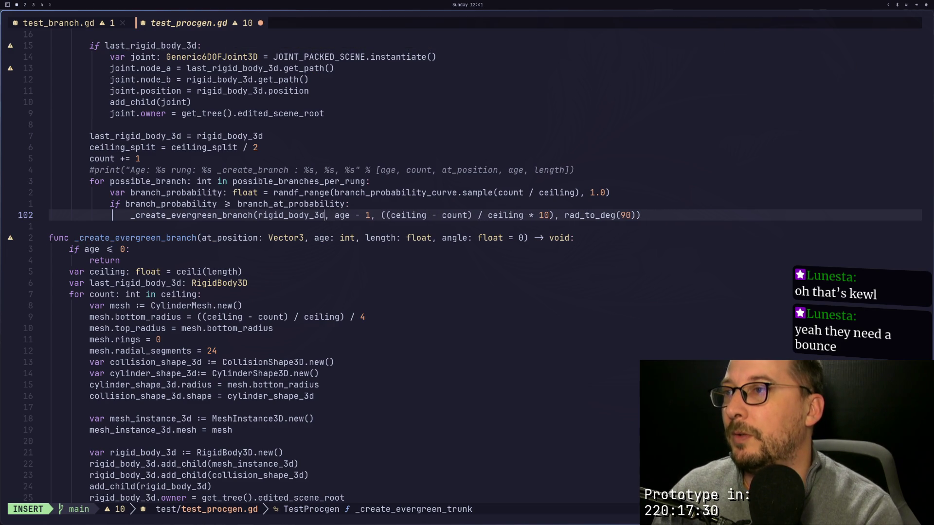
pyautogui.press('Escape')
# Step: Change the branch function's parameter from at_position to connected_trunk: RigidBody3D
pyautogui.press('j')
pyautogui.press('j')
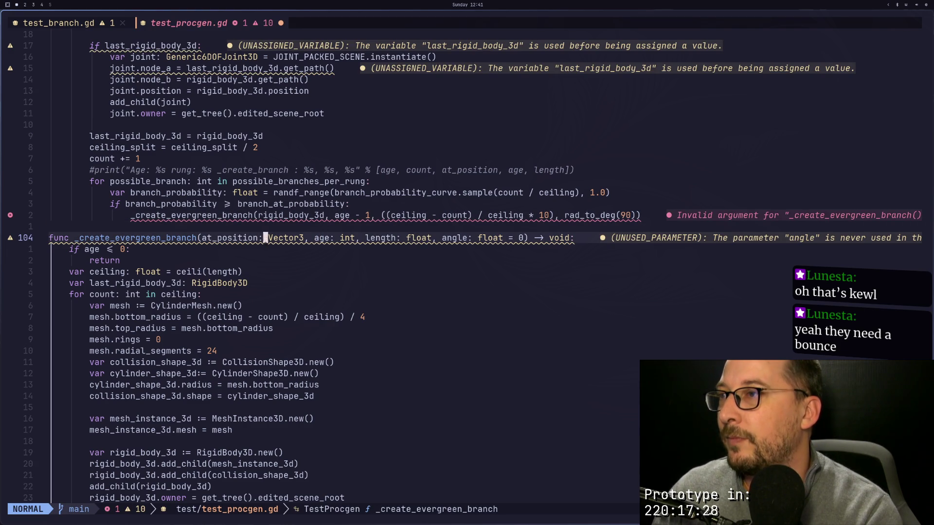
pyautogui.press('c')
pyautogui.press('w')
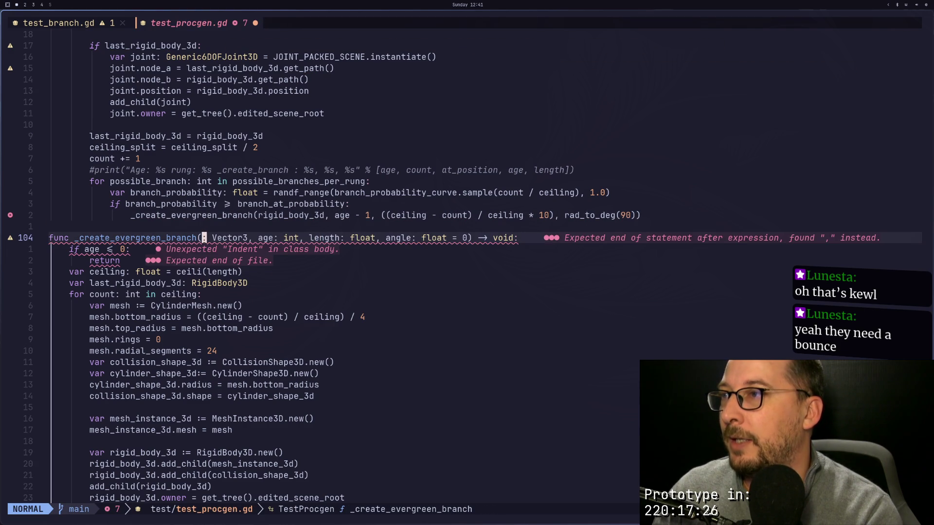
pyautogui.write('connec')
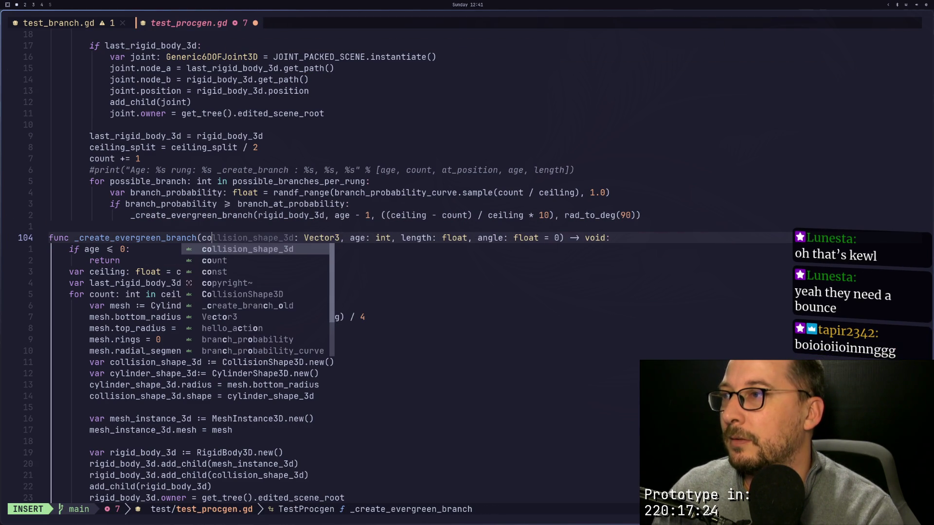
pyautogui.write('ted_')
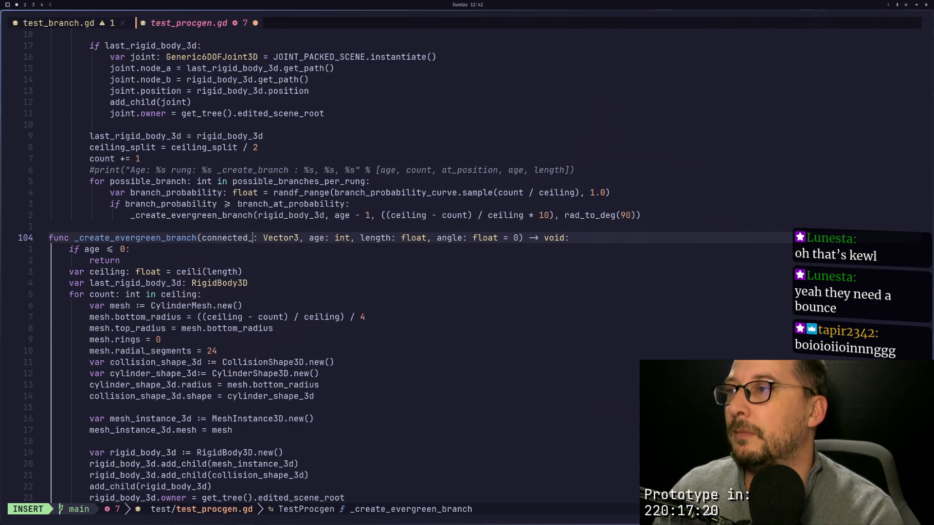
pyautogui.write('trunk')
pyautogui.press('Escape')
pyautogui.write('WdwiR')
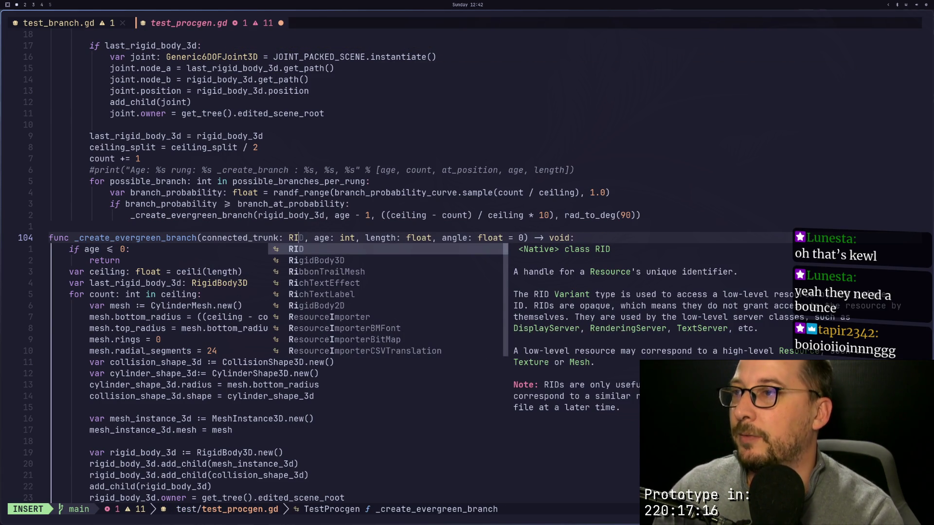
pyautogui.press('Tab')
pyautogui.press('Escape')
# Step: Place the first branch rung at connected_trunk.position on line 147
pyautogui.press('j')
pyautogui.press('9')
pyautogui.press('j')
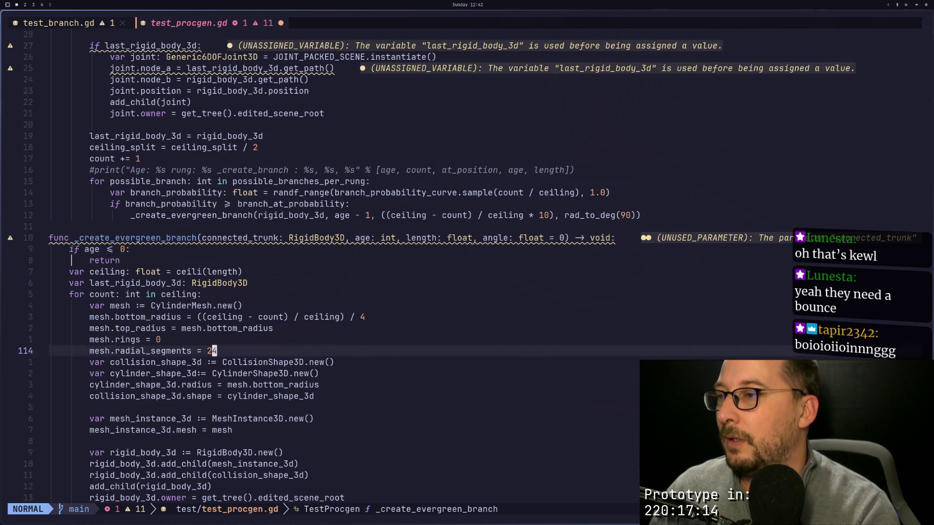
pyautogui.press('j')
pyautogui.press('j')
pyautogui.press('j')
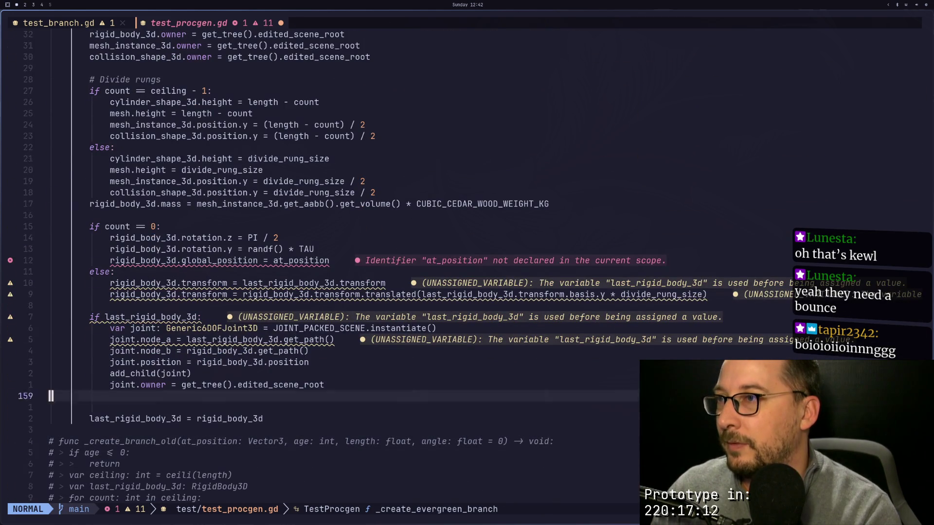
pyautogui.press('k')
pyautogui.press('k')
pyautogui.press('k')
pyautogui.press('a')
pyautogui.press('BackSpace')
pyautogui.press('BackSpace')
pyautogui.press('BackSpace')
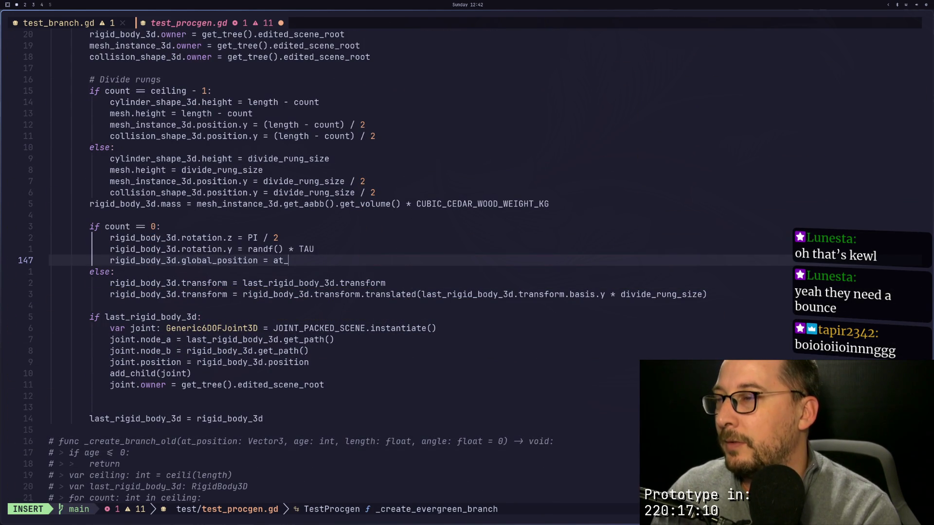
pyautogui.write('con')
pyautogui.press('Return')
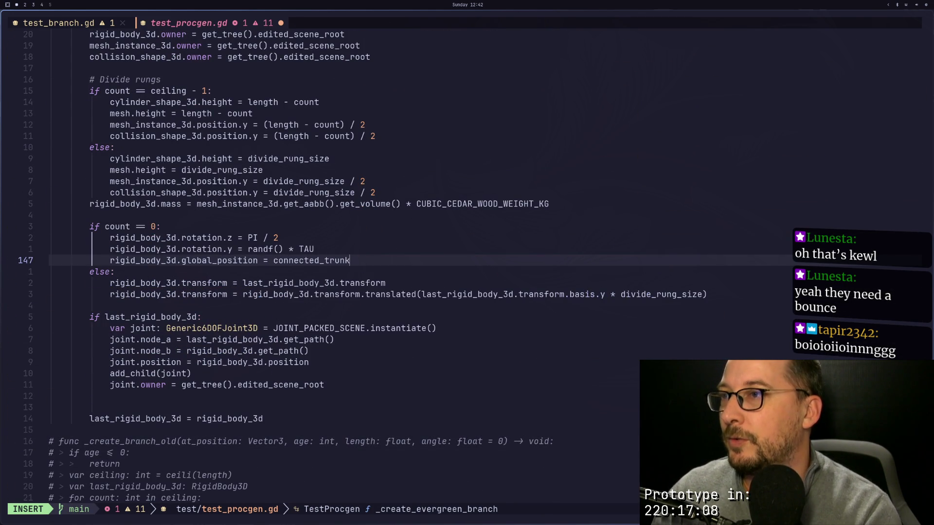
pyautogui.press('Escape')
pyautogui.write('a.p')
pyautogui.press('Return')
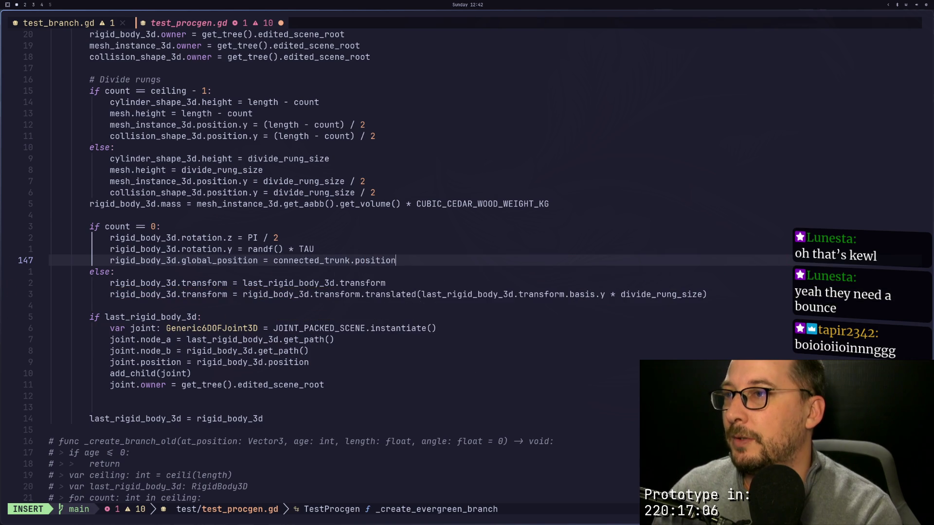
pyautogui.press('Escape')
# Step: Save the script with :w, test the scene in Godot with F6, then return to Neovim
pyautogui.write(':w')
pyautogui.press('Return')
pyautogui.press('super+2')
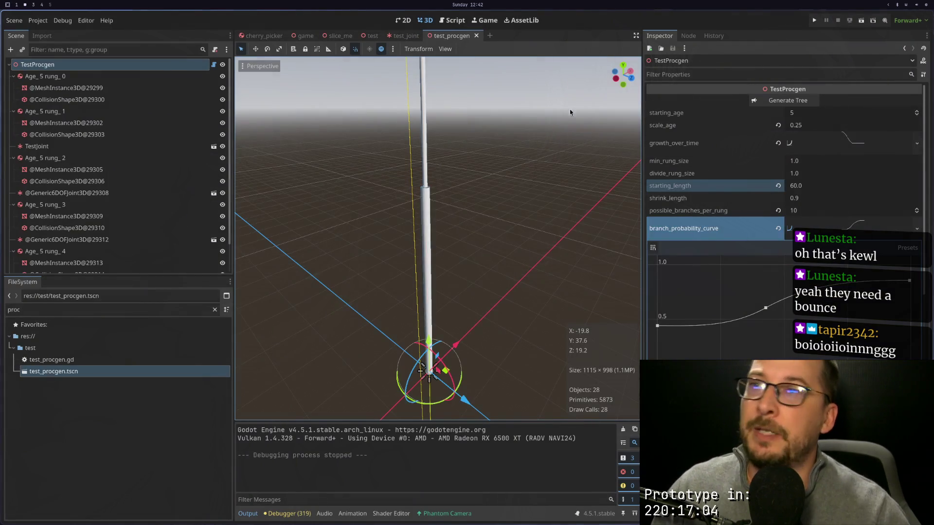
pyautogui.press('F6')
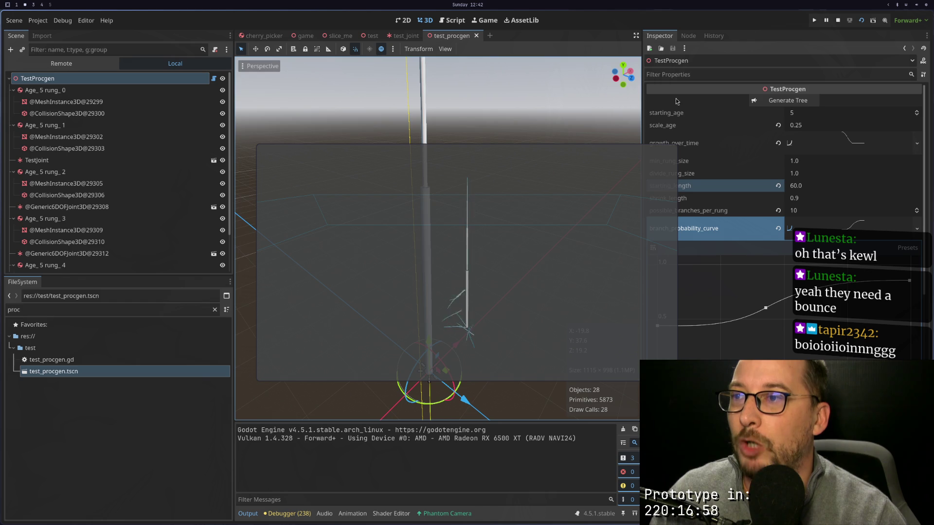
pyautogui.click(841, 22)
pyautogui.press('super+1')
pyautogui.scroll(10, 434, 179)
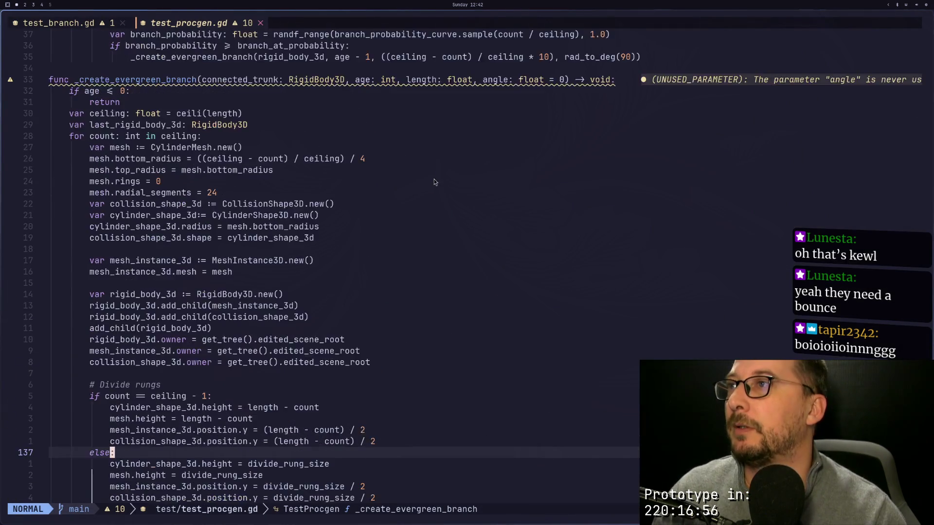
# Step: Copy the seven-line var joint block in _create_evergreen_branch
pyautogui.scroll(-3, 390, 199)
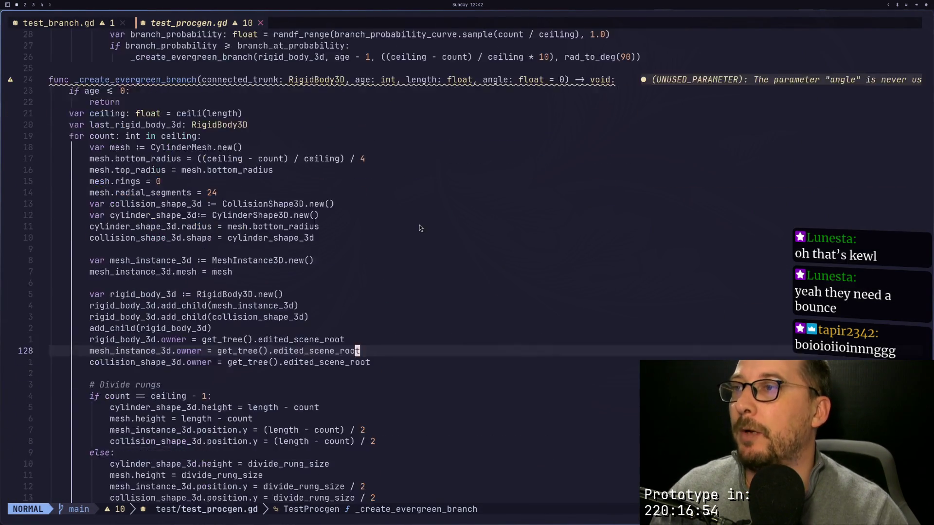
pyautogui.press('super+2')
pyautogui.press('super+1')
pyautogui.scroll(-6, 195, 346)
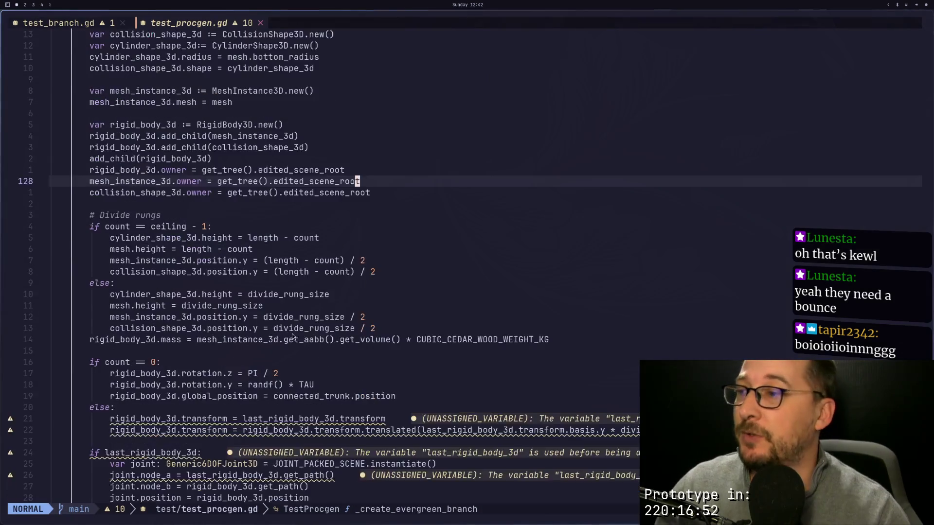
pyautogui.click(128, 328)
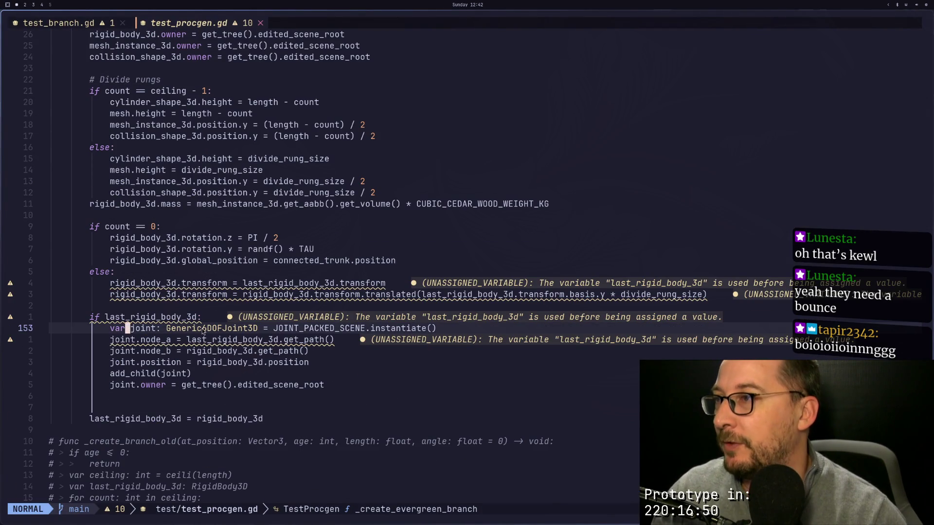
pyautogui.press('j')
pyautogui.press('h')
pyautogui.press('h')
pyautogui.press('h')
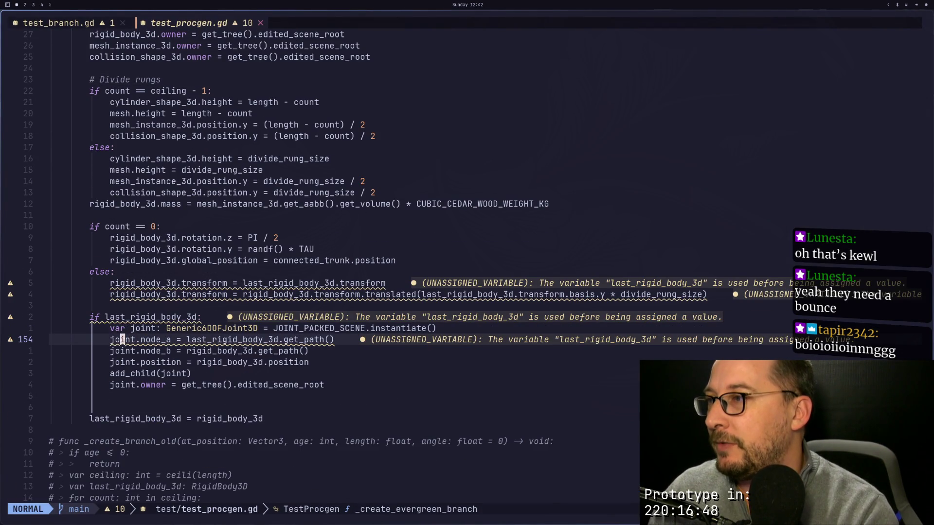
pyautogui.press('k')
pyautogui.press('v')
pyautogui.press('j')
pyautogui.press('j')
pyautogui.press('j')
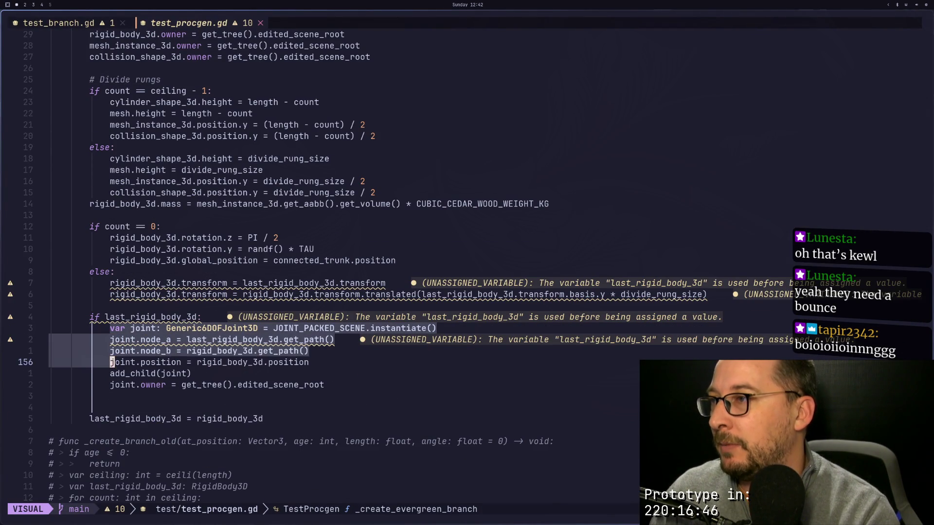
pyautogui.press('l')
pyautogui.press('l')
pyautogui.press('l')
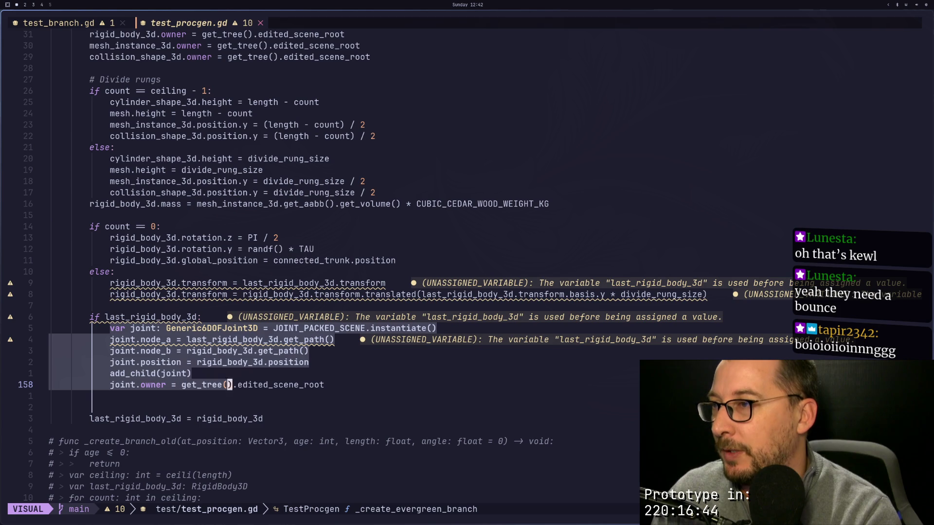
pyautogui.press('y')
# Step: Add an else: case below joint.owner and paste the joint block, indented, inside it
pyautogui.press('j')
pyautogui.press('j')
pyautogui.press('j')
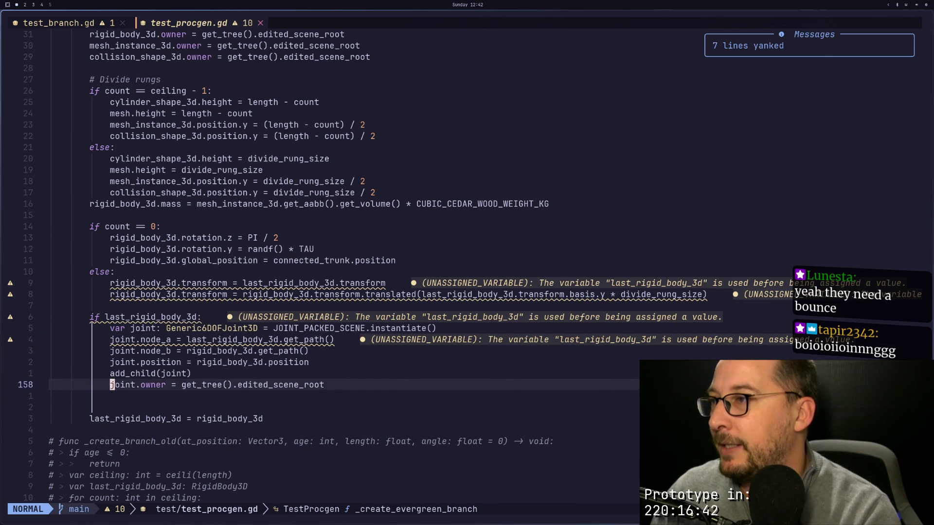
pyautogui.write('oelse:')
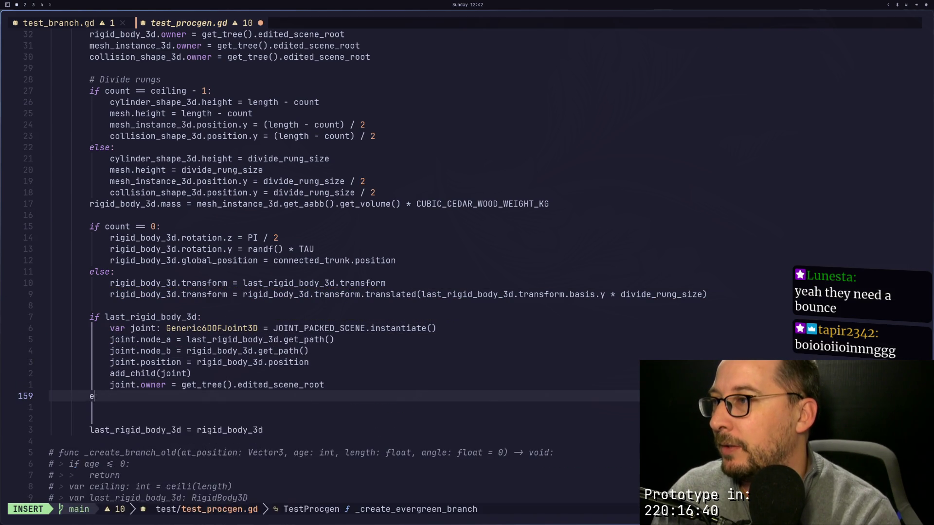
pyautogui.press('Return')
pyautogui.press('Escape')
pyautogui.press('P')
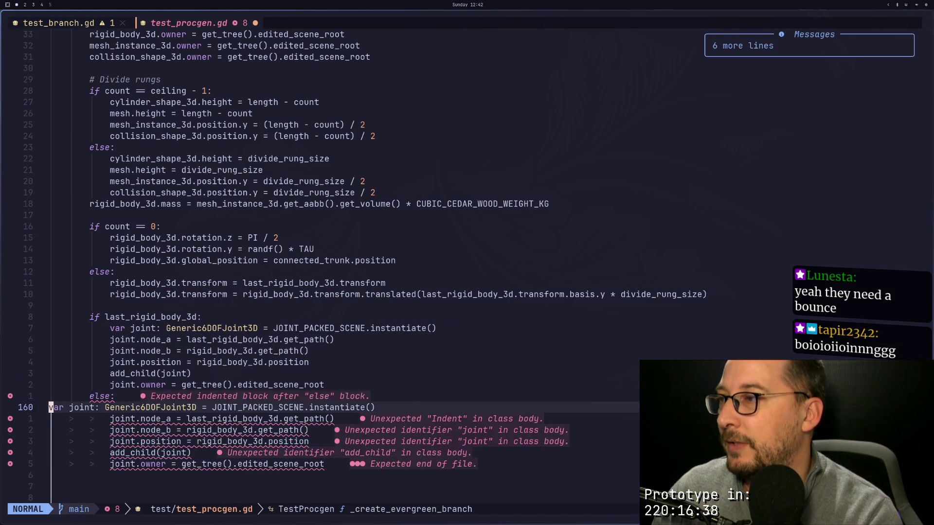
pyautogui.press('=')
pyautogui.press('=')
# Step: In the pasted block, set joint.node_a to connected_trunk.get_path() instead of last_rigid_body_3d
pyautogui.hotkey('ctrl', 's')
pyautogui.press('j')
pyautogui.press('j')
pyautogui.press('^')
pyautogui.press('w')
pyautogui.press('w')
pyautogui.press('w')
pyautogui.press('k')
pyautogui.press('l')
pyautogui.press('l')
pyautogui.press('l')
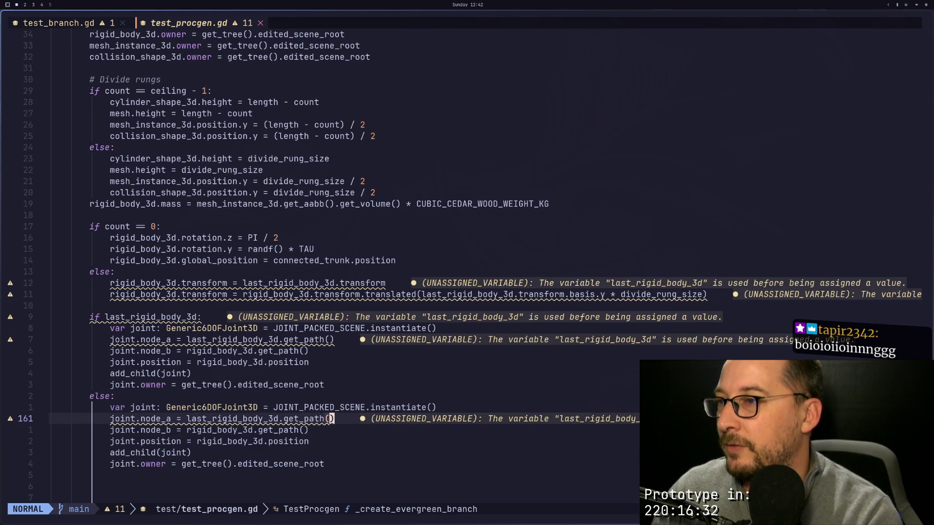
pyautogui.press('i')
pyautogui.press('BackSpace')
pyautogui.press('BackSpace')
pyautogui.press('BackSpace')
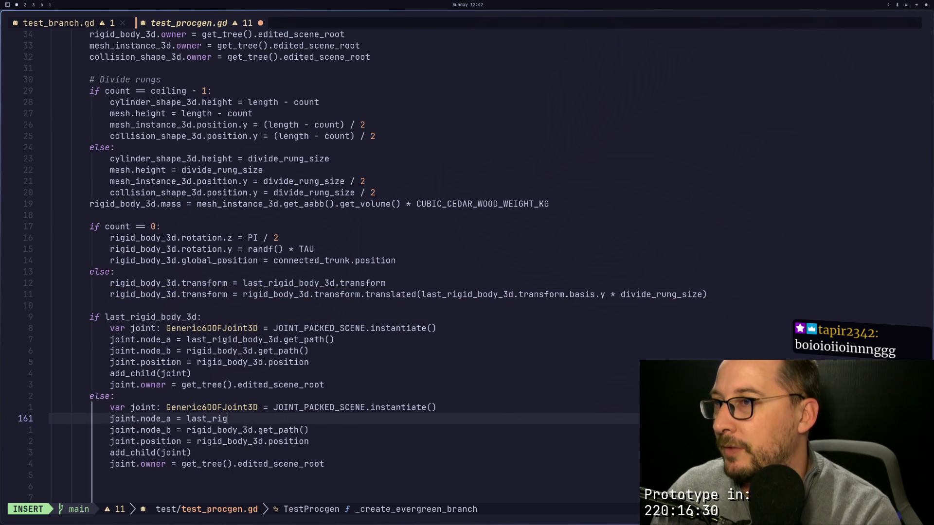
pyautogui.write('co')
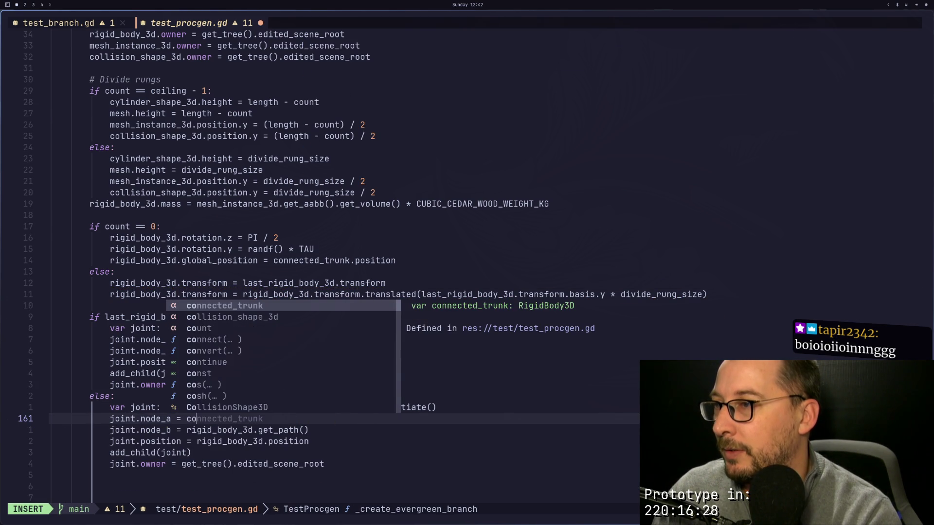
pyautogui.press('Tab')
pyautogui.write('.get')
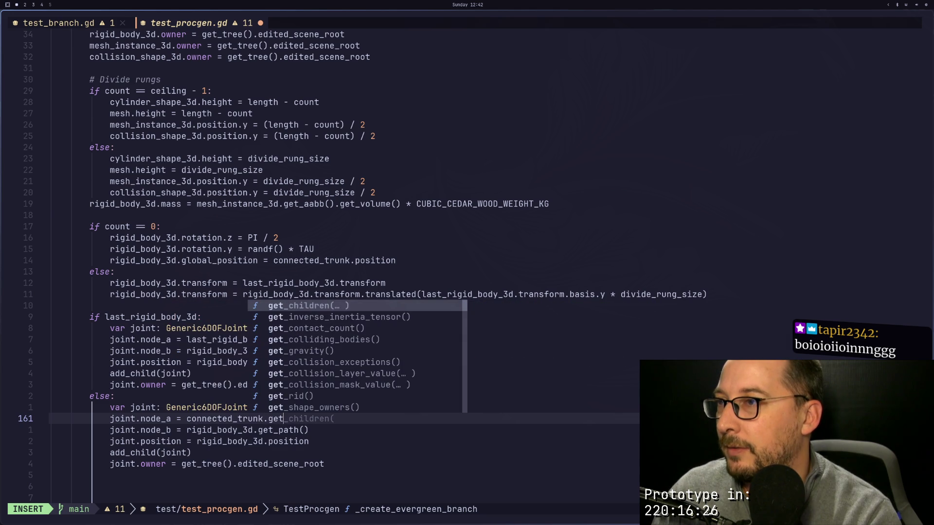
pyautogui.write('_p')
pyautogui.press('Tab')
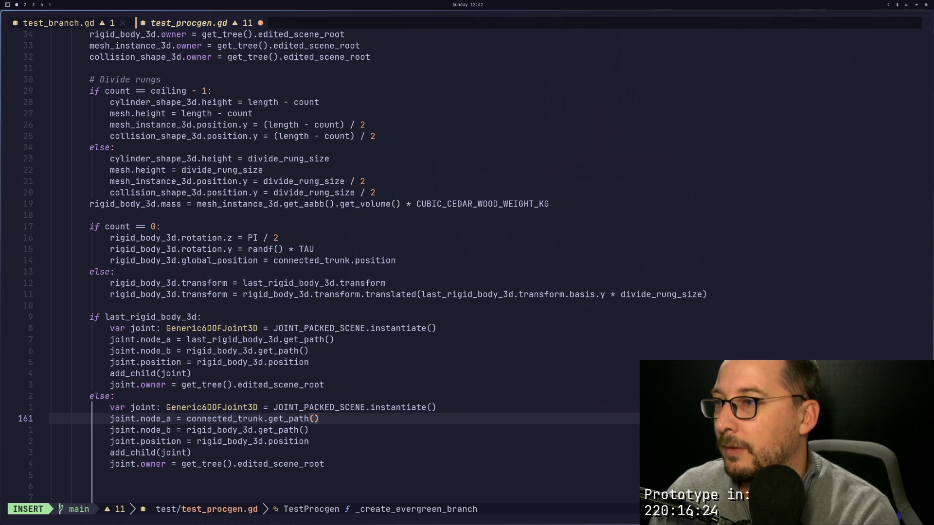
pyautogui.press('Escape')
pyautogui.press('super+2')
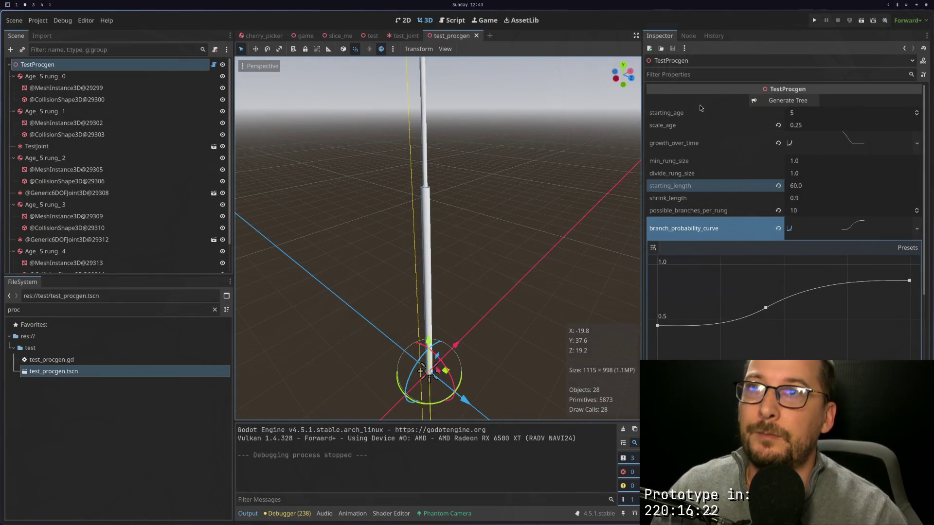
# Step: Regenerate the tree and run the scene to watch branches held at their trunk joints, then exit fullscreen
pyautogui.click(767, 105)
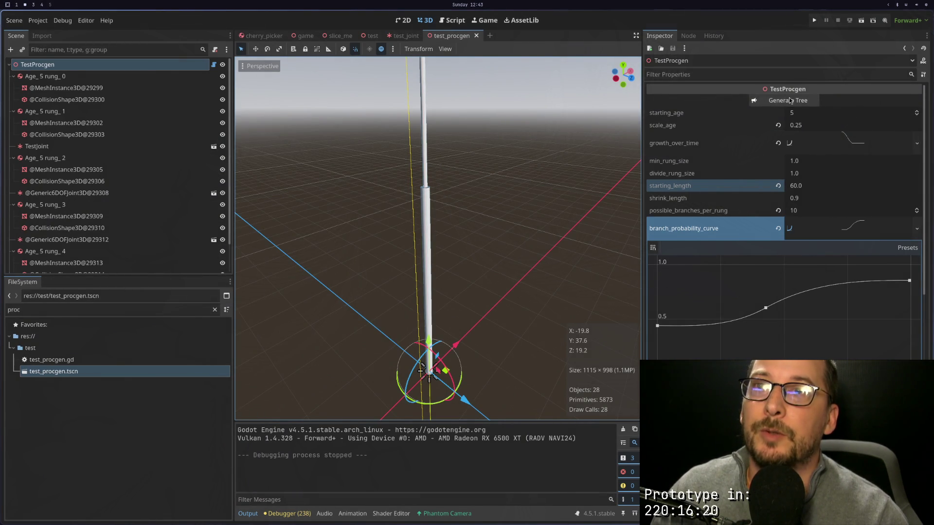
pyautogui.scroll(-3, 533, 181)
pyautogui.scroll(-1, 534, 181)
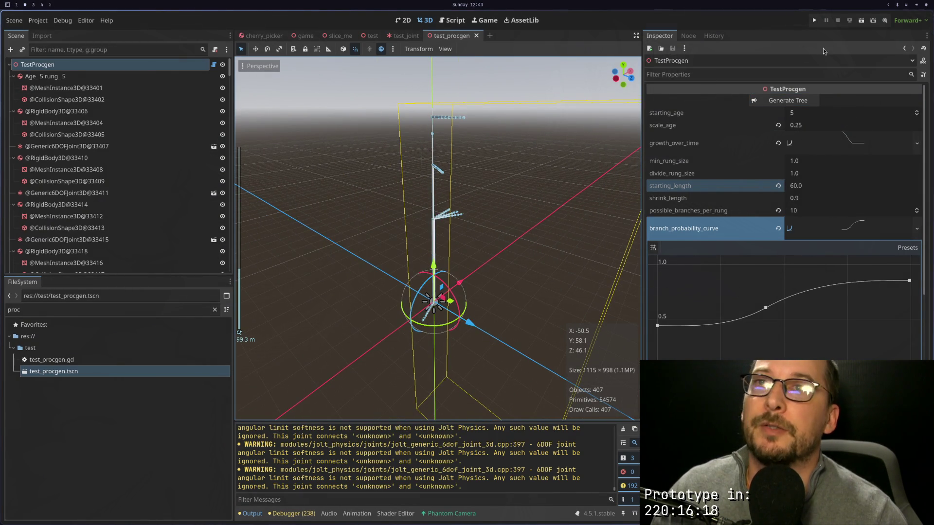
pyautogui.click(860, 22)
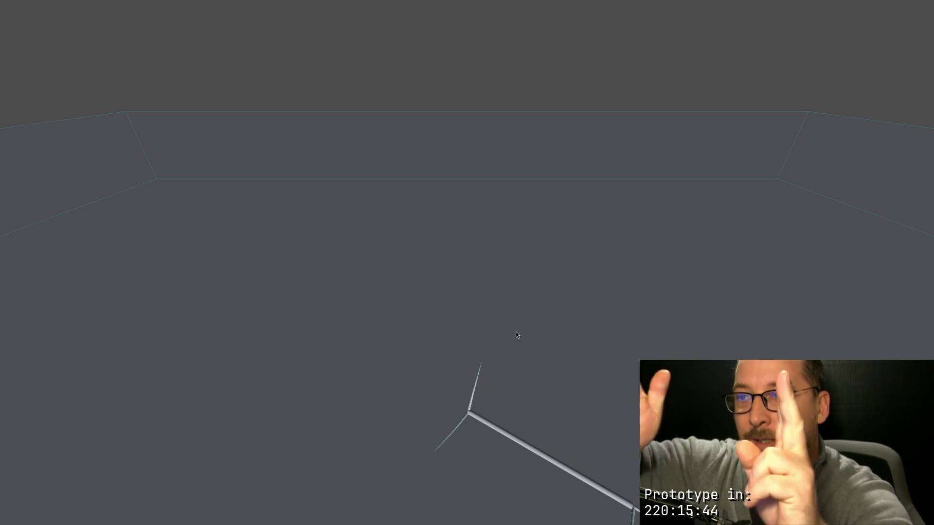
pyautogui.press('F11')
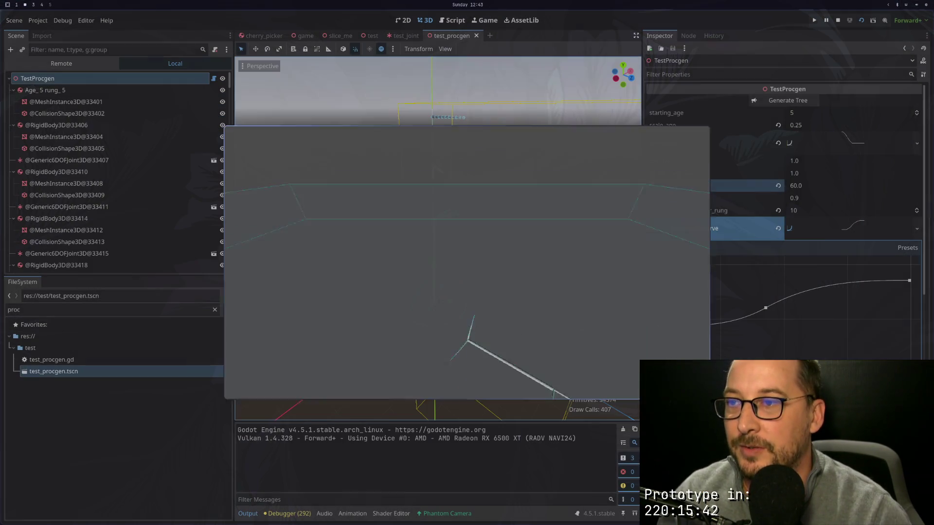
# Step: Stop the scene, then zoom and orbit the viewport to inspect the tall trunk and short branches
pyautogui.click(838, 20)
pyautogui.scroll(5, 606, 229)
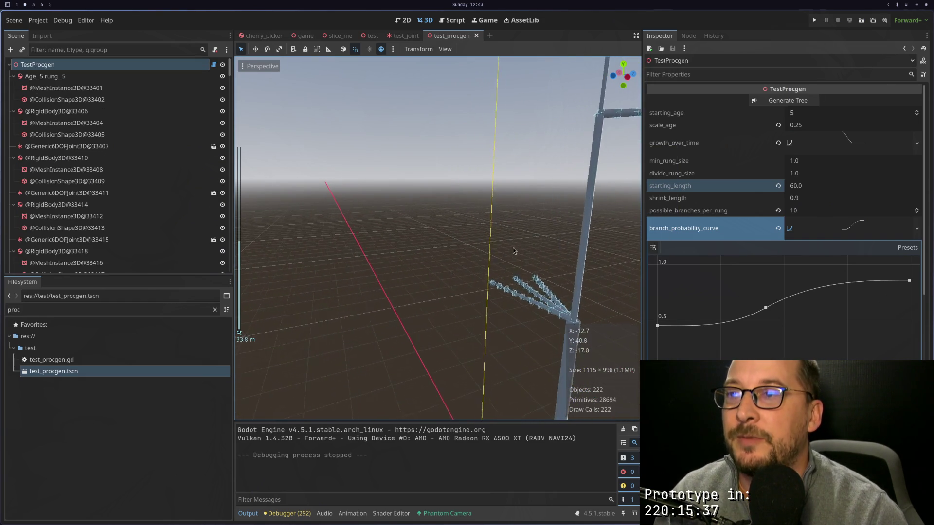
pyautogui.scroll(3, 513, 251)
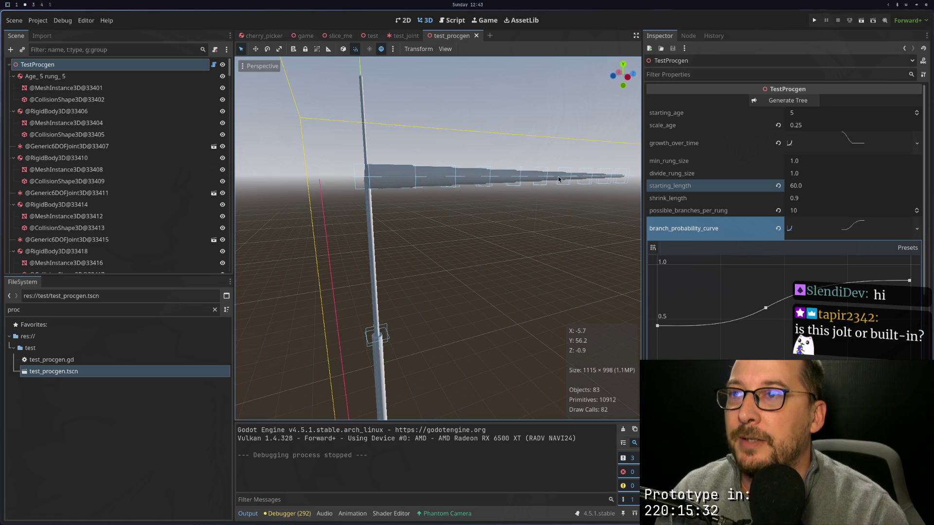
pyautogui.scroll(-10, 469, 246)
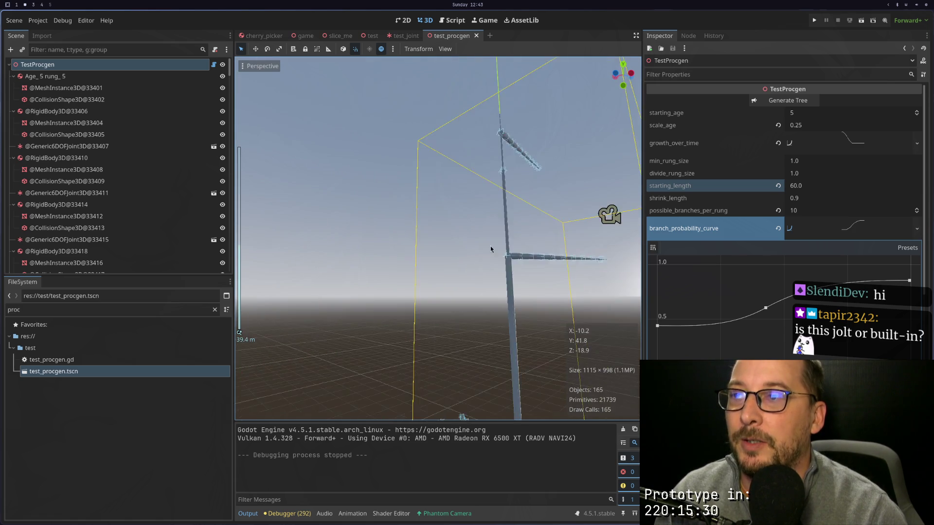
pyautogui.moveTo(525, 276)
pyautogui.mouseDown()
pyautogui.moveTo(524, 319)
pyautogui.moveTo(515, 291)
pyautogui.moveTo(488, 402)
pyautogui.moveTo(362, 328)
pyautogui.mouseUp()
pyautogui.scroll(15, 363, 328)
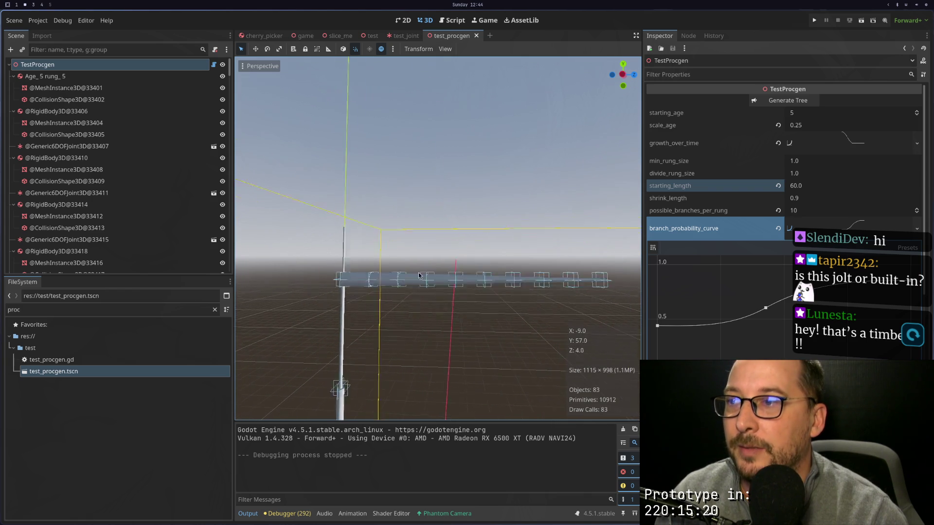
pyautogui.scroll(-2, 463, 193)
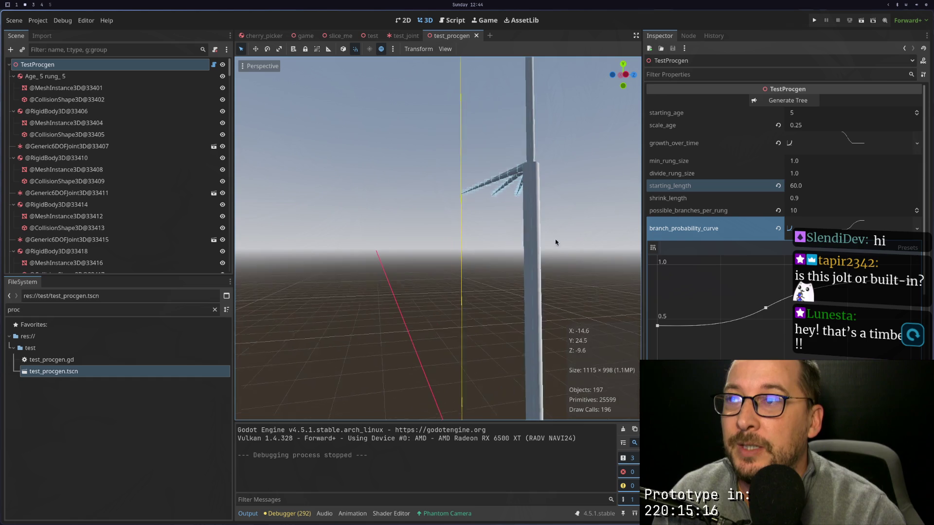
pyautogui.scroll(-2, 485, 195)
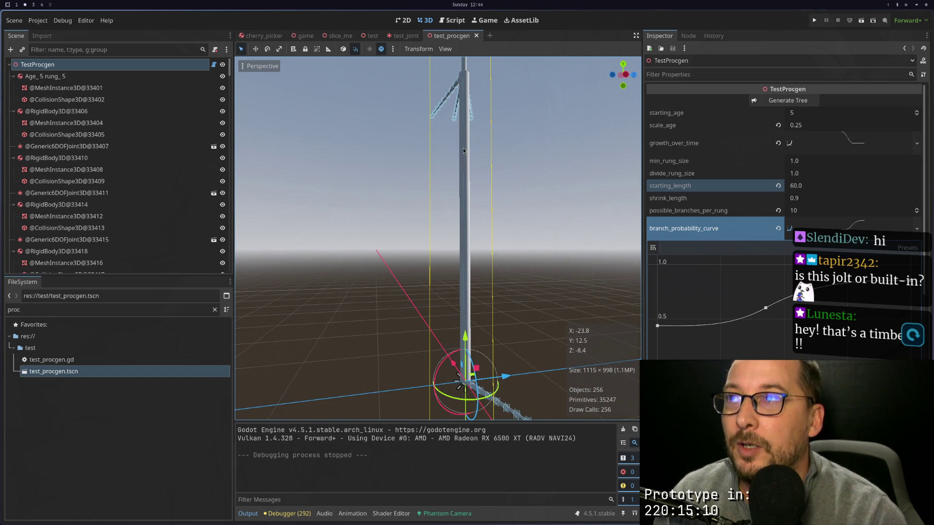
pyautogui.scroll(-3, 456, 131)
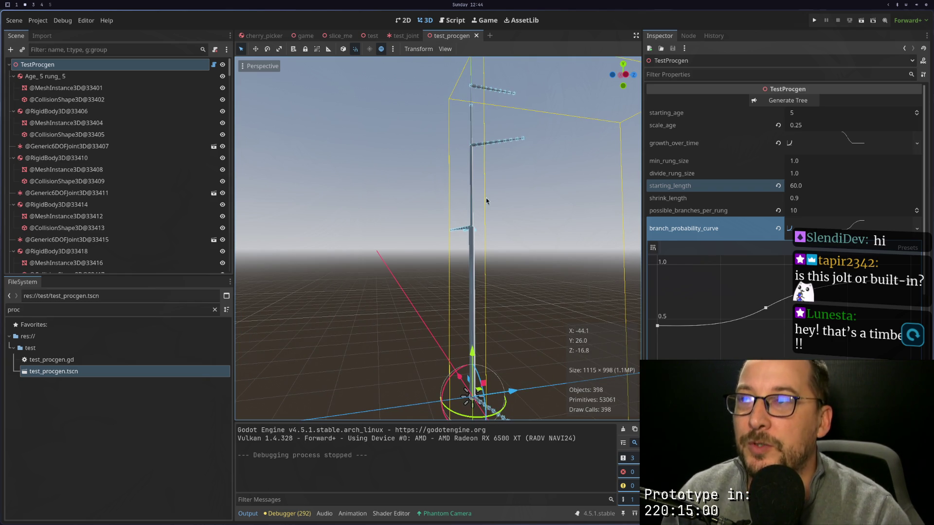
pyautogui.press('super+4')
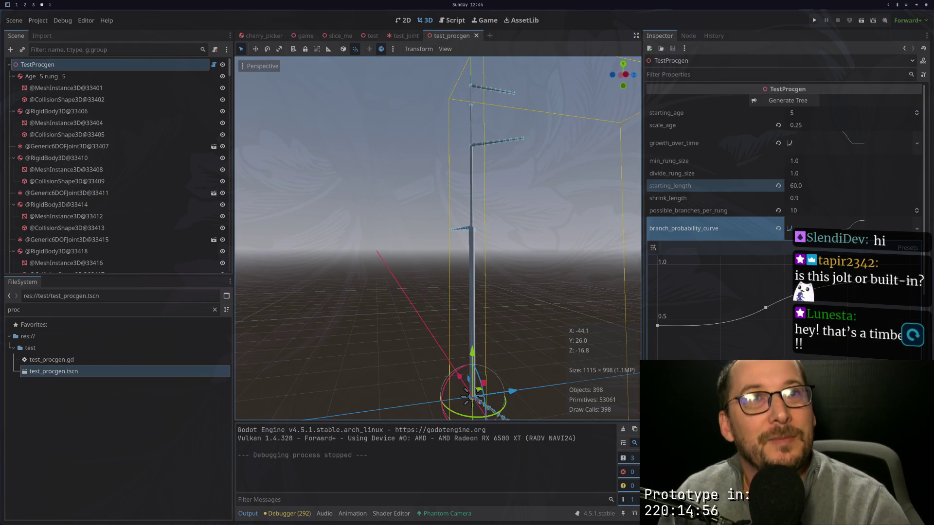
pyautogui.press('super+2')
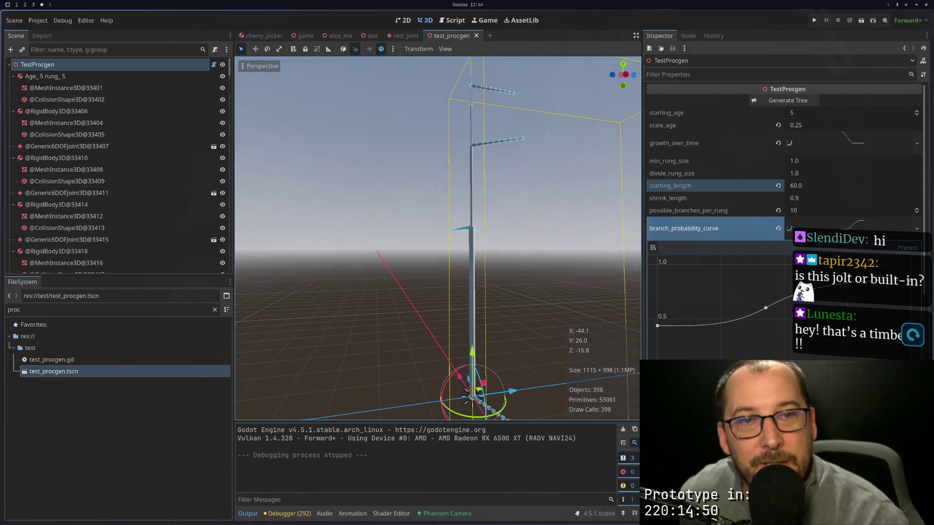
pyautogui.press('super+4')
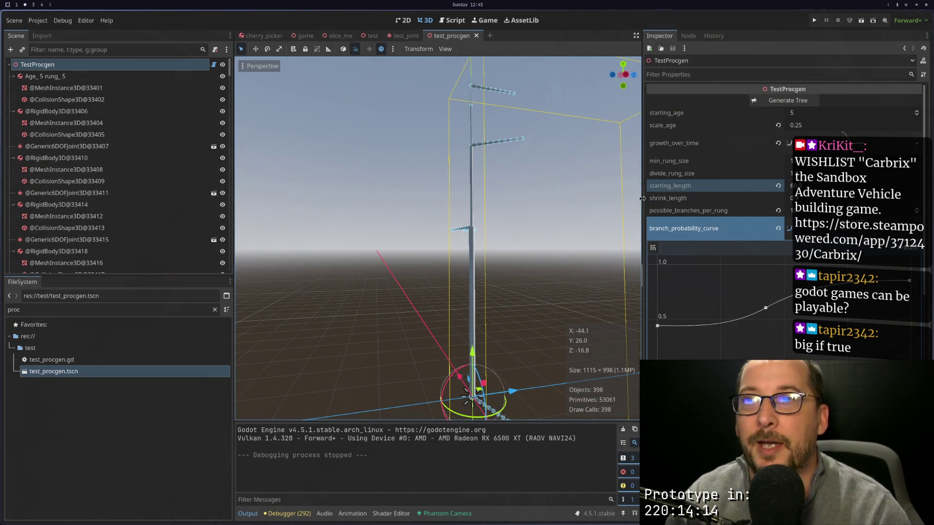
# Step: Bring the Chrome window showing the Carbrix Steam store page beside the Godot editor
pyautogui.press('super+4')
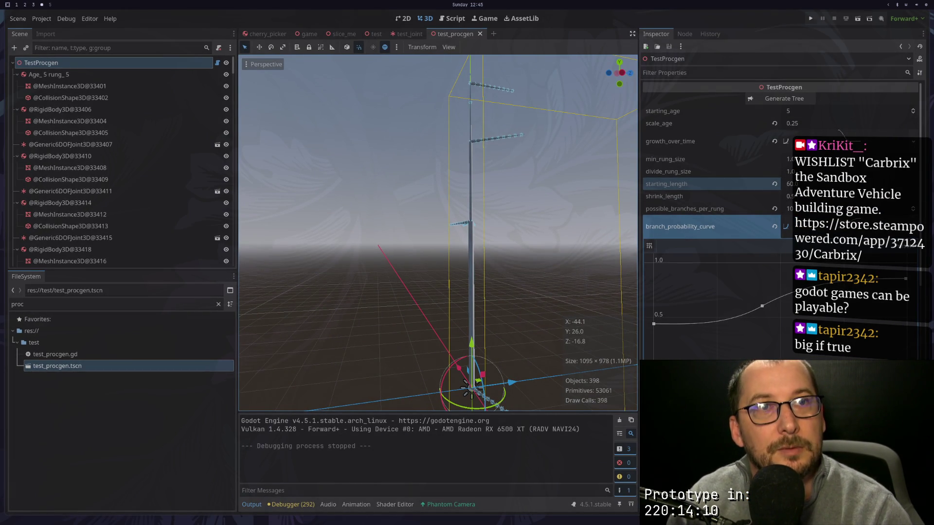
pyautogui.press('super+2')
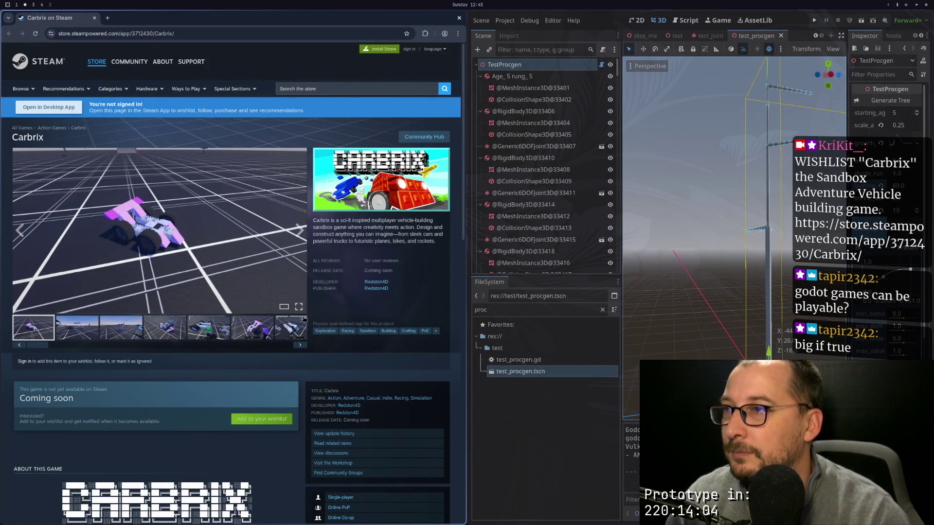
pyautogui.click(299, 307)
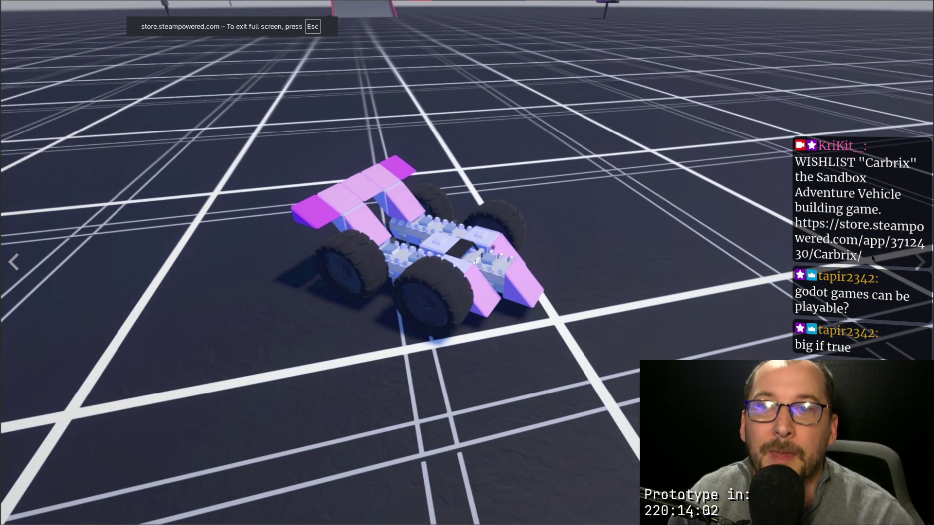
pyautogui.click(915, 258)
pyautogui.click(916, 258)
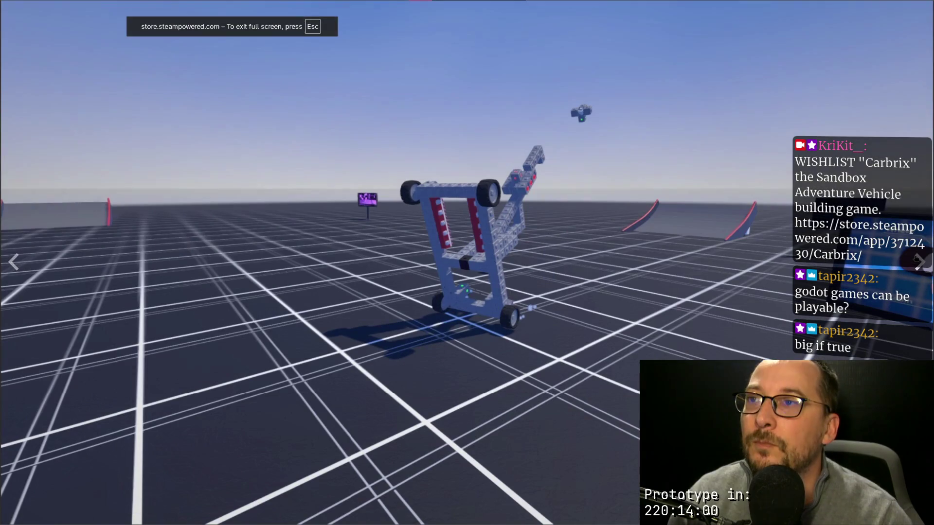
pyautogui.click(916, 258)
pyautogui.click(916, 258)
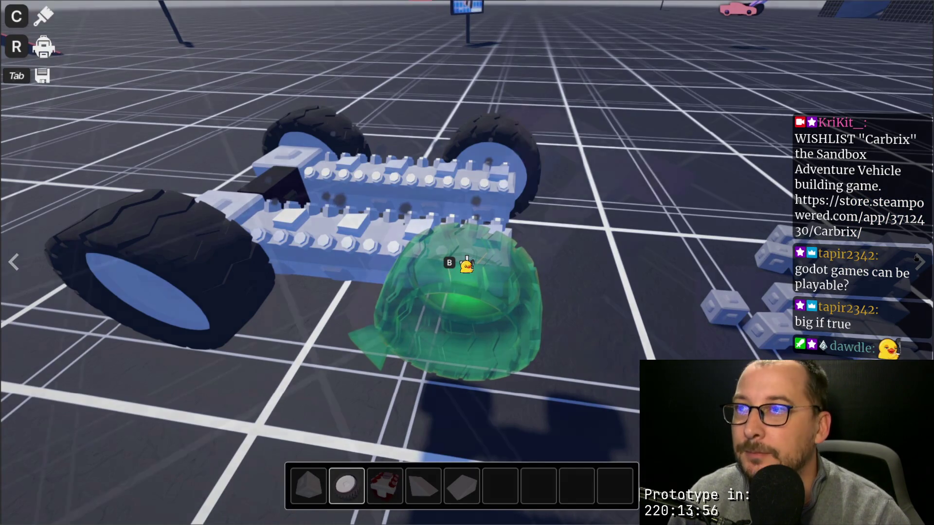
pyautogui.scroll(-2, 466, 265)
pyautogui.press('e')
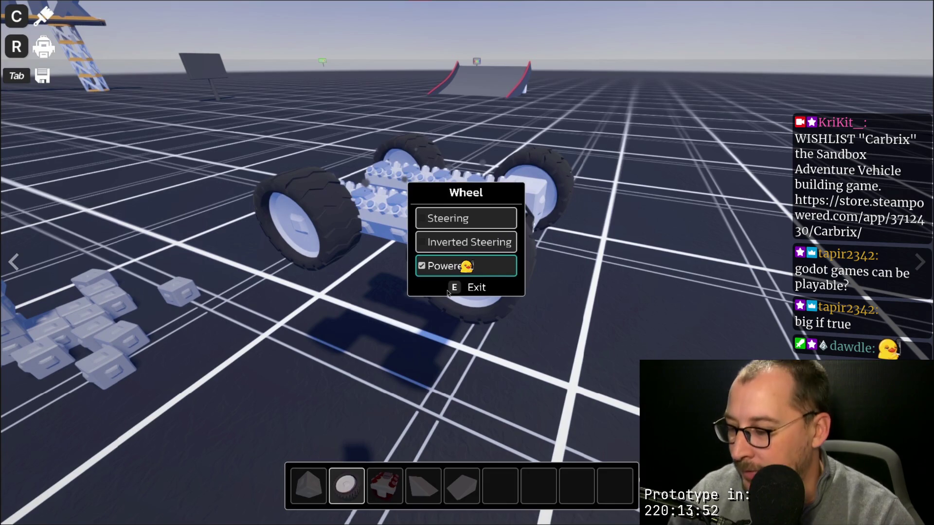
pyautogui.press('super+2')
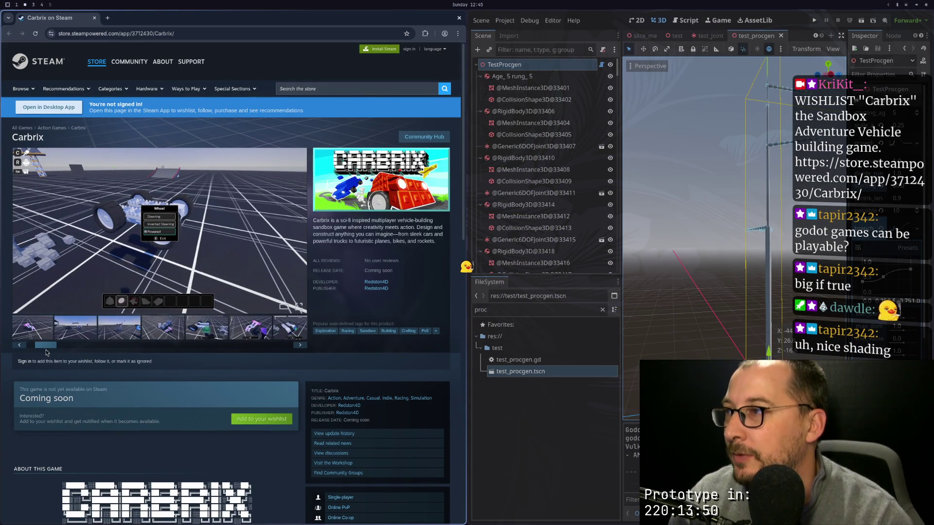
pyautogui.click(66, 329)
pyautogui.click(165, 329)
pyautogui.click(252, 329)
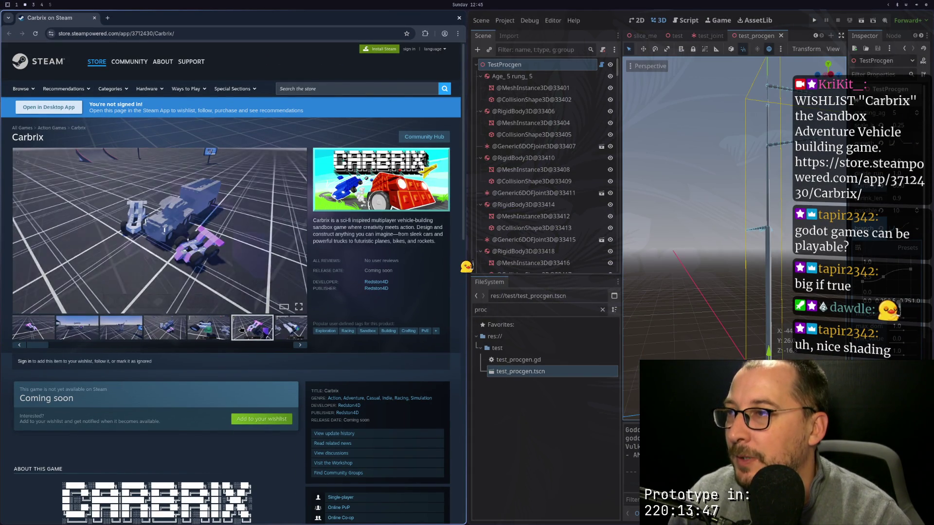
pyautogui.click(282, 329)
pyautogui.click(285, 328)
pyautogui.moveTo(152, 251)
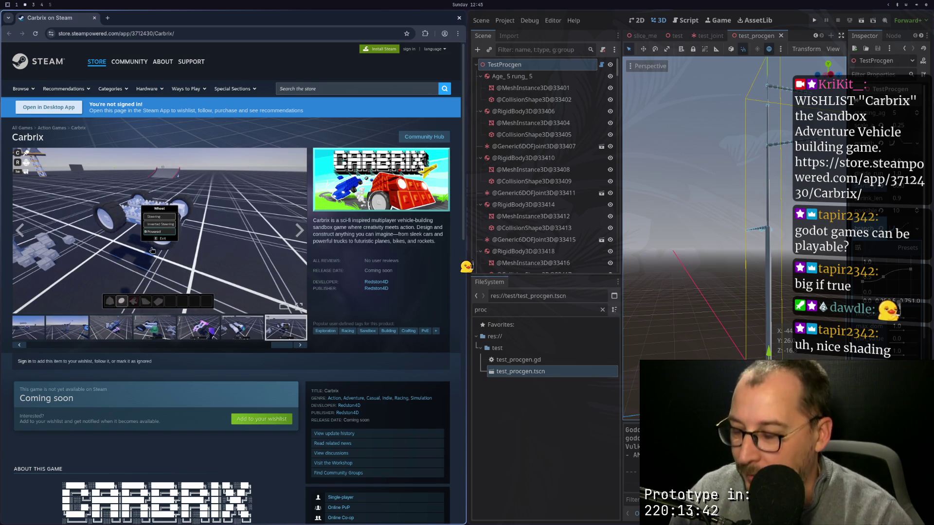
pyautogui.press('F11')
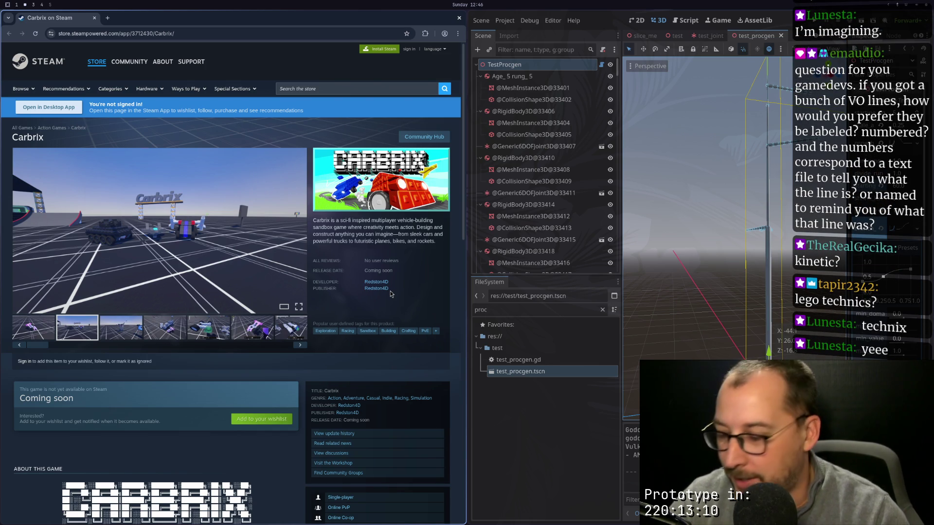
pyautogui.press('F11')
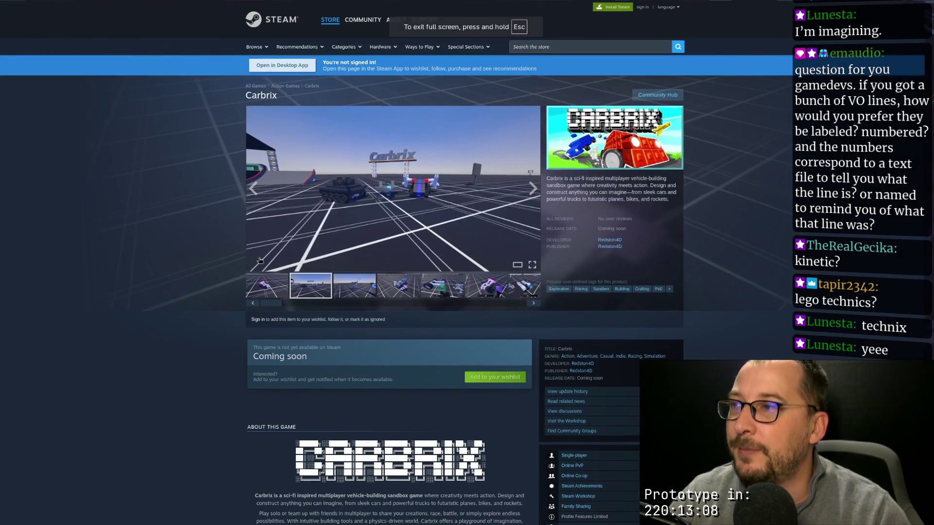
pyautogui.click(533, 266)
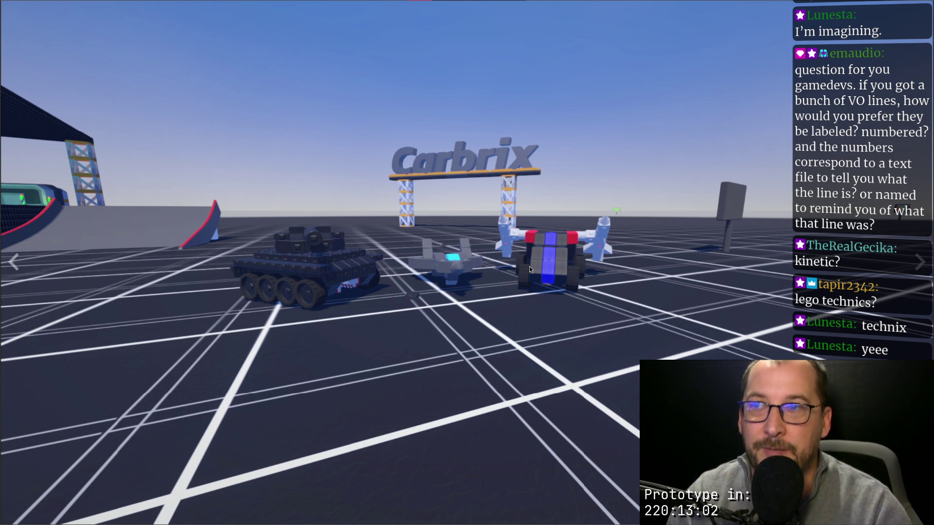
pyautogui.press('Escape')
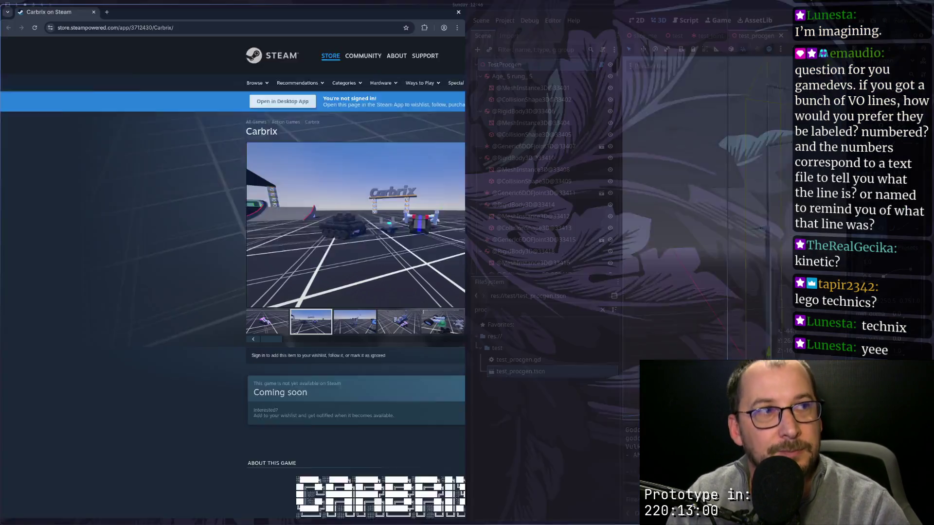
pyautogui.click(459, 19)
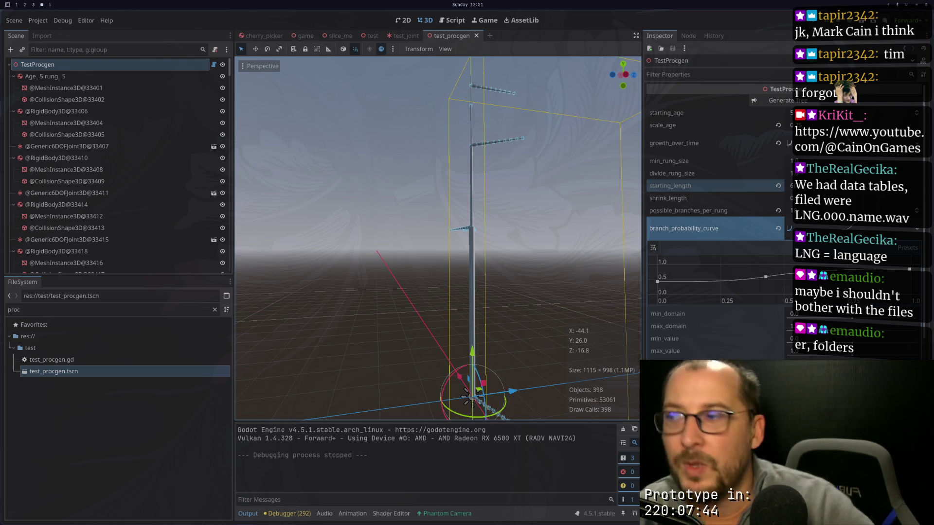
# Step: Check the import settings of distant-ambulance-siren-402225.mp3 and keep it imported as MP3
pyautogui.click(214, 310)
pyautogui.scroll(3, 122, 351)
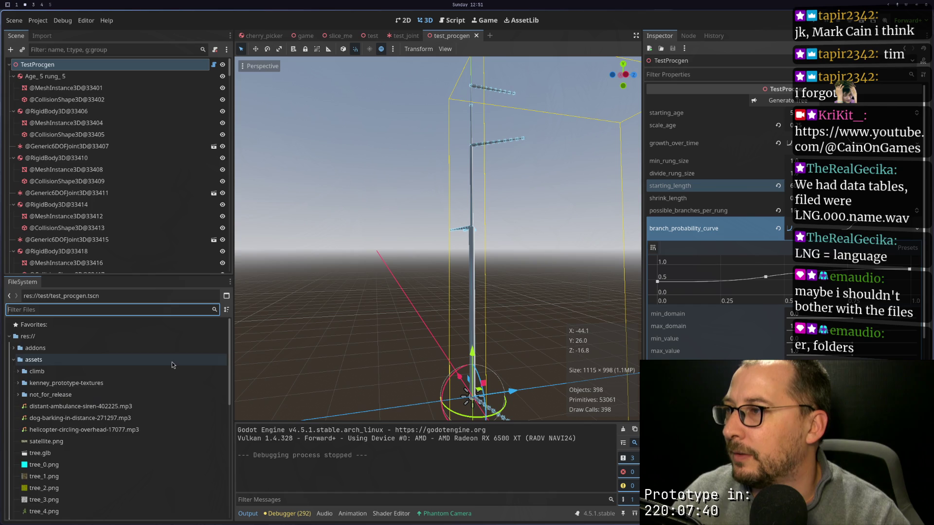
pyautogui.click(106, 332)
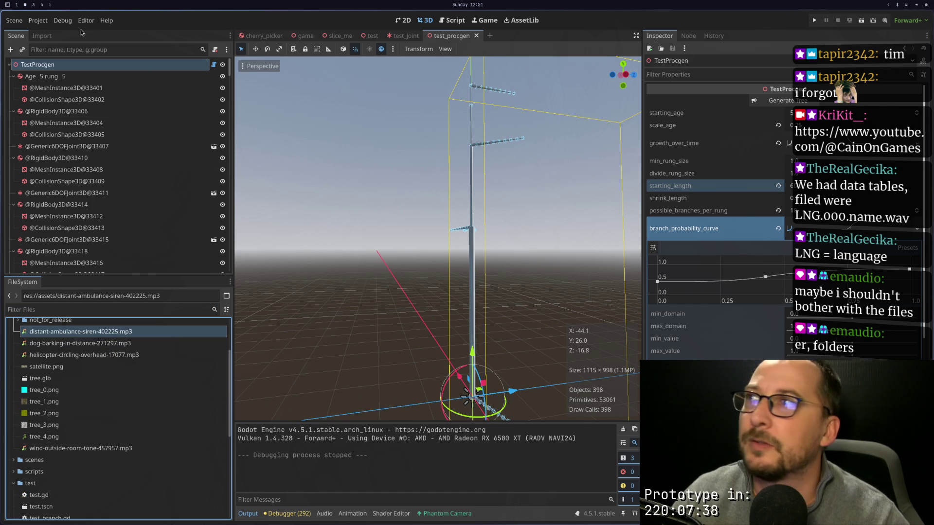
pyautogui.click(48, 37)
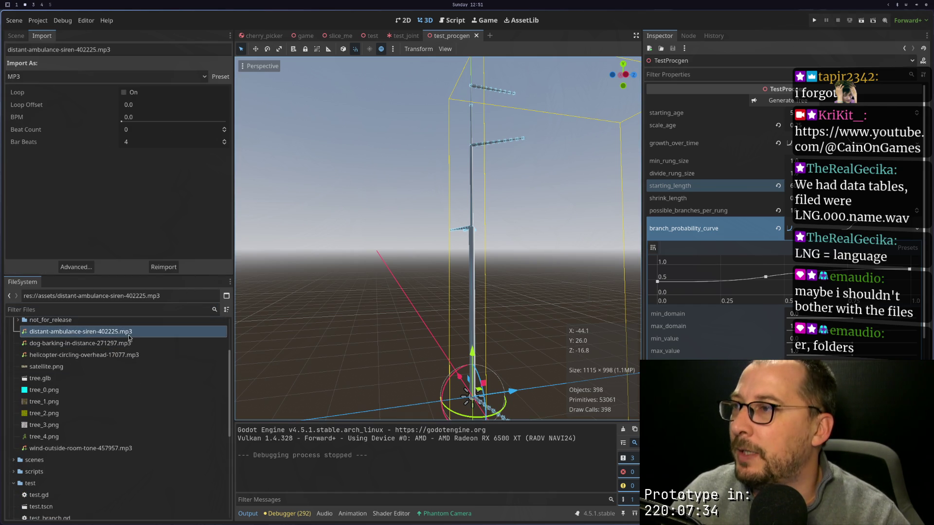
pyautogui.doubleClick(98, 332)
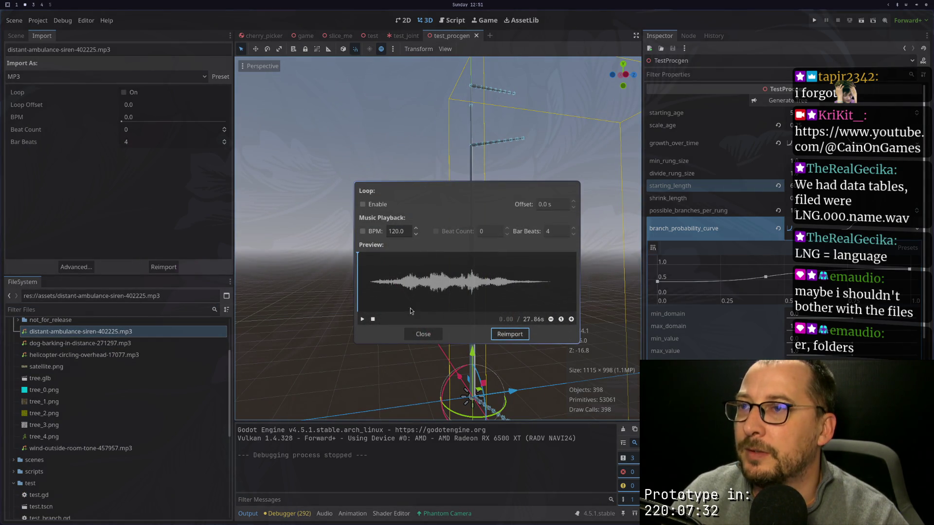
pyautogui.click(426, 338)
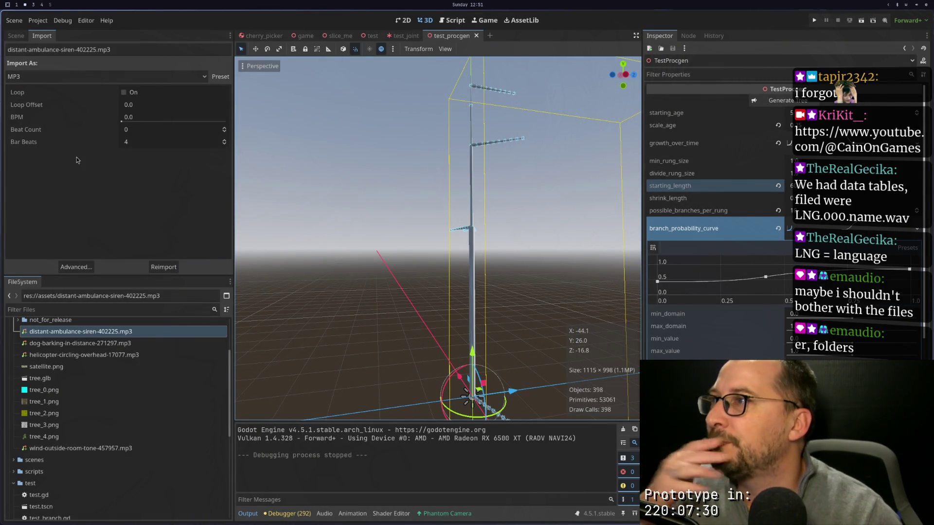
pyautogui.click(137, 78)
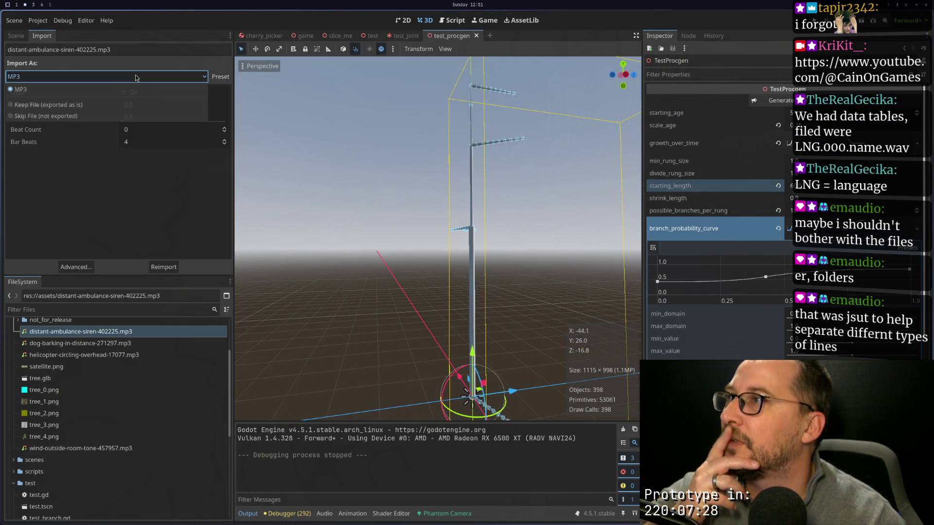
pyautogui.click(137, 78)
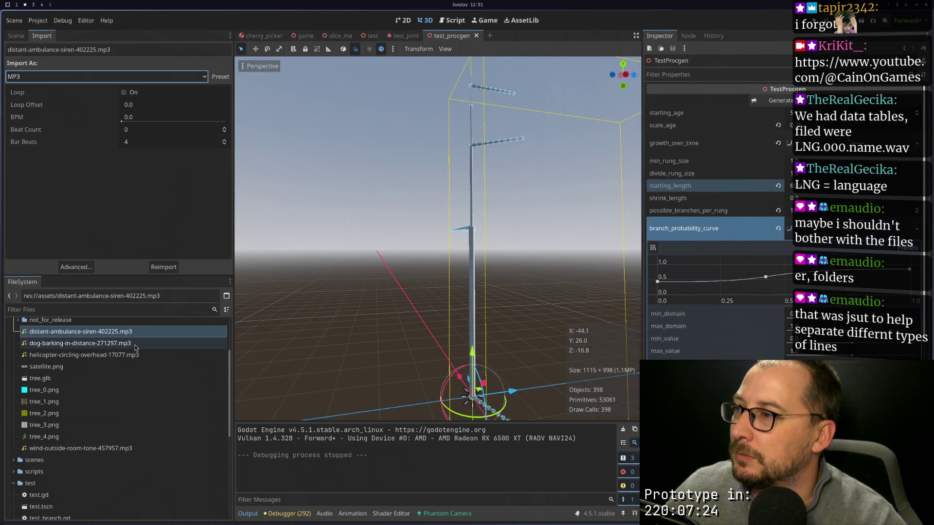
# Step: Show the TestProcgen scene tree and run the current tree scene
pyautogui.scroll(3, 133, 346)
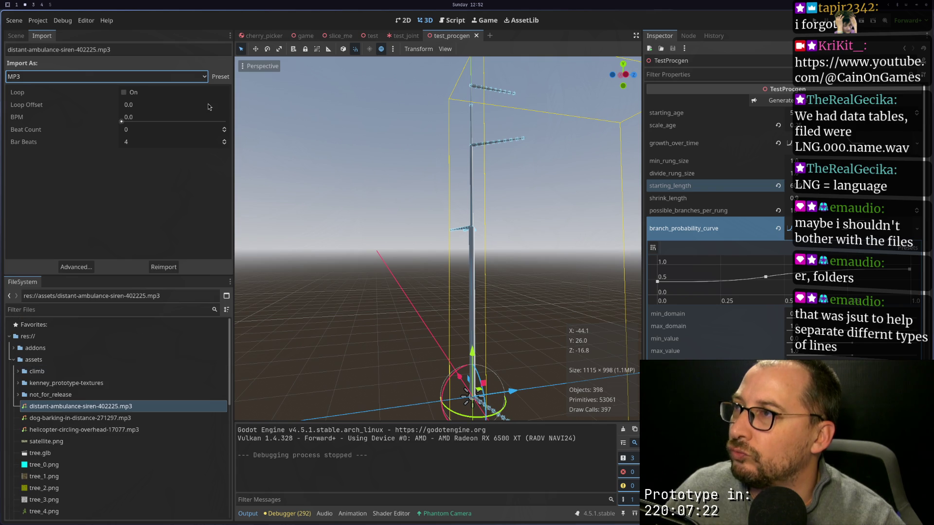
pyautogui.click(17, 36)
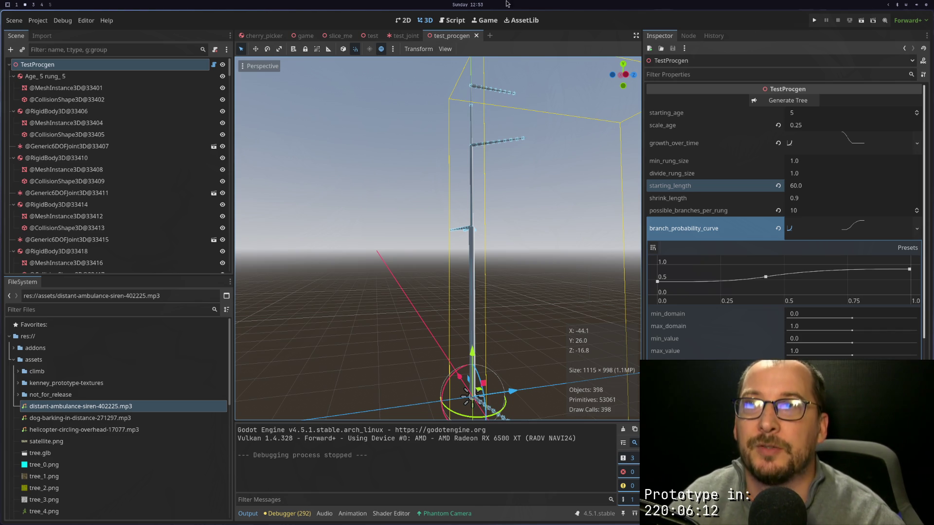
pyautogui.click(860, 21)
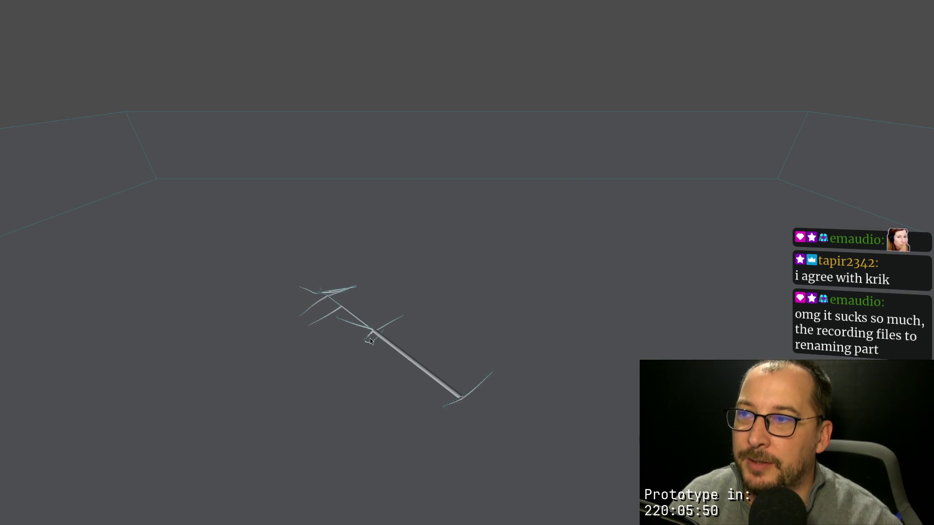
# Step: Exit the game's fullscreen, stop the run, and switch to the code editor workspace
pyautogui.press('F11')
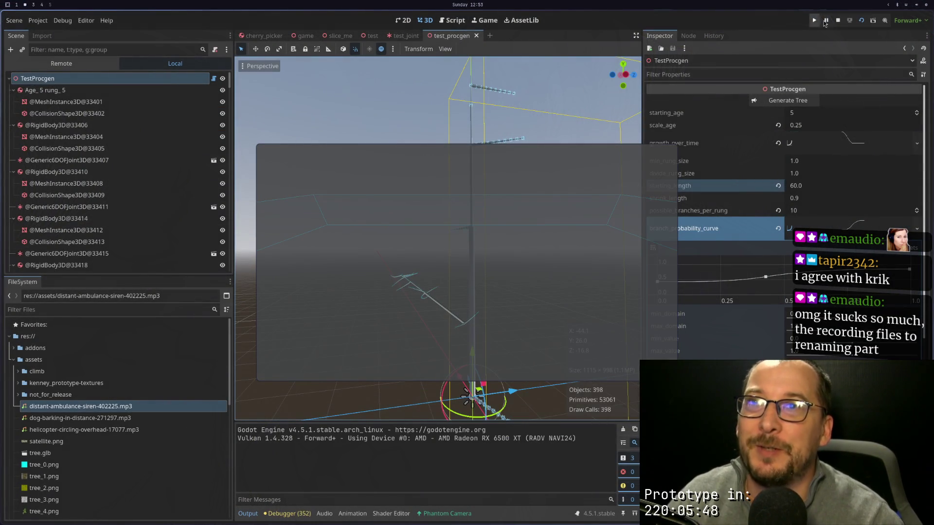
pyautogui.click(839, 21)
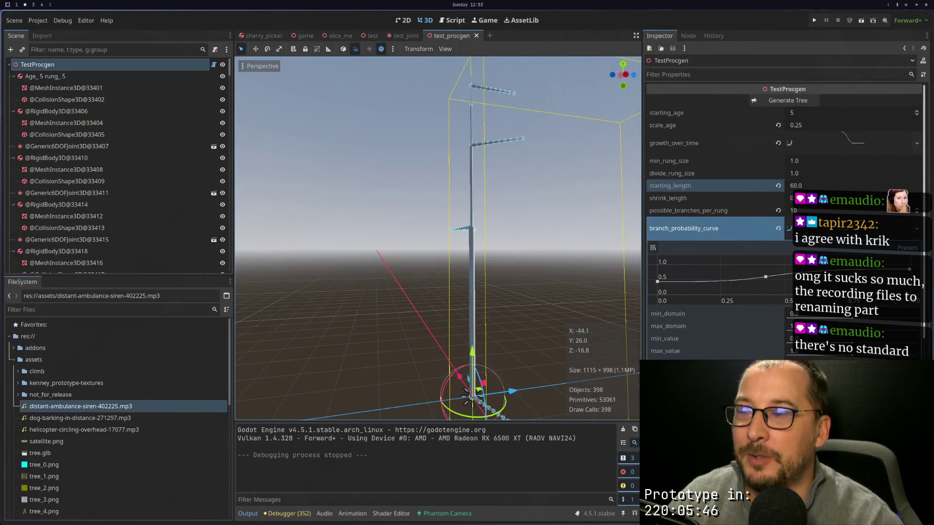
pyautogui.press('super+1')
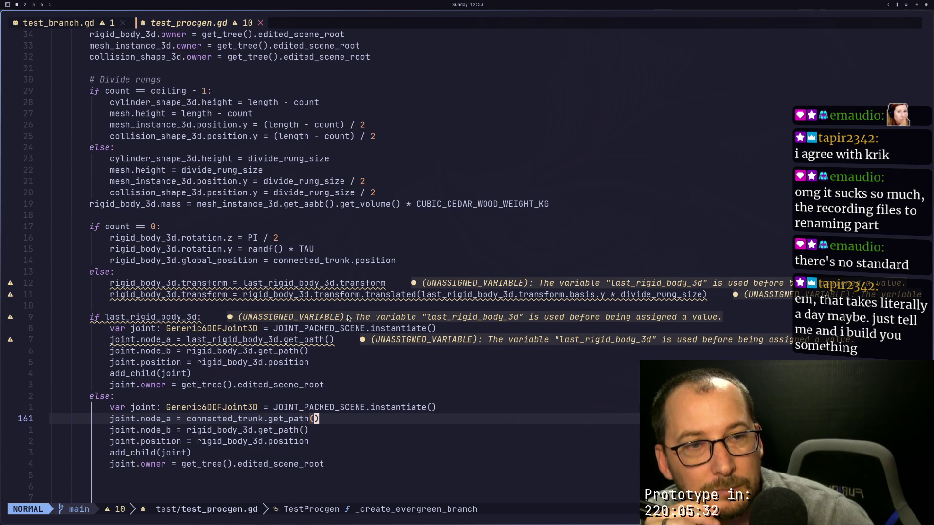
# Step: Delete the two blank lines below the connected_trunk joint block and save test_procgen.gd
pyautogui.scroll(-2, 366, 353)
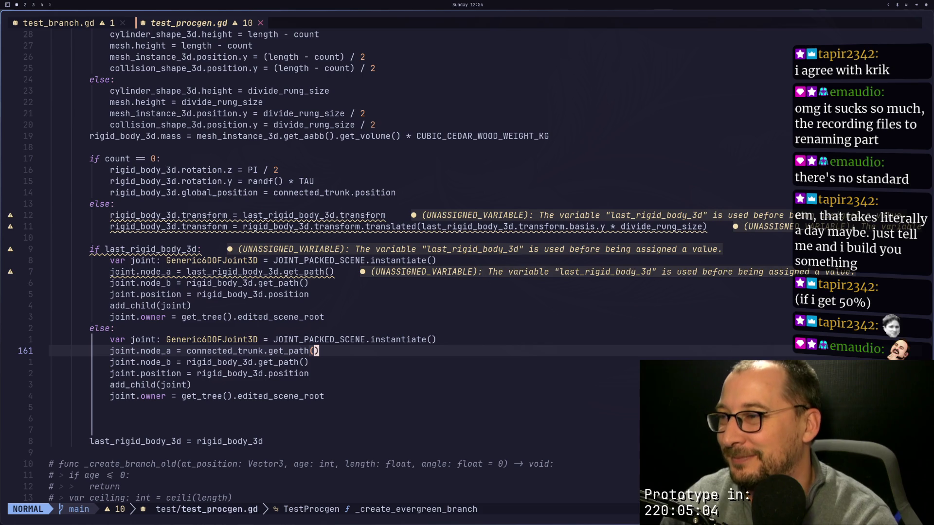
pyautogui.press('j')
pyautogui.press('j')
pyautogui.press('j')
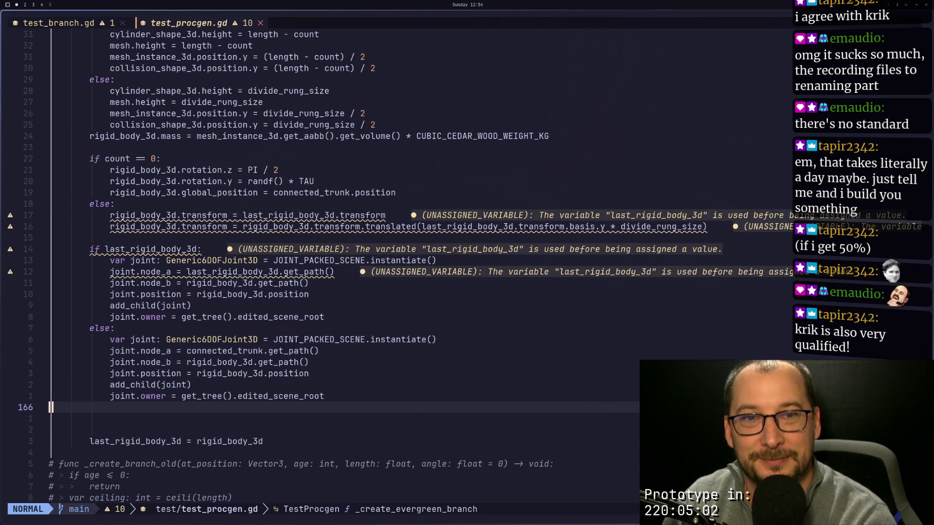
pyautogui.press('d')
pyautogui.press('d')
pyautogui.press('d')
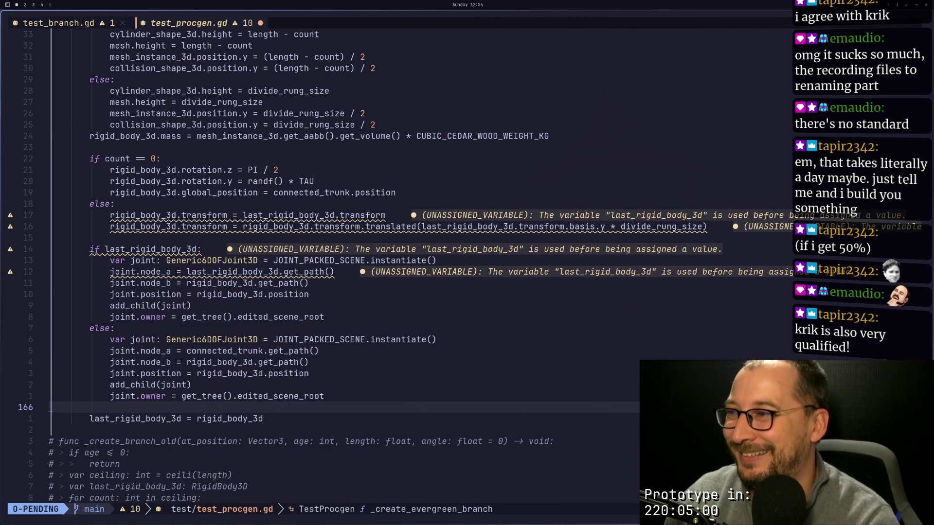
pyautogui.press('Escape')
pyautogui.write(':w')
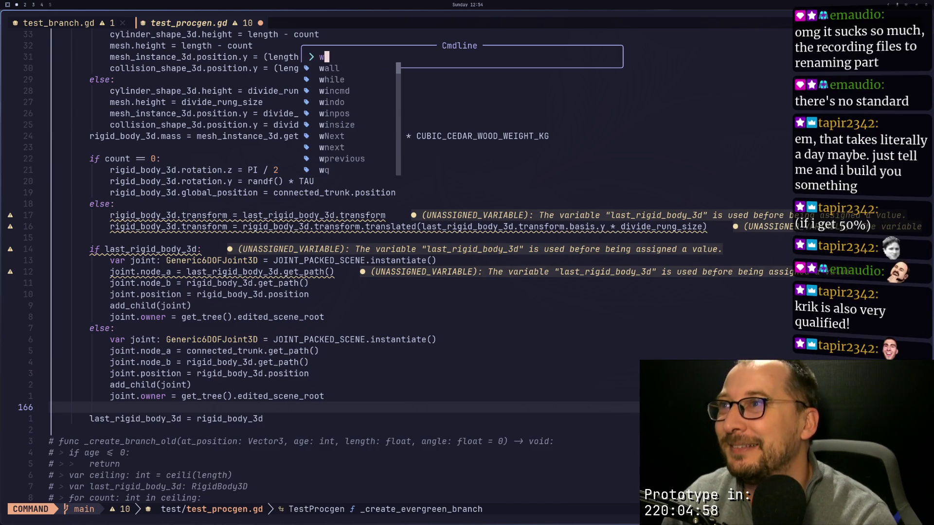
pyautogui.press('Return')
pyautogui.press('k')
pyautogui.press('k')
pyautogui.press('k')
pyautogui.press('k')
pyautogui.press('k')
pyautogui.press('k')
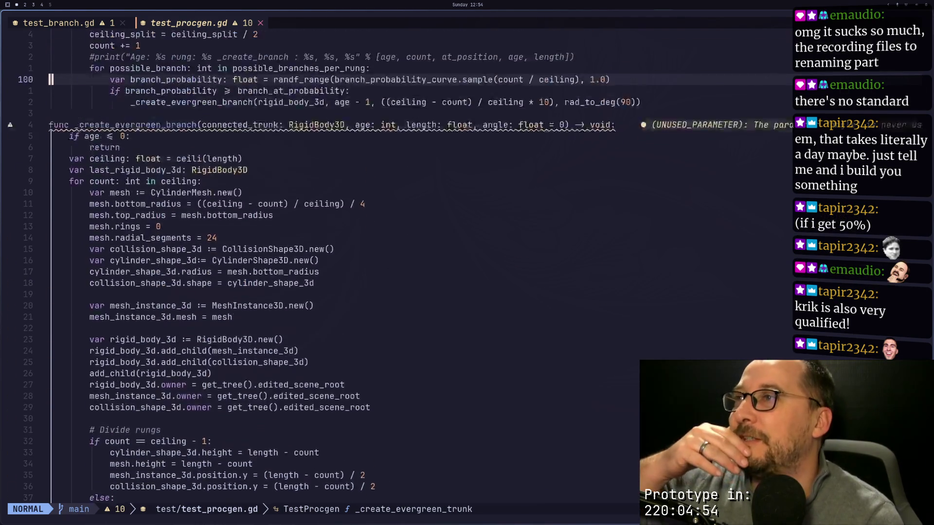
pyautogui.press('k')
pyautogui.press('k')
pyautogui.press('k')
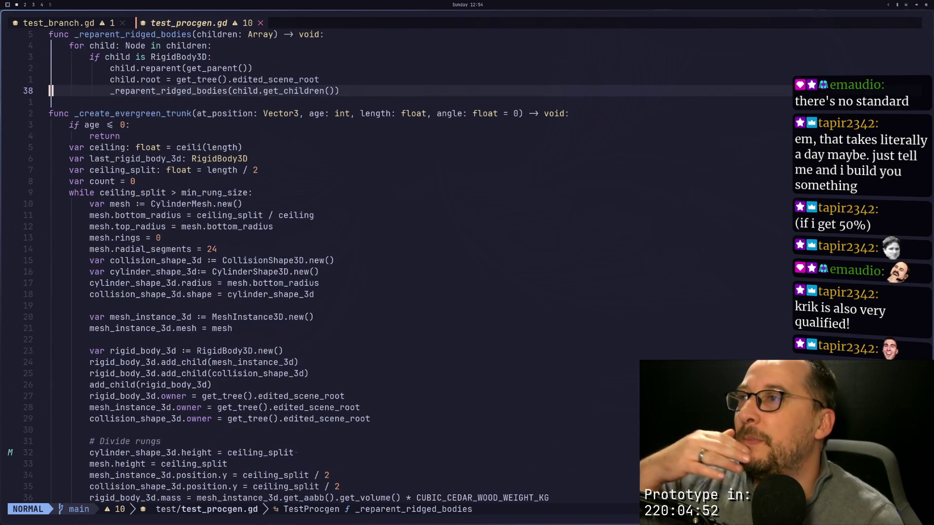
# Step: Copy var ceiling_split: float = length / 2 from the trunk function into the branch function and save
pyautogui.press('j')
pyautogui.press('j')
pyautogui.press('j')
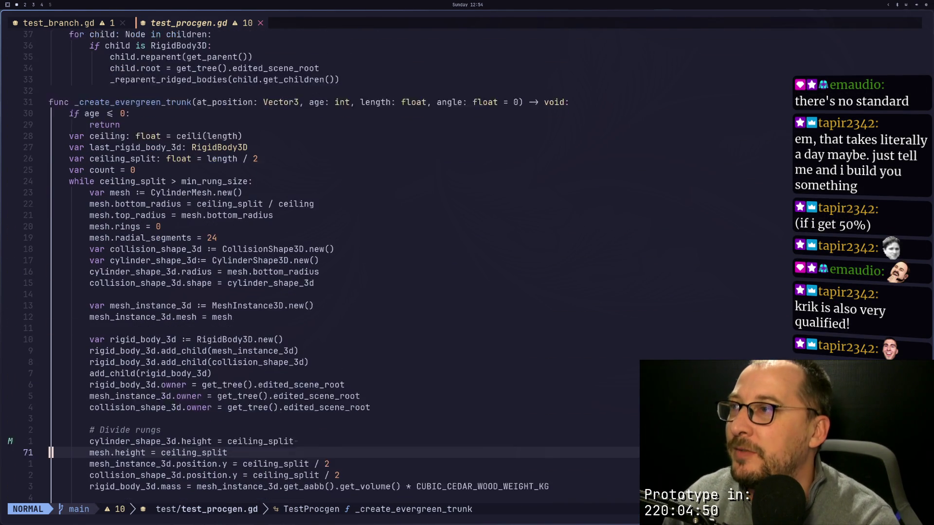
pyautogui.press('k')
pyautogui.press('k')
pyautogui.press('k')
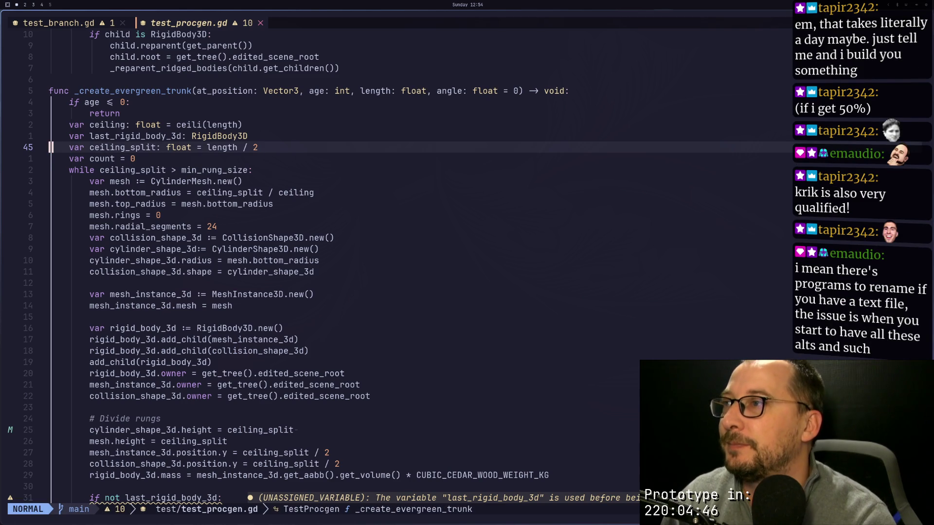
pyautogui.press('j')
pyautogui.press('j')
pyautogui.press('j')
pyautogui.press('j')
pyautogui.press('j')
pyautogui.press('j')
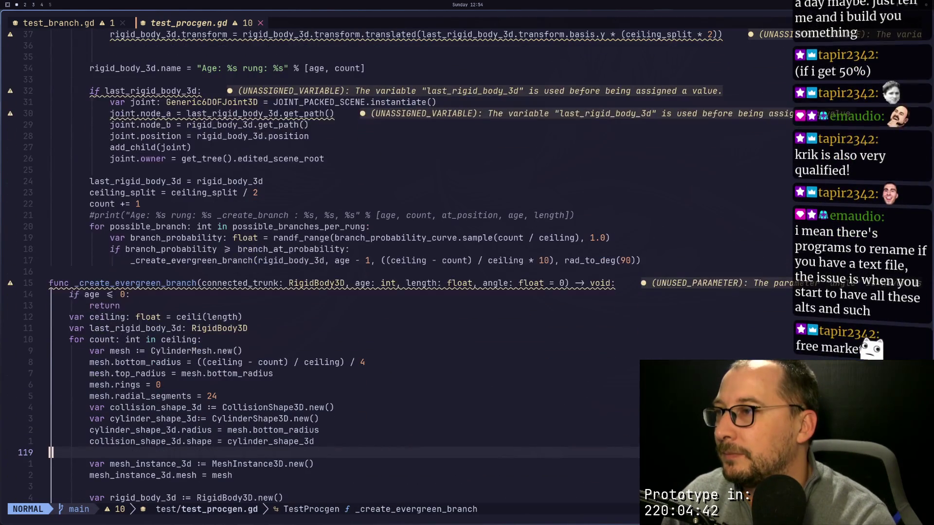
pyautogui.press('k')
pyautogui.press('k')
pyautogui.press('k')
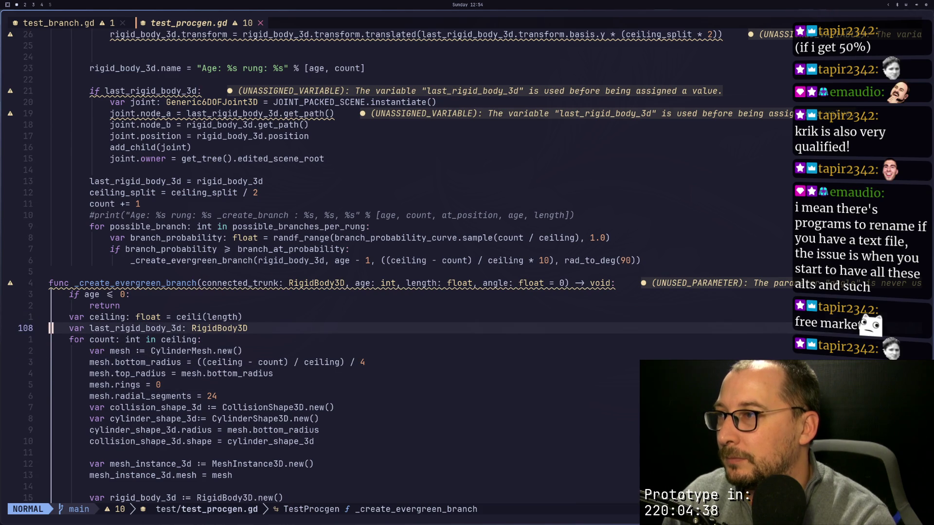
pyautogui.press('P')
pyautogui.hotkey('ctrl', 's')
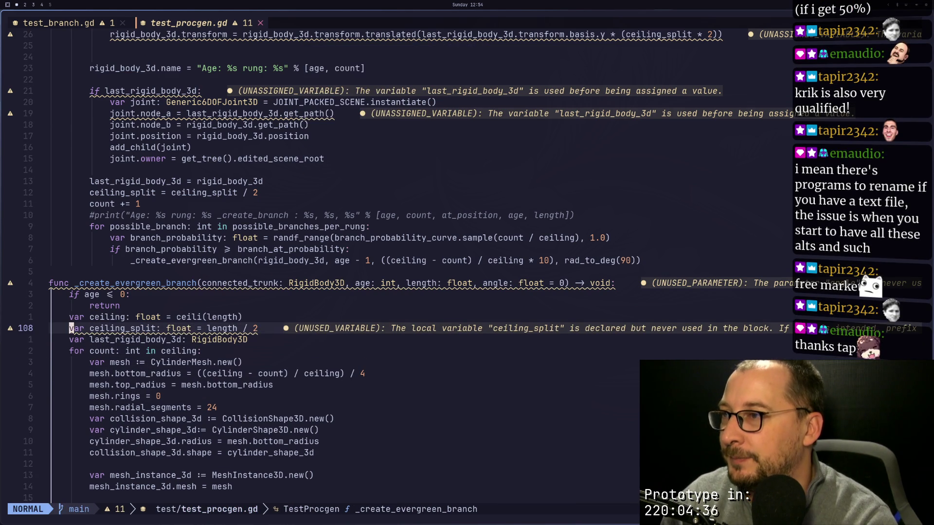
# Step: Copy the trunk's 'while ceiling_split > min_rung_size' loop line above the branch's for count loop
pyautogui.press('j')
pyautogui.press('j')
pyautogui.press('j')
pyautogui.press('k')
pyautogui.press('k')
pyautogui.press('k')
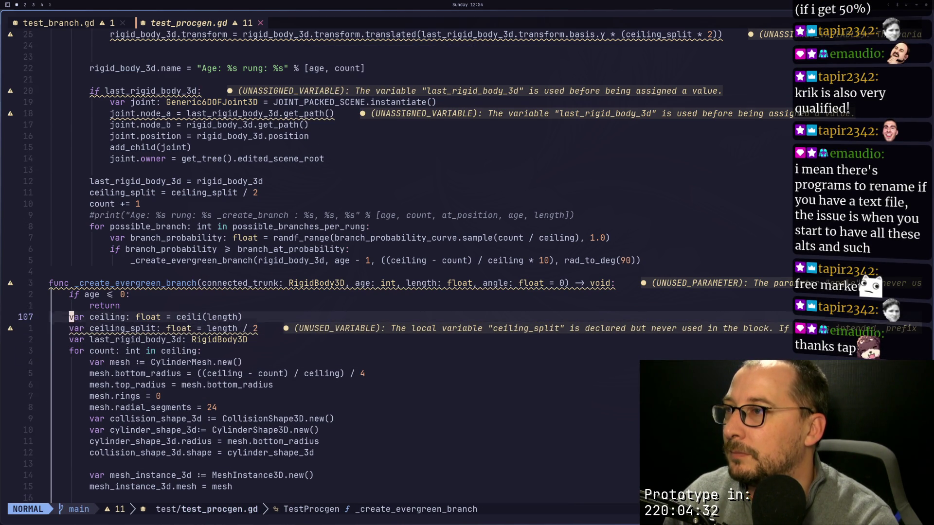
pyautogui.press('k')
pyautogui.press('k')
pyautogui.press('k')
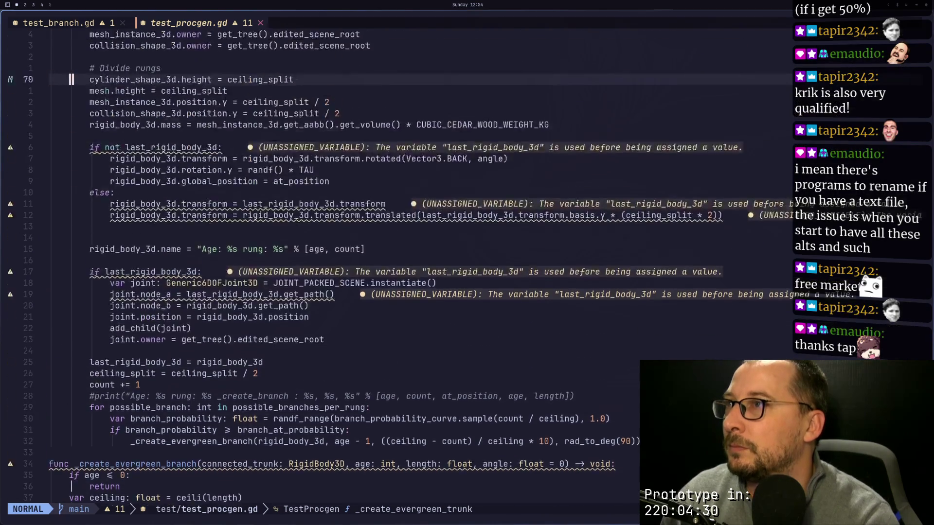
pyautogui.press('k')
pyautogui.press('k')
pyautogui.press('k')
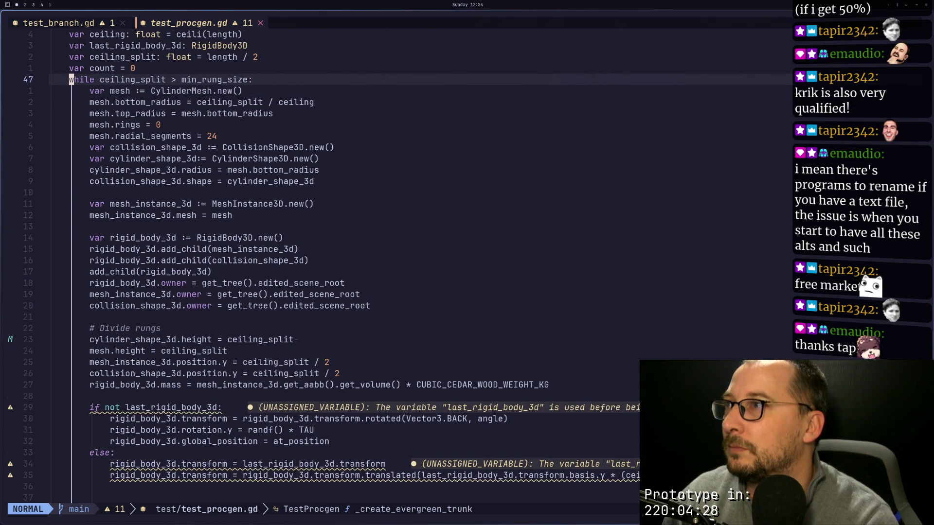
pyautogui.press('y')
pyautogui.press('j')
pyautogui.press('j')
pyautogui.press('j')
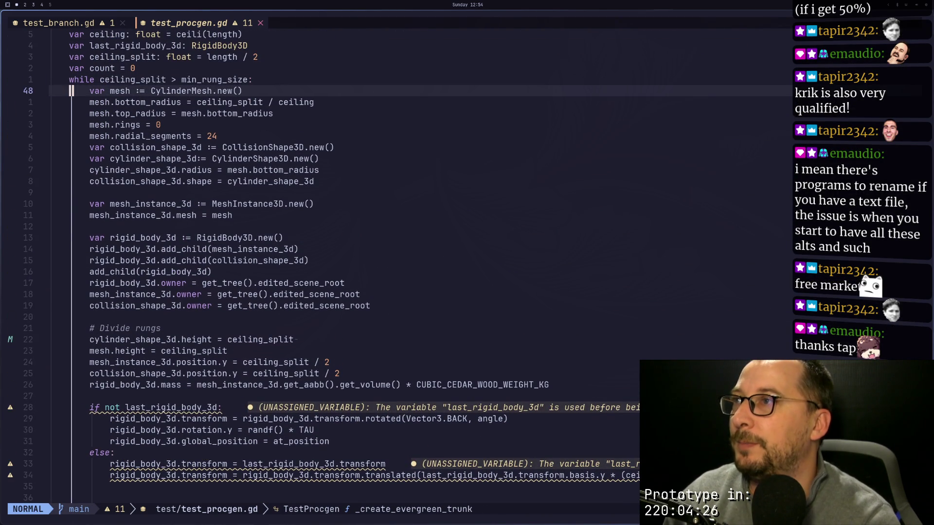
pyautogui.press('j')
pyautogui.press('j')
pyautogui.press('j')
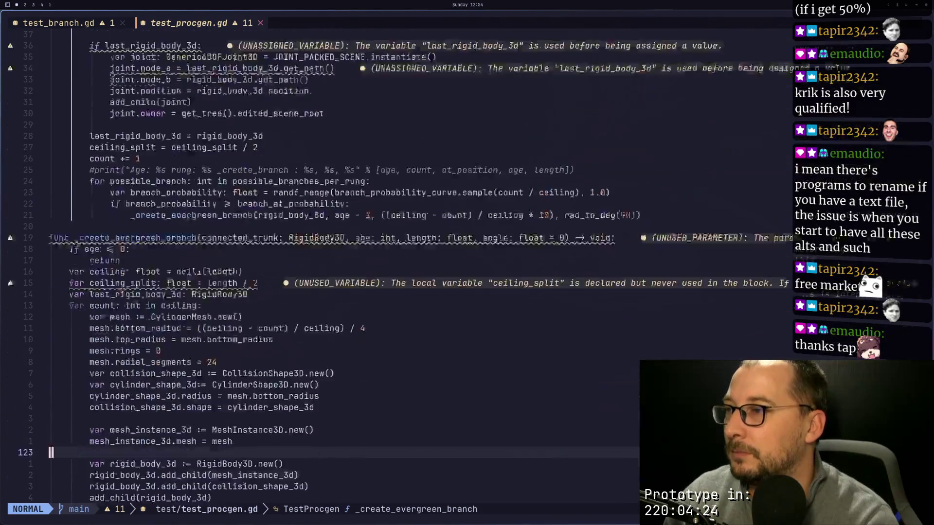
pyautogui.press('k')
pyautogui.press('k')
pyautogui.press('k')
pyautogui.press('P')
pyautogui.press(':')
pyautogui.press('Escape')
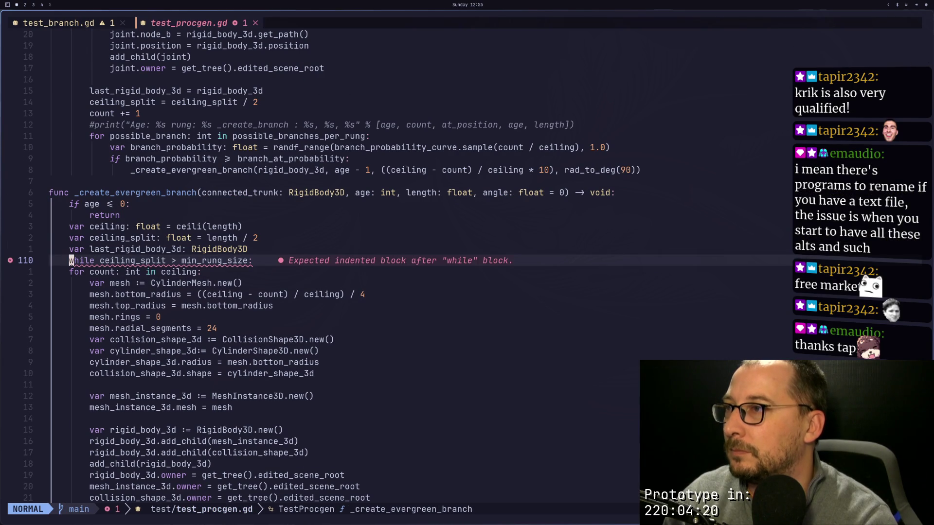
# Step: Delete the branch's old for count loop line and save the script
pyautogui.press('j')
pyautogui.press('k')
pyautogui.press('k')
pyautogui.press('j')
pyautogui.press('j')
pyautogui.press('j')
pyautogui.press('j')
pyautogui.press('k')
pyautogui.press('k')
pyautogui.press('d')
pyautogui.press('d')
pyautogui.press(':')
pyautogui.write('w')
pyautogui.press('Return')
# Step: Replace the branch's erroring mesh.bottom_radius with the trunk's ceiling_split / ceiling line, then save
pyautogui.hotkey('ctrl', 'o')
pyautogui.hotkey('ctrl', 'o')
pyautogui.hotkey('ctrl', 'o')
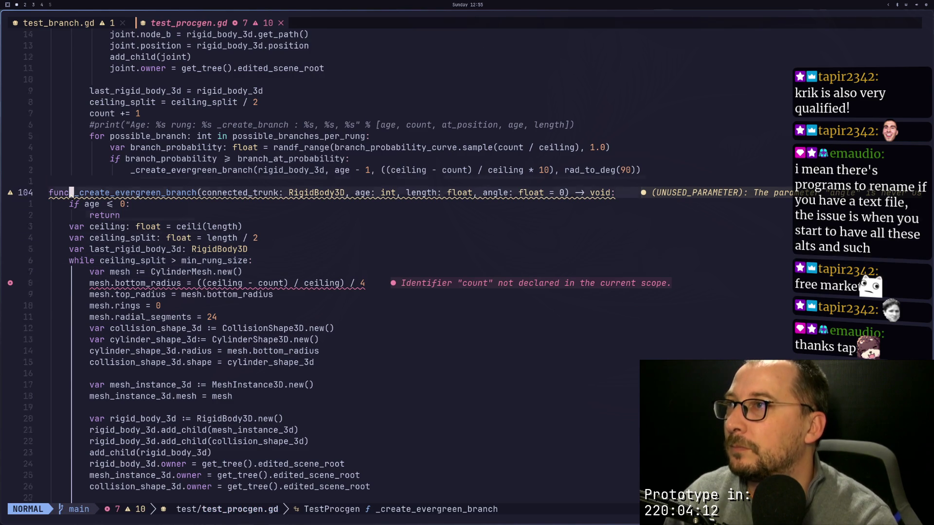
pyautogui.press('k')
pyautogui.press('k')
pyautogui.press('k')
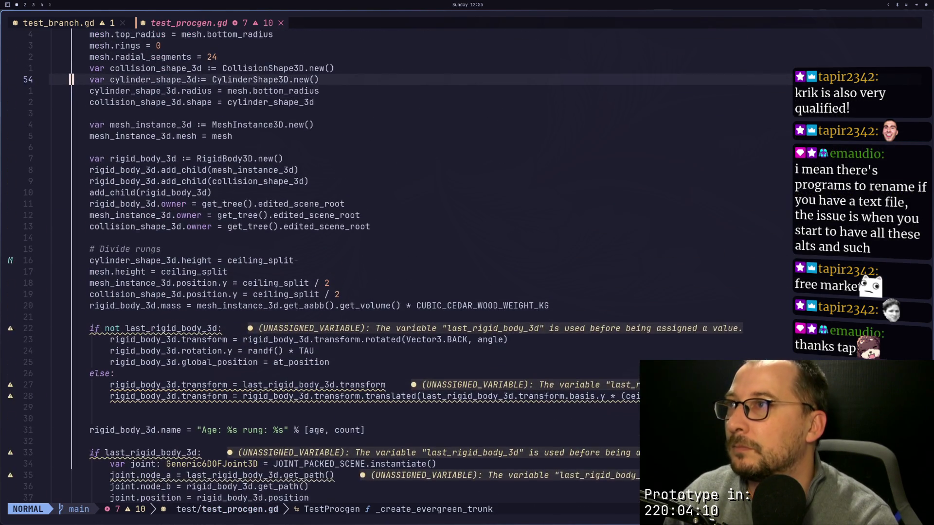
pyautogui.press('k')
pyautogui.press('l')
pyautogui.press('l')
pyautogui.press('l')
pyautogui.press('y')
pyautogui.press('y')
pyautogui.press('j')
pyautogui.press('}')
pyautogui.press('j')
pyautogui.press('j')
pyautogui.press('j')
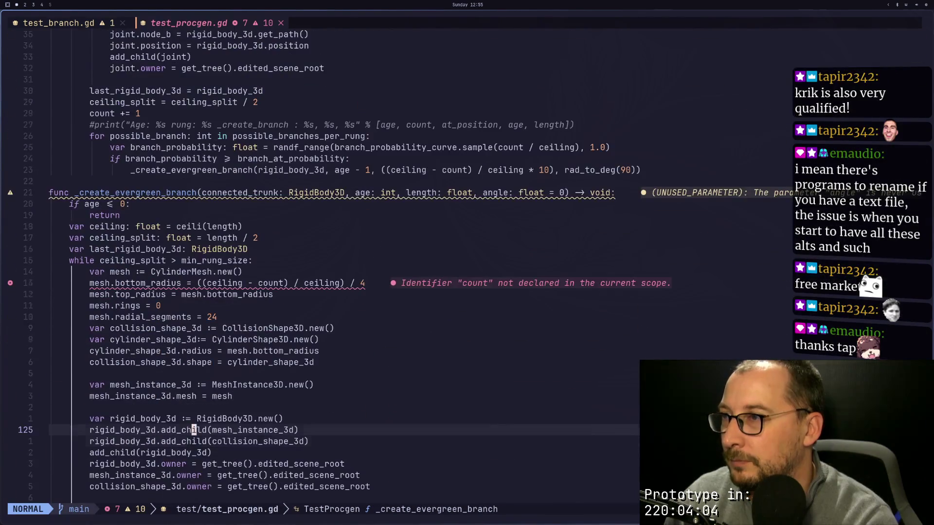
pyautogui.press('k')
pyautogui.press('k')
pyautogui.press('k')
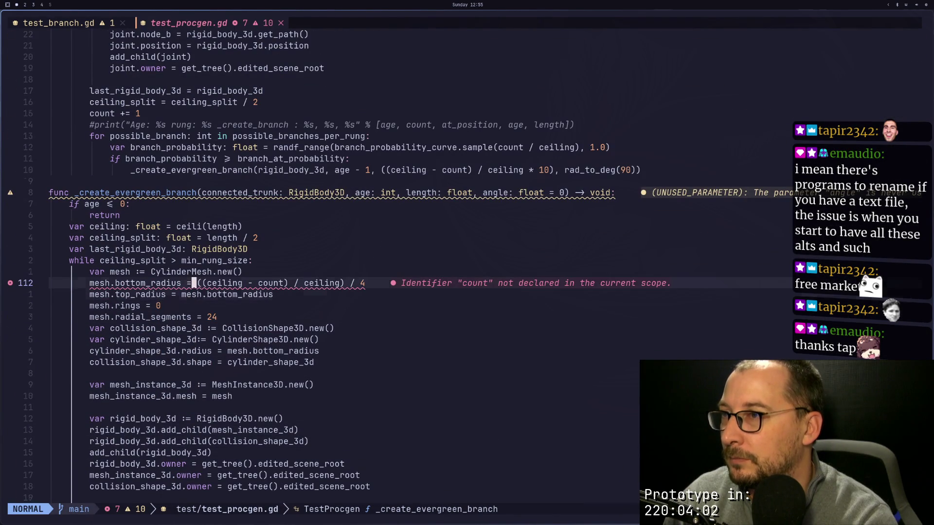
pyautogui.press('p')
pyautogui.press('k')
pyautogui.press('d')
pyautogui.press('d')
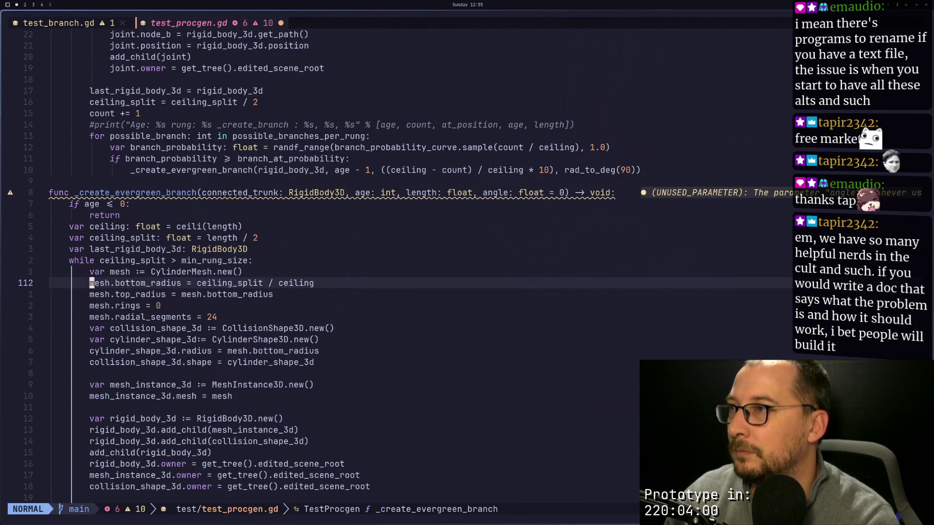
pyautogui.write(':w')
pyautogui.press('Return')
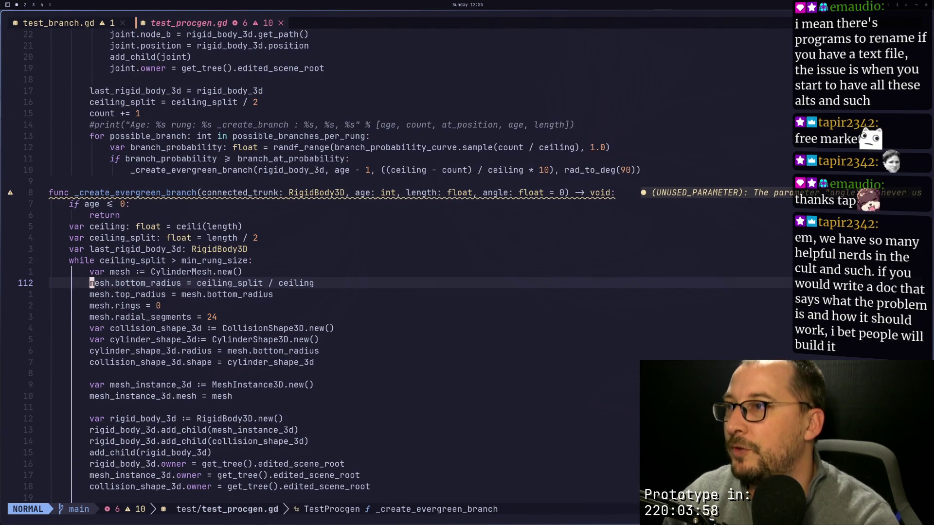
# Step: Copy the trunk's Divide rungs block for reuse in the branch function
pyautogui.press('j')
pyautogui.press('j')
pyautogui.press('j')
pyautogui.press('j')
pyautogui.press('j')
pyautogui.press('j')
pyautogui.press('k')
pyautogui.press('k')
pyautogui.press('k')
pyautogui.press('k')
pyautogui.press('k')
pyautogui.press('k')
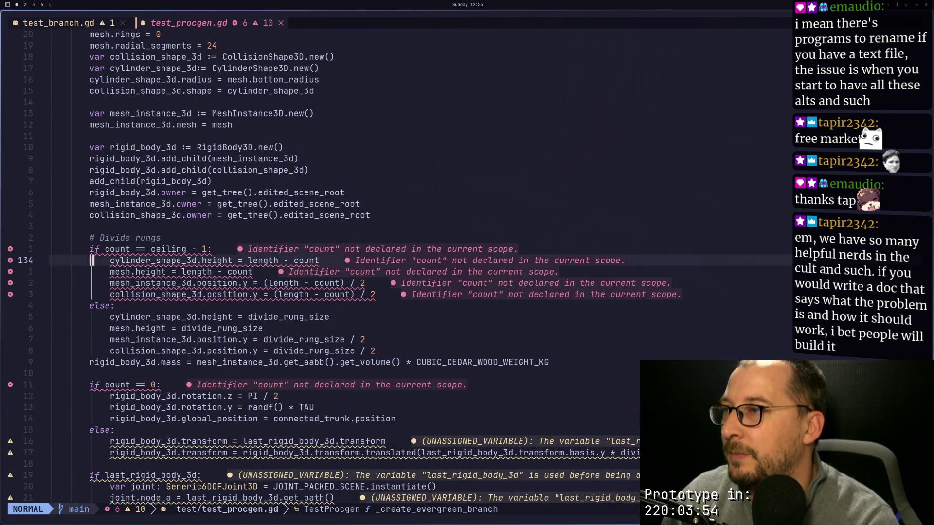
pyautogui.press('k')
pyautogui.press('k')
pyautogui.press('k')
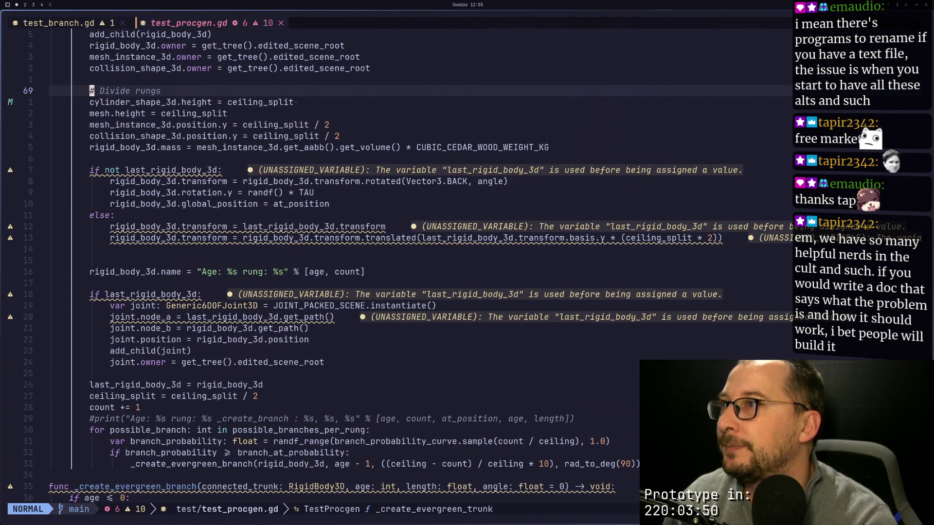
pyautogui.press('k')
pyautogui.press('v')
pyautogui.press('j')
pyautogui.press('j')
pyautogui.press('j')
pyautogui.press('j')
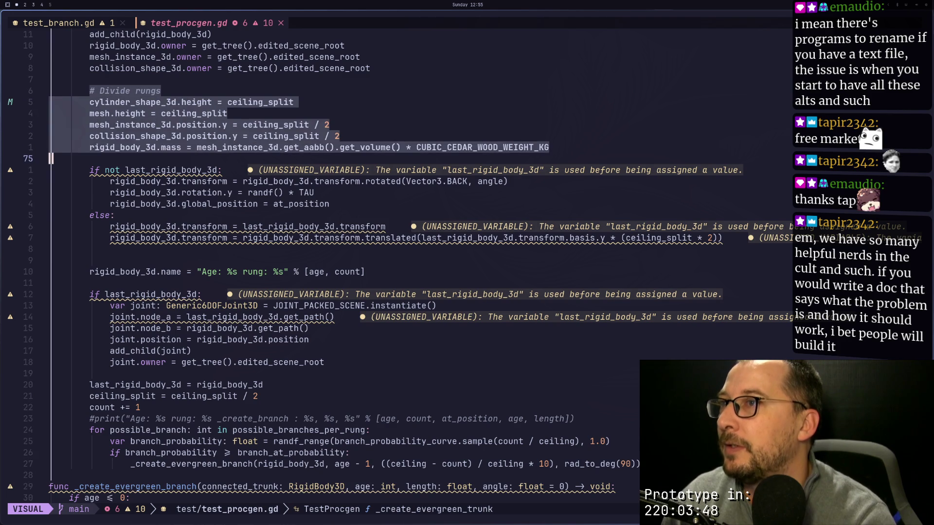
pyautogui.press('y')
pyautogui.press('j')
pyautogui.press('j')
pyautogui.press('j')
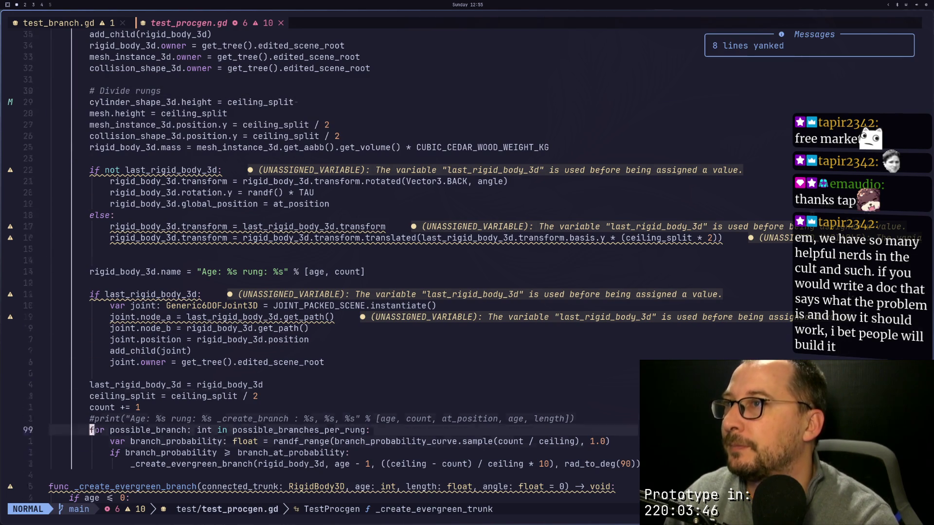
pyautogui.press('j')
pyautogui.press('j')
pyautogui.press('j')
pyautogui.press('k')
pyautogui.press('k')
pyautogui.press('k')
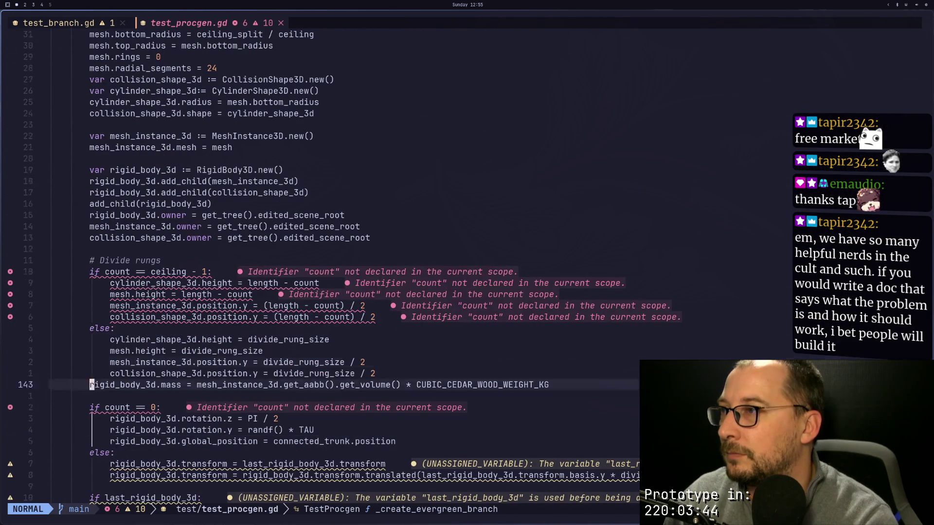
pyautogui.press('p')
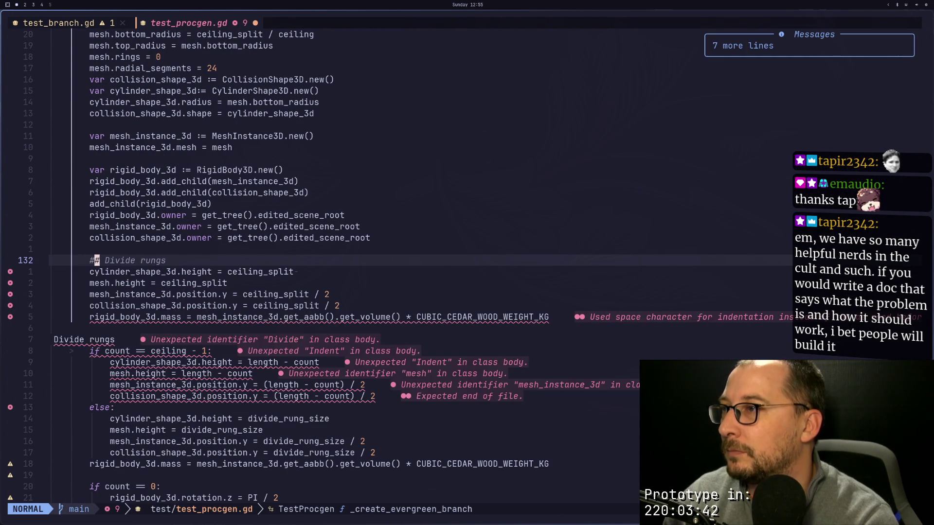
pyautogui.press('u')
# Step: Swap the branch's old if/else rung block for the trunk's ceiling_split block and save
pyautogui.press('p')
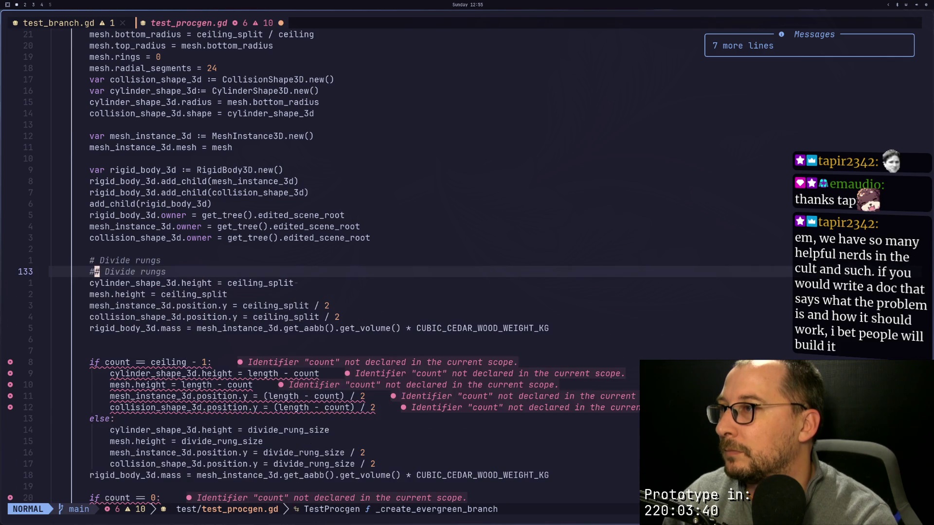
pyautogui.press('i')
pyautogui.press('Escape')
pyautogui.press('j')
pyautogui.press('j')
pyautogui.press('j')
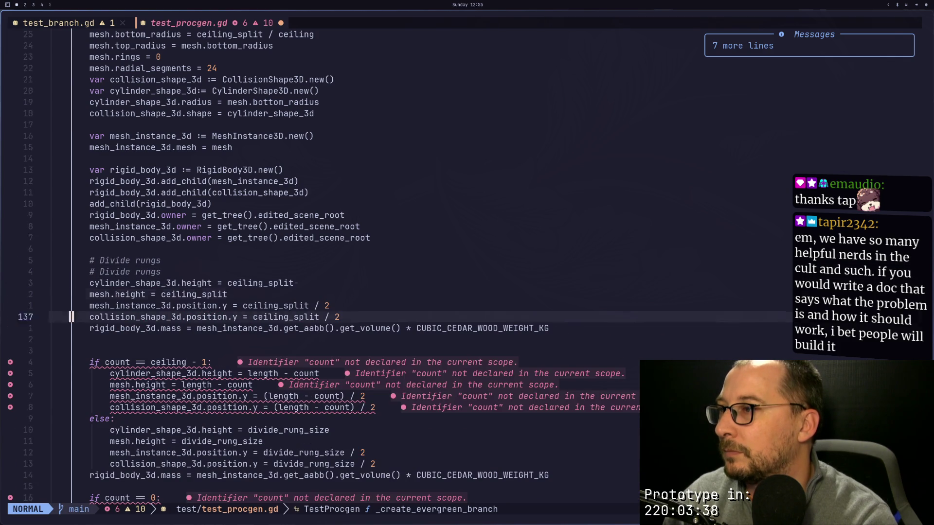
pyautogui.press('v')
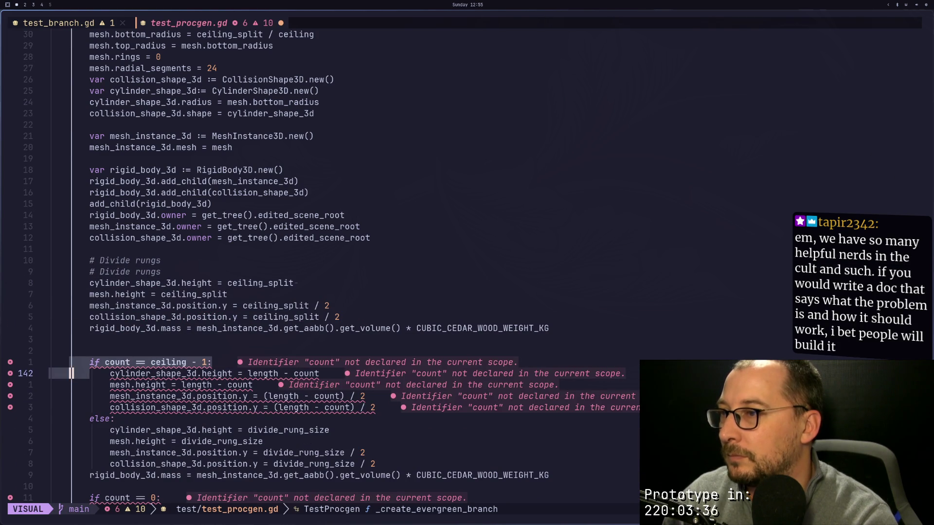
pyautogui.press('j')
pyautogui.press('j')
pyautogui.press('j')
pyautogui.press('l')
pyautogui.press('l')
pyautogui.press('l')
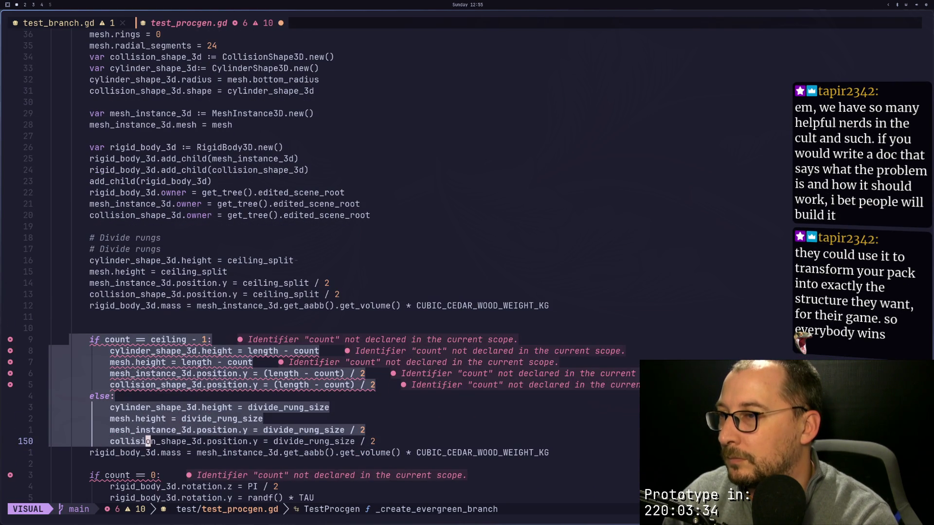
pyautogui.press('d')
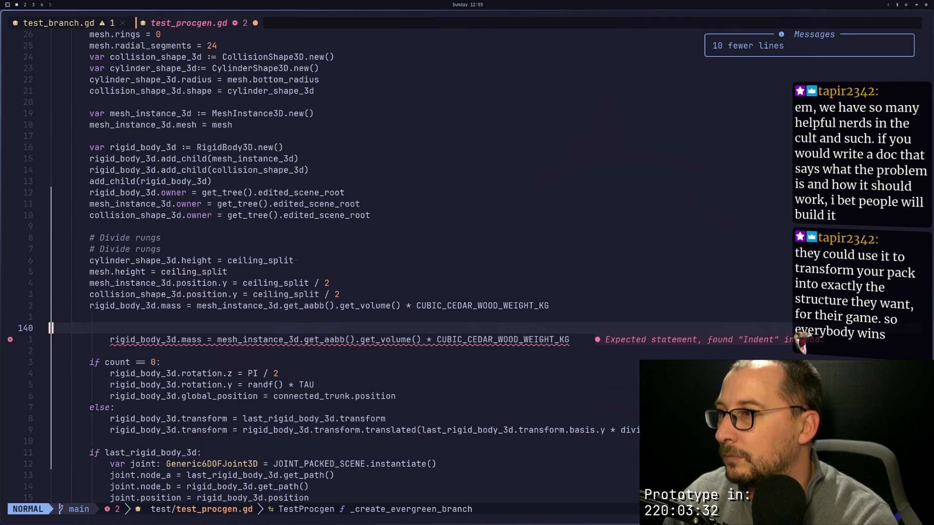
pyautogui.press('less')
pyautogui.press('less')
pyautogui.write(':w')
pyautogui.press('Return')
pyautogui.press('j')
# Step: Copy the trunk's first-rung placement check line and locate the branch's count == 0 check
pyautogui.press('}')
pyautogui.press('}')
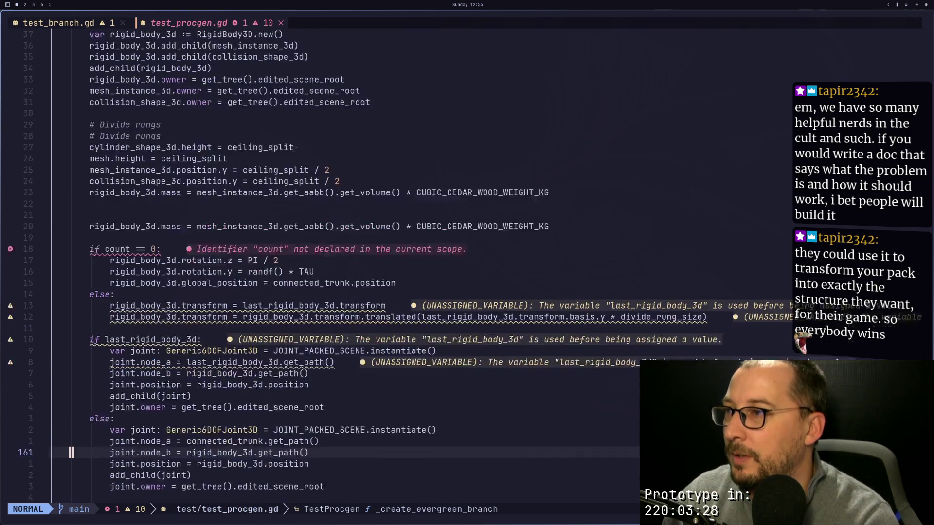
pyautogui.press('{')
pyautogui.press('{')
pyautogui.press('{')
pyautogui.press('{')
pyautogui.press('k')
pyautogui.press('k')
pyautogui.press('k')
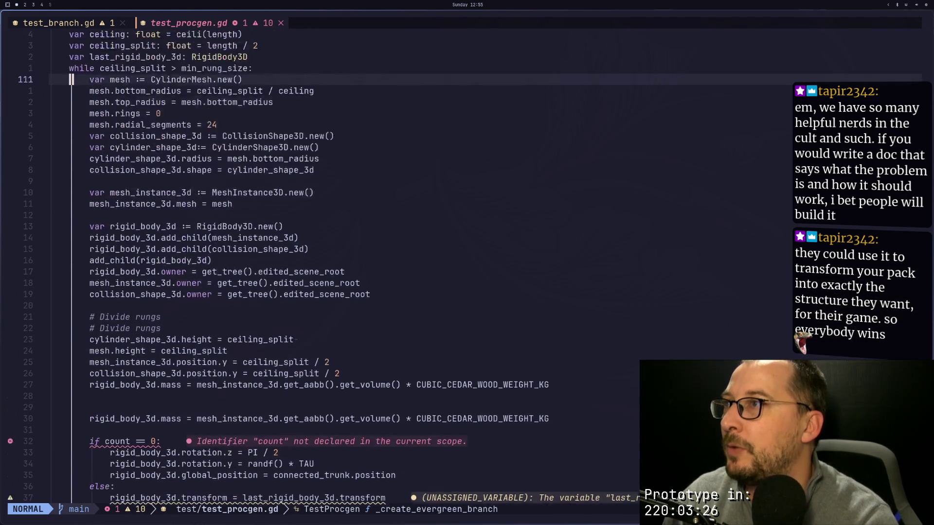
pyautogui.press('k')
pyautogui.press('k')
pyautogui.press('k')
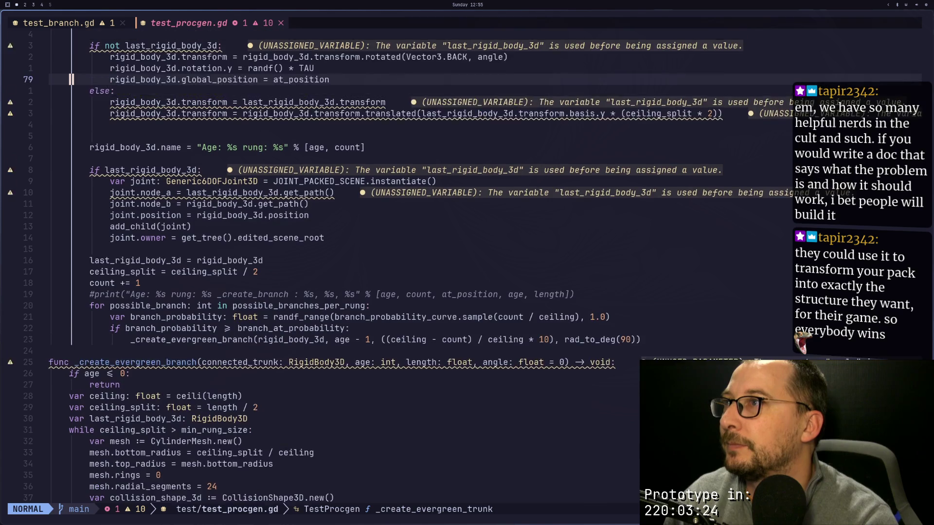
pyautogui.press('v')
pyautogui.press('j')
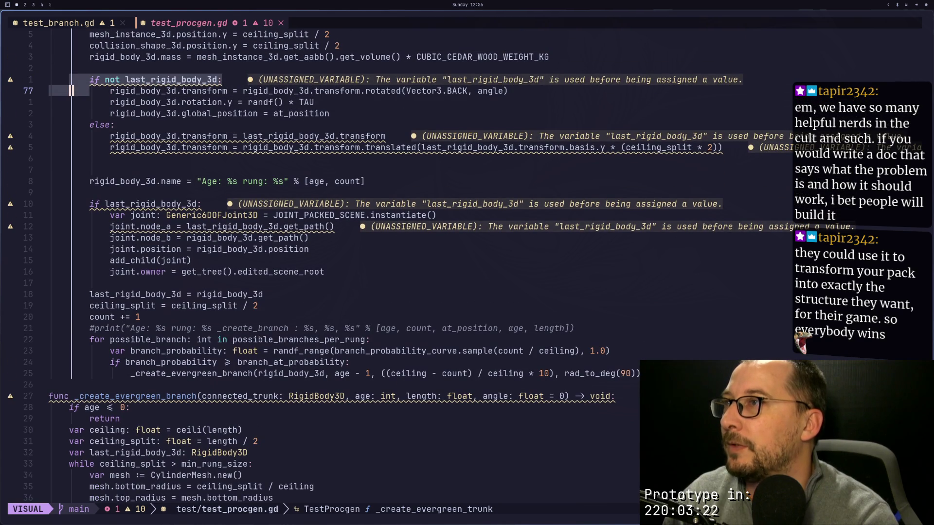
pyautogui.press('V')
pyautogui.press('k')
pyautogui.press('y')
pyautogui.press('j')
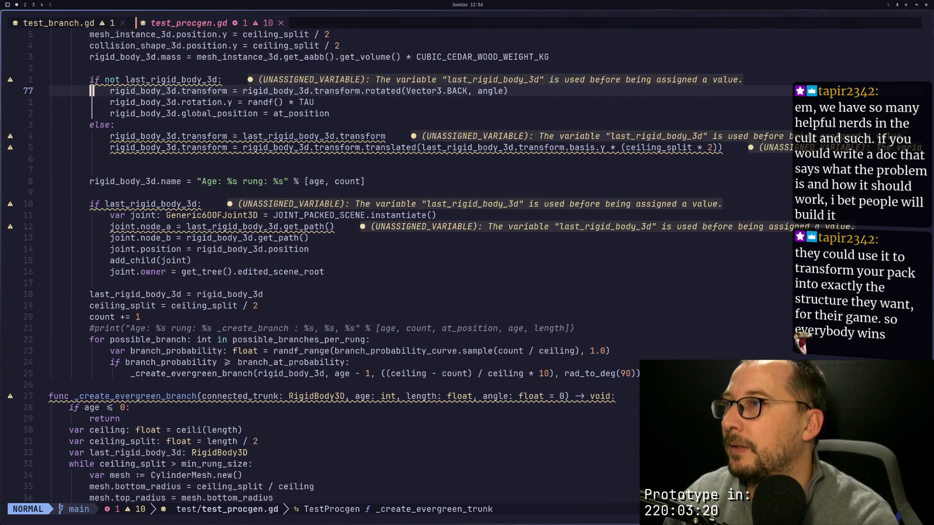
pyautogui.press('j')
pyautogui.press('j')
pyautogui.press('j')
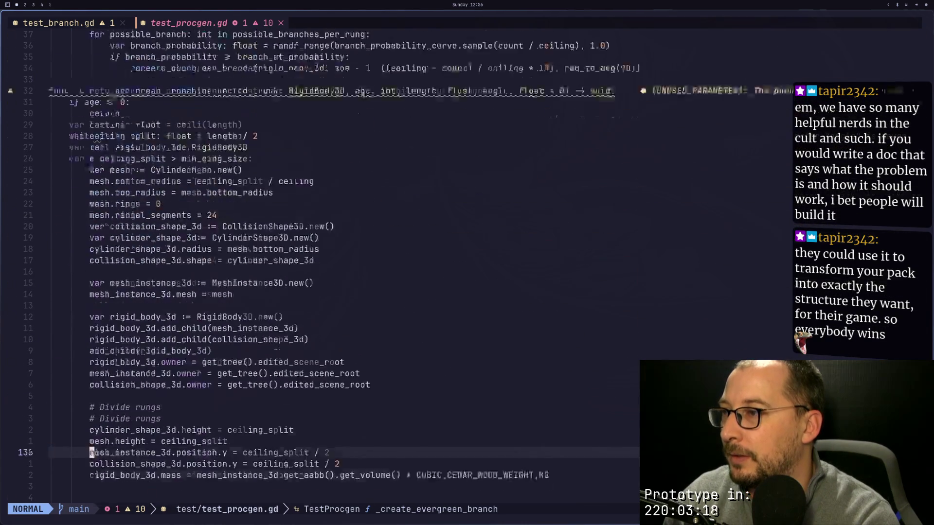
pyautogui.press('1')
pyautogui.press('3')
pyautogui.press('k')
pyautogui.press('z')
pyautogui.press('z')
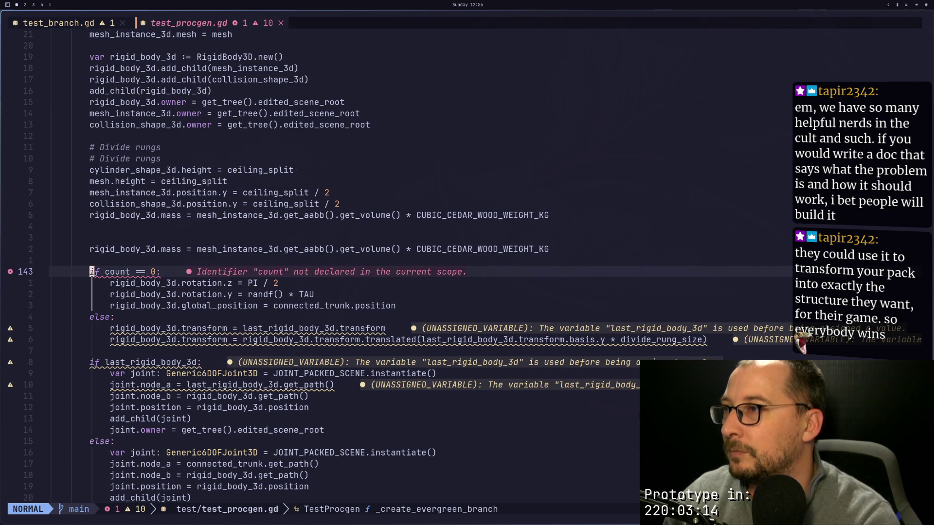
pyautogui.press('3')
pyautogui.press('5')
pyautogui.press('k')
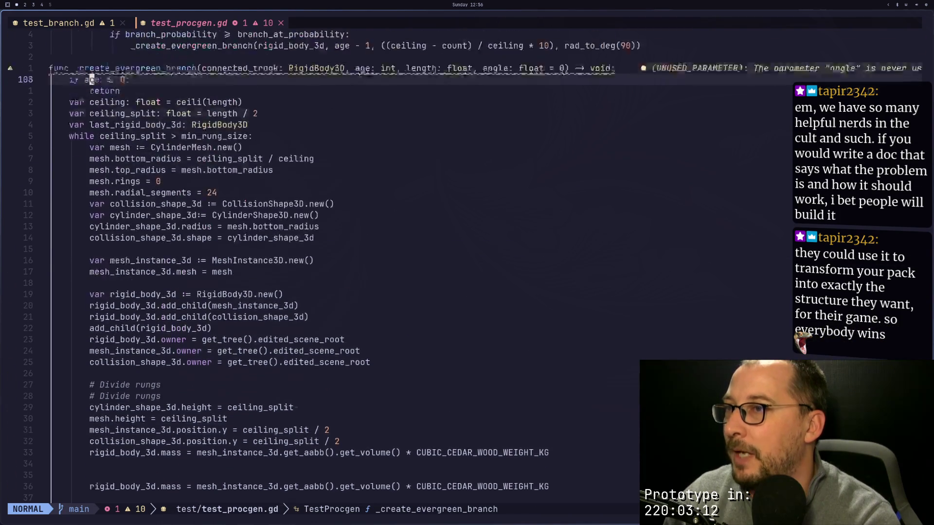
pyautogui.press('4')
pyautogui.press('4')
pyautogui.press('k')
pyautogui.press('j')
pyautogui.press('j')
pyautogui.press('j')
pyautogui.press('j')
pyautogui.press('j')
pyautogui.press('j')
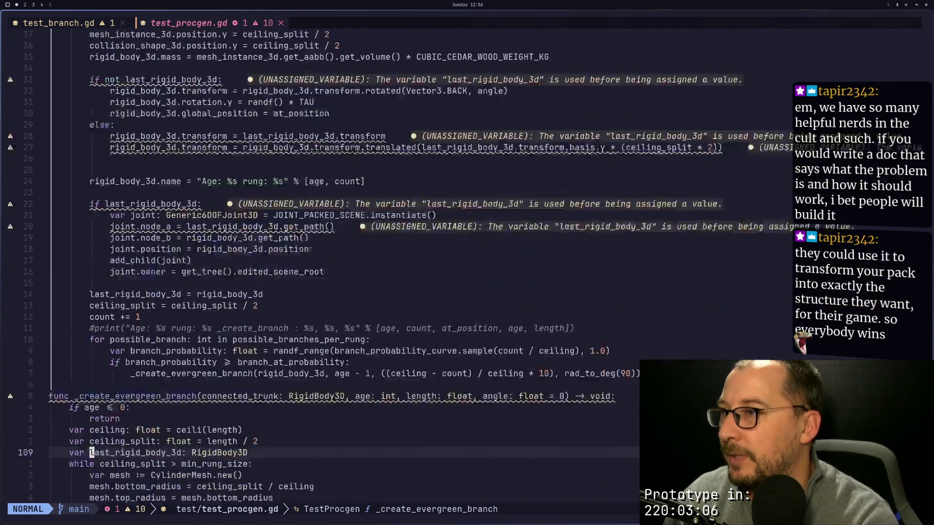
# Step: Delete the branch's count-based placement block, duplicate mass line and extra blank lines, then save
pyautogui.press('j')
pyautogui.press('j')
pyautogui.press('j')
pyautogui.press('j')
pyautogui.press('j')
pyautogui.press('j')
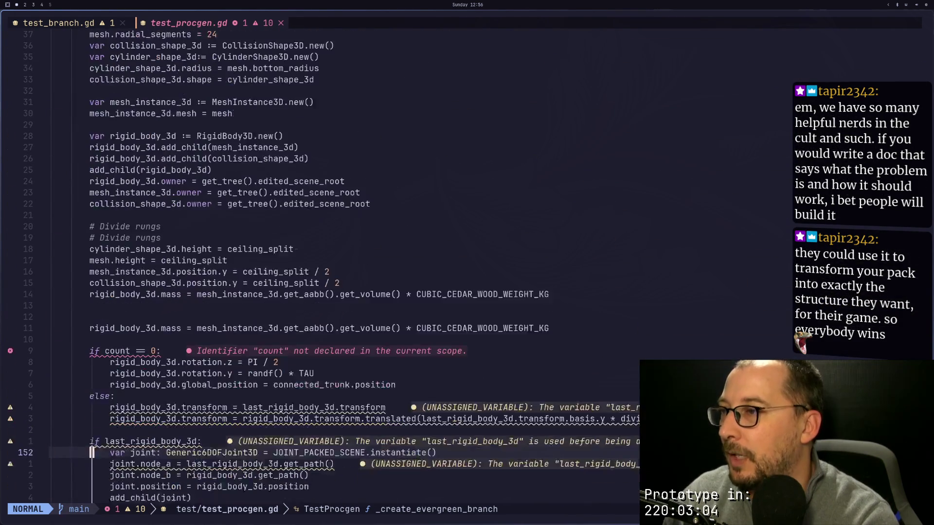
pyautogui.press('k')
pyautogui.press('k')
pyautogui.press('k')
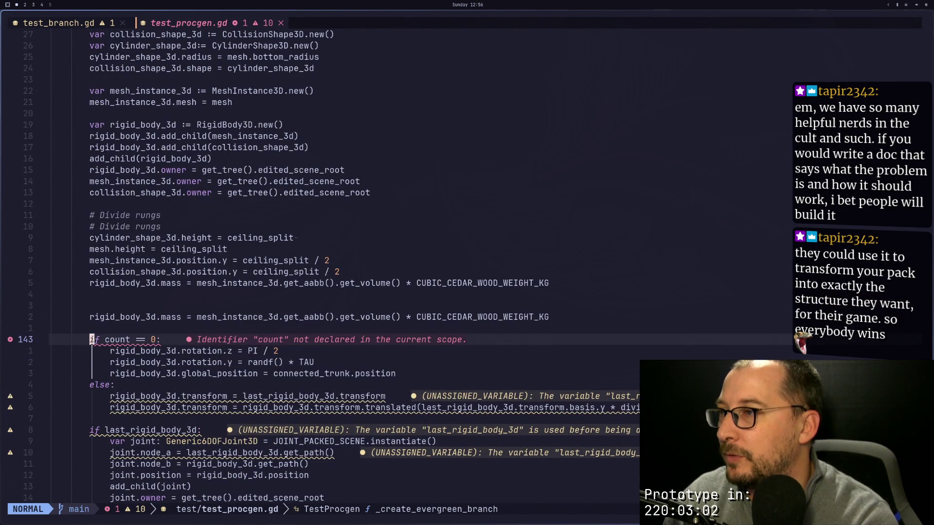
pyautogui.press('v')
pyautogui.press('j')
pyautogui.press('j')
pyautogui.press('j')
pyautogui.press('d')
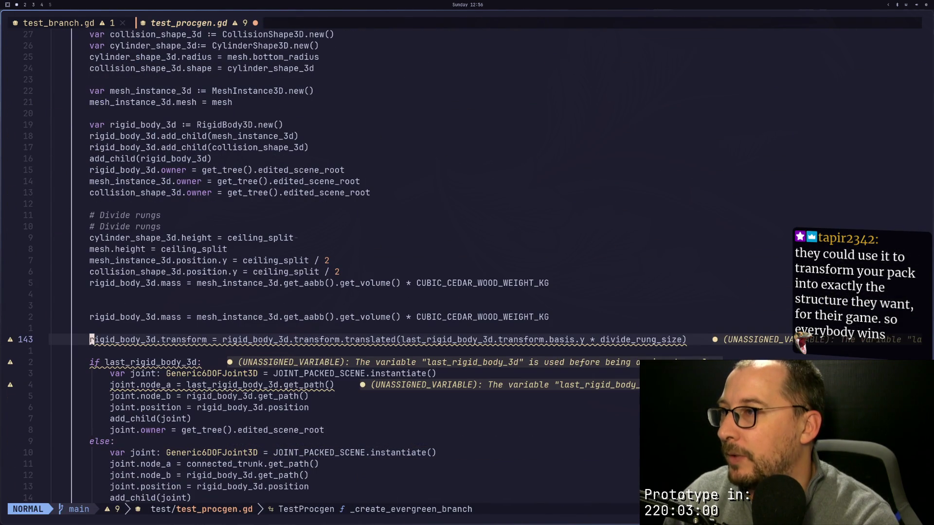
pyautogui.press('d')
pyautogui.press('d')
pyautogui.press('k')
pyautogui.press('k')
pyautogui.press('d')
pyautogui.press('d')
pyautogui.press('k')
pyautogui.press('d')
pyautogui.press('d')
pyautogui.write('k')
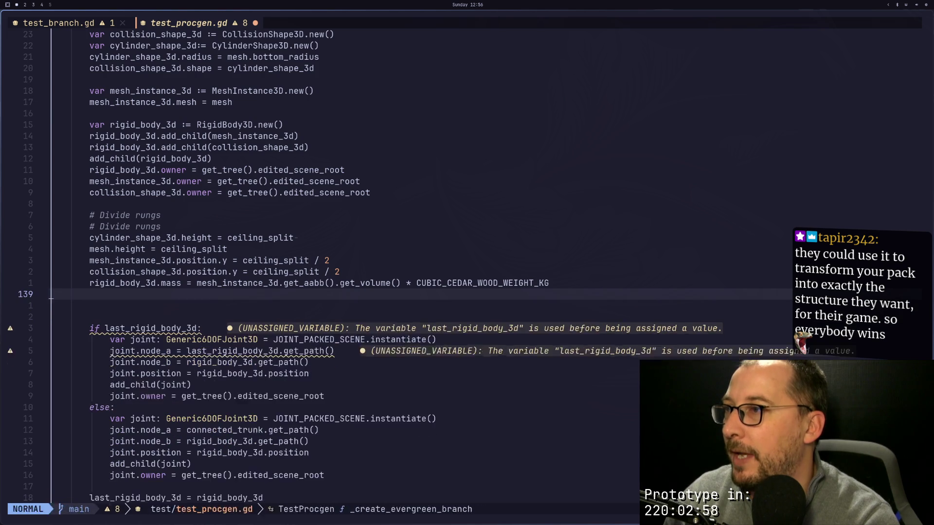
pyautogui.write('jdjk')
pyautogui.write(':w')
pyautogui.press('Return')
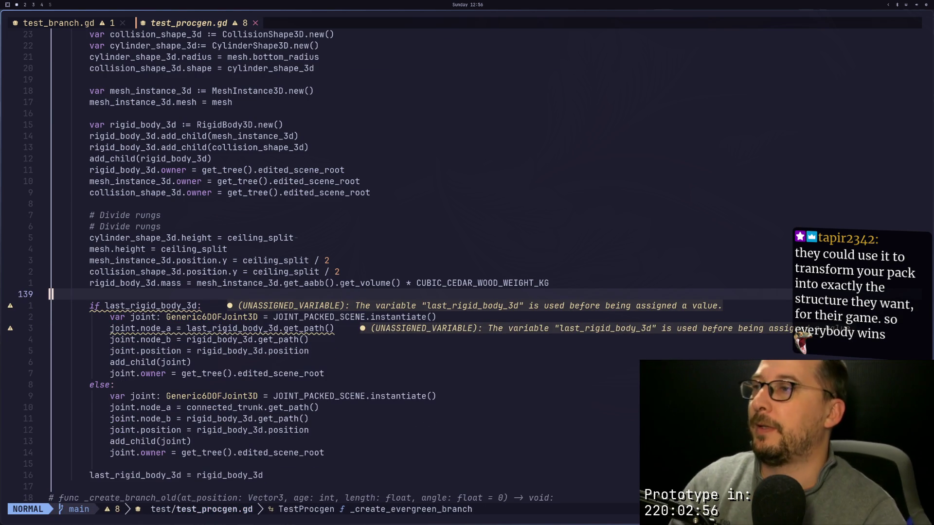
pyautogui.press('j')
pyautogui.press('1')
pyautogui.press('1')
pyautogui.press('j')
# Step: Look over the old commented _create_branch_old function, then switch to Godot
pyautogui.hotkey('ctrl', 'd')
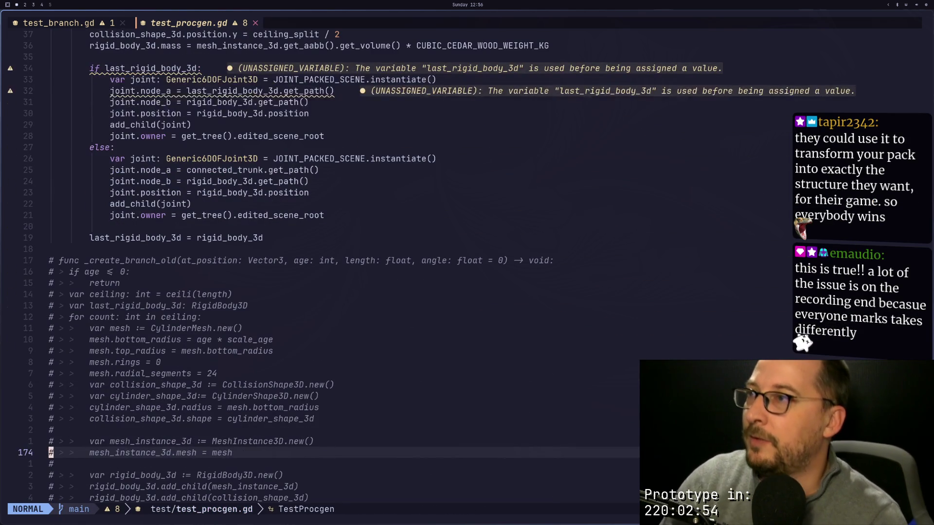
pyautogui.press('j')
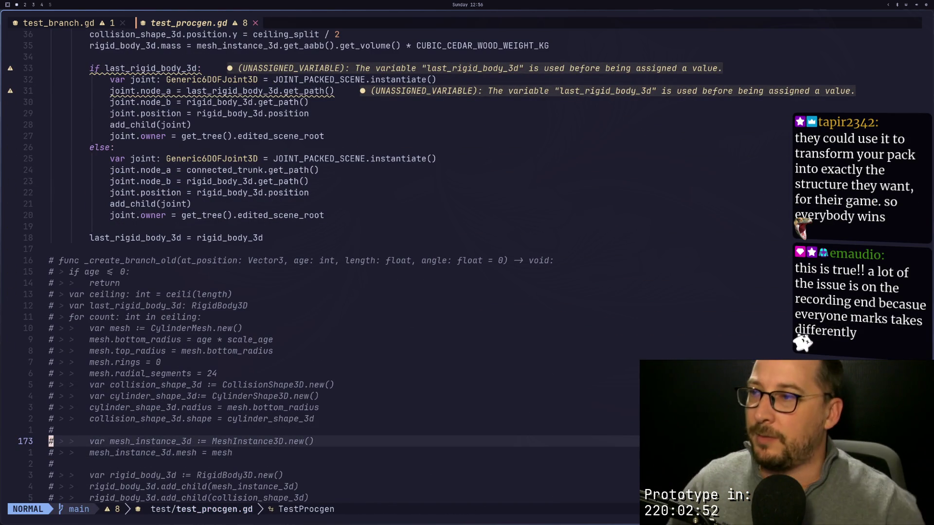
pyautogui.press('super+2')
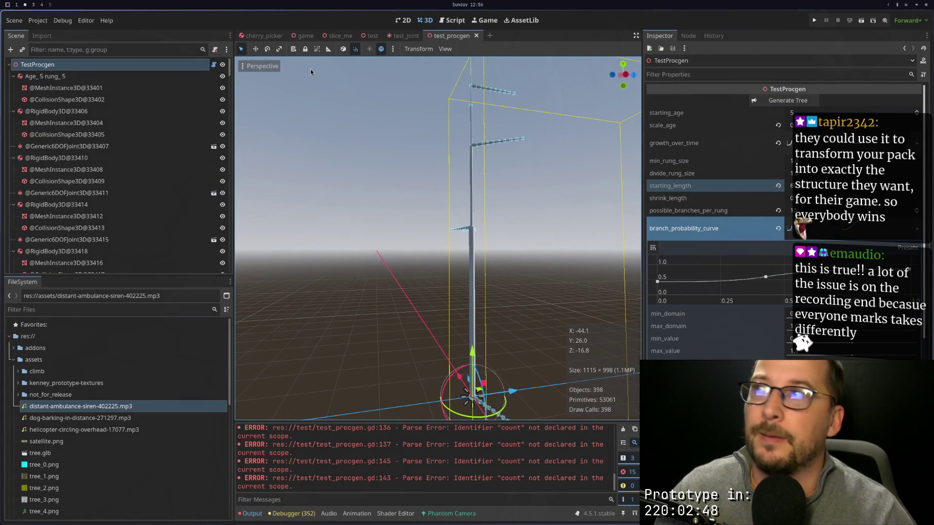
pyautogui.click(782, 104)
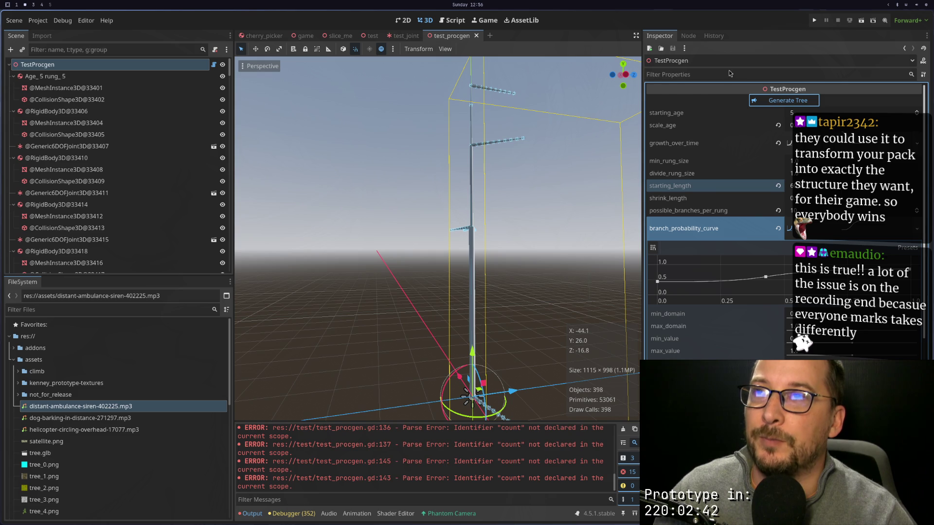
pyautogui.press('super+1')
# Step: Locate the 'ceiling_split = ceiling_split / 2' line in the trunk loop
pyautogui.scroll(14, 476, 199)
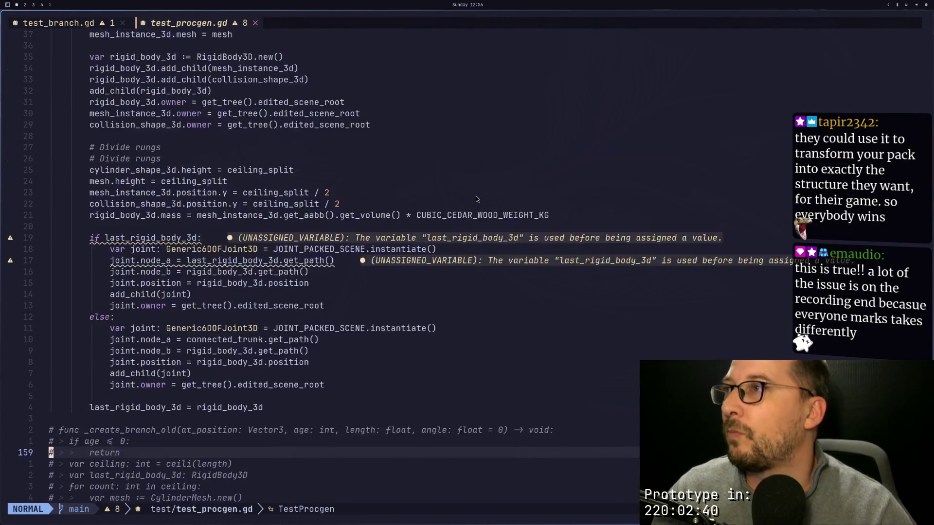
pyautogui.scroll(1, 476, 200)
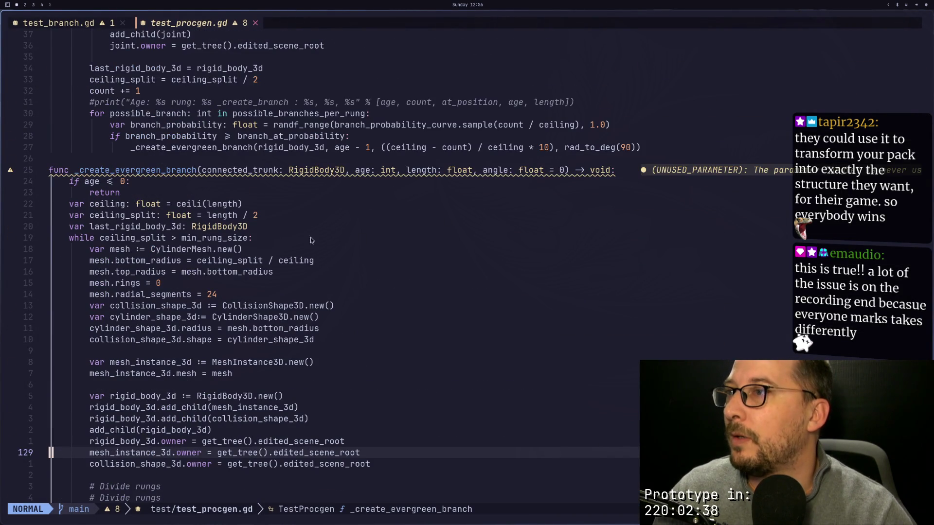
pyautogui.doubleClick(228, 239)
pyautogui.scroll(9, 277, 221)
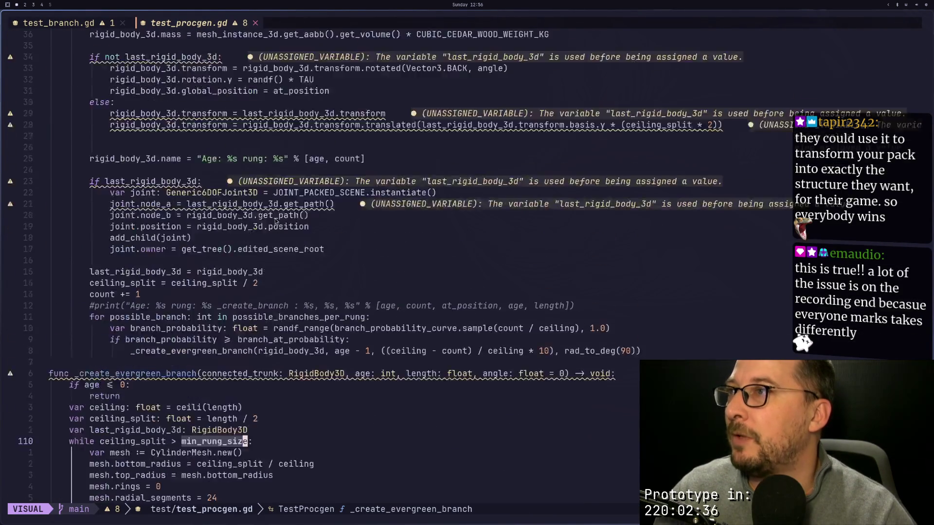
pyautogui.scroll(7, 276, 220)
pyautogui.scroll(-9, 275, 221)
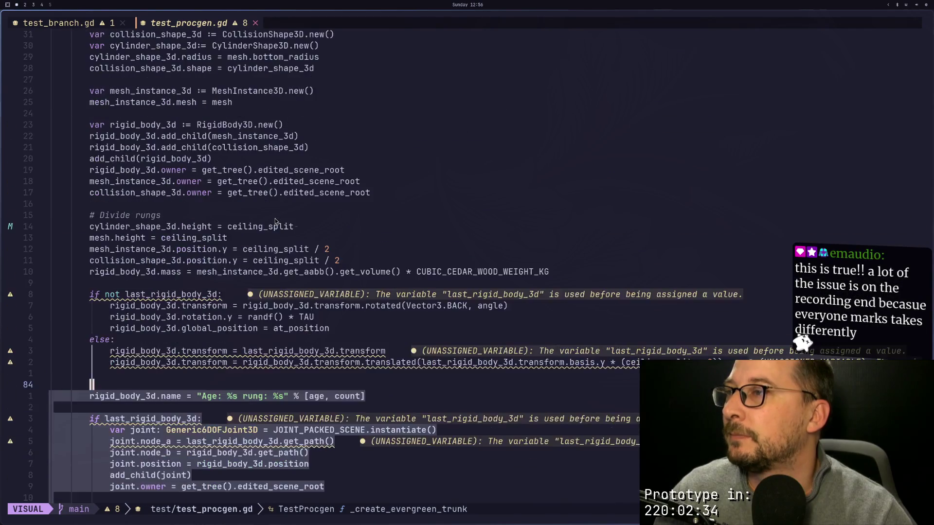
pyautogui.scroll(2, 240, 230)
pyautogui.click(240, 227)
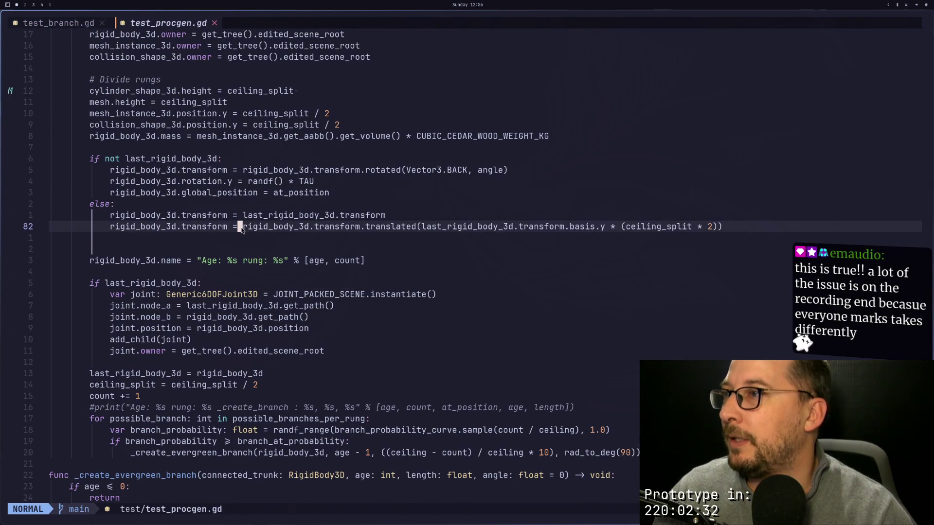
pyautogui.click(233, 383)
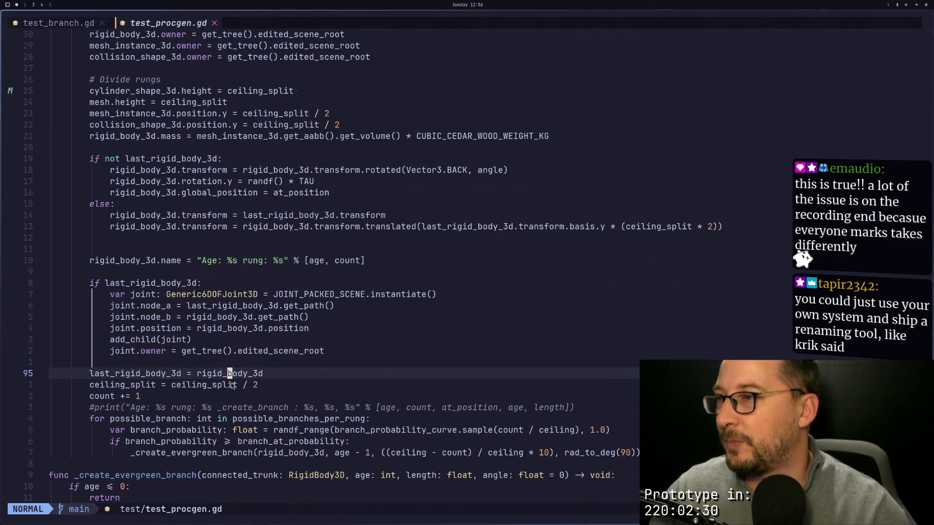
# Step: Paste the halving line above last_rigid_body_3d in the branch loop, then switch to an empty workspace
pyautogui.press('j')
pyautogui.press('j')
pyautogui.press('j')
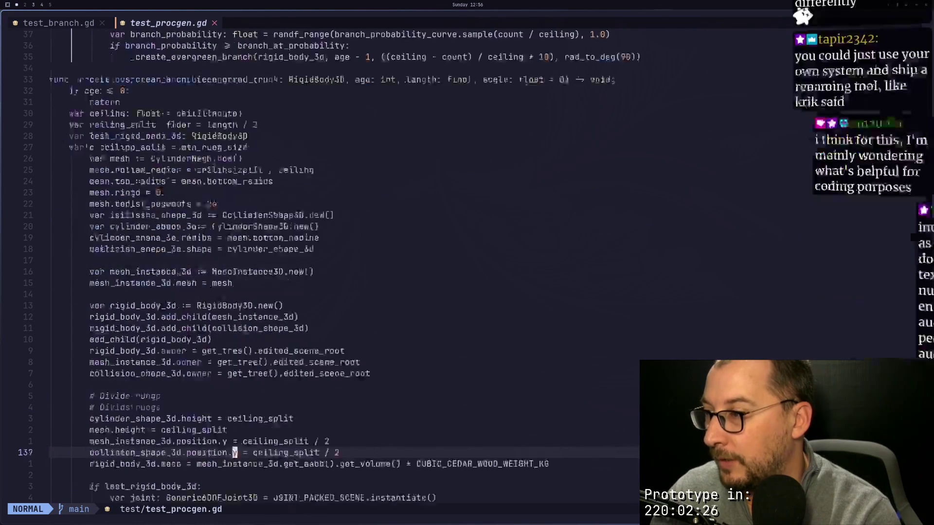
pyautogui.press('j')
pyautogui.press('j')
pyautogui.press('j')
pyautogui.press('1')
pyautogui.press('3')
pyautogui.press('k')
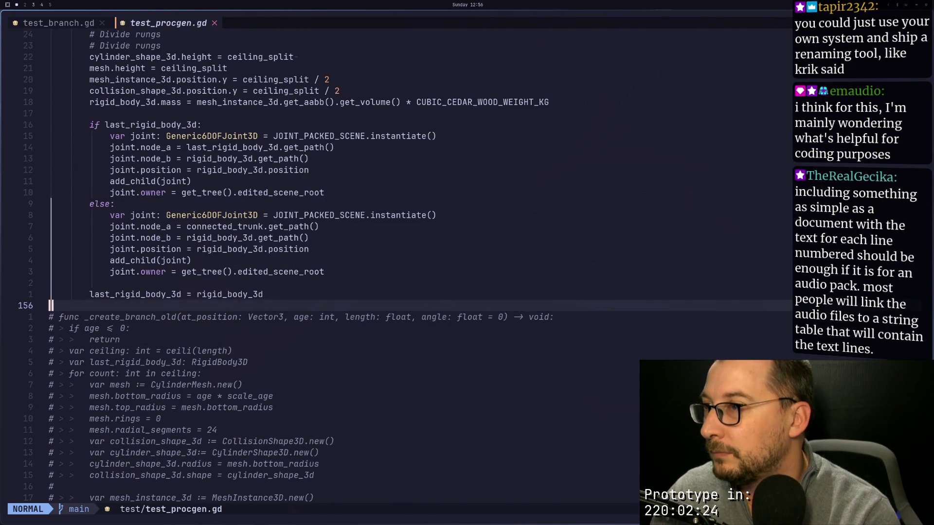
pyautogui.press('P')
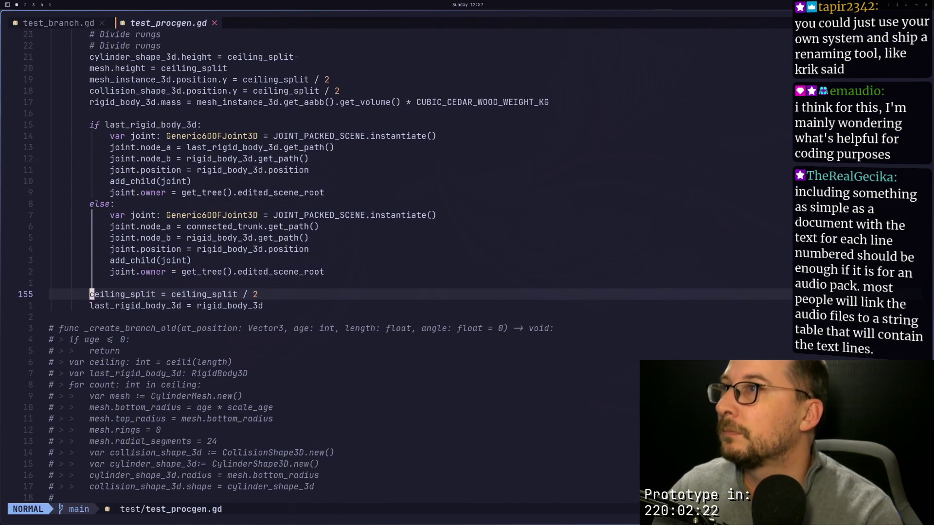
pyautogui.press('super+2')
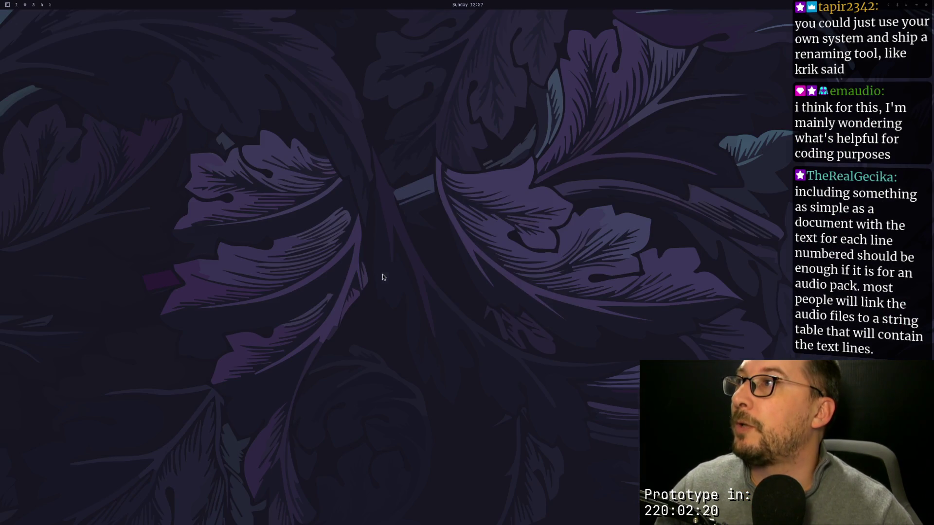
# Step: Launch Godot Engine from the app launcher and open the Arborist project for editing
pyautogui.press('super+d')
pyautogui.write('g')
pyautogui.press('Down')
pyautogui.press('Down')
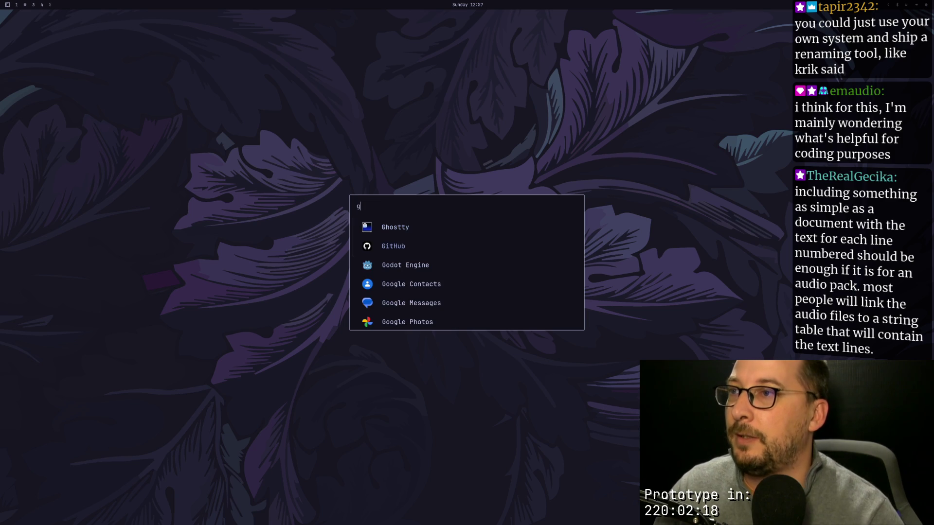
pyautogui.press('Return')
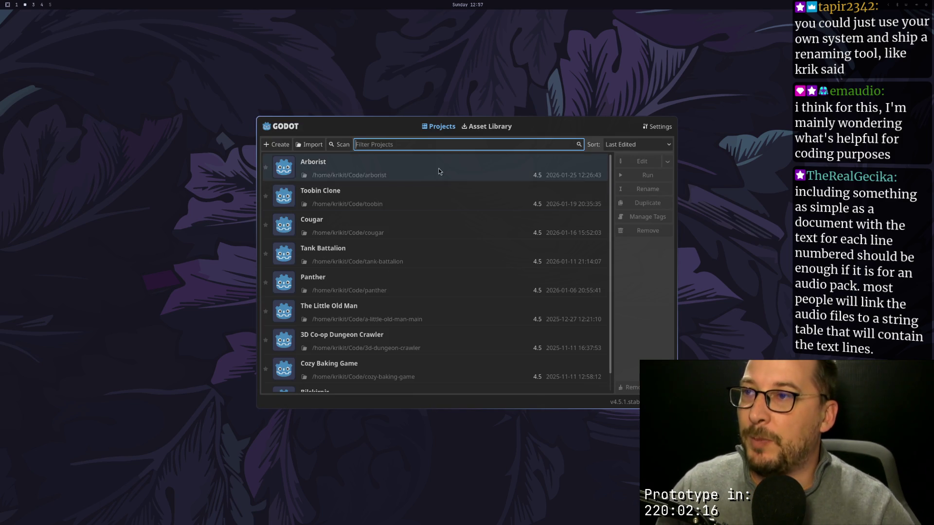
pyautogui.click(626, 165)
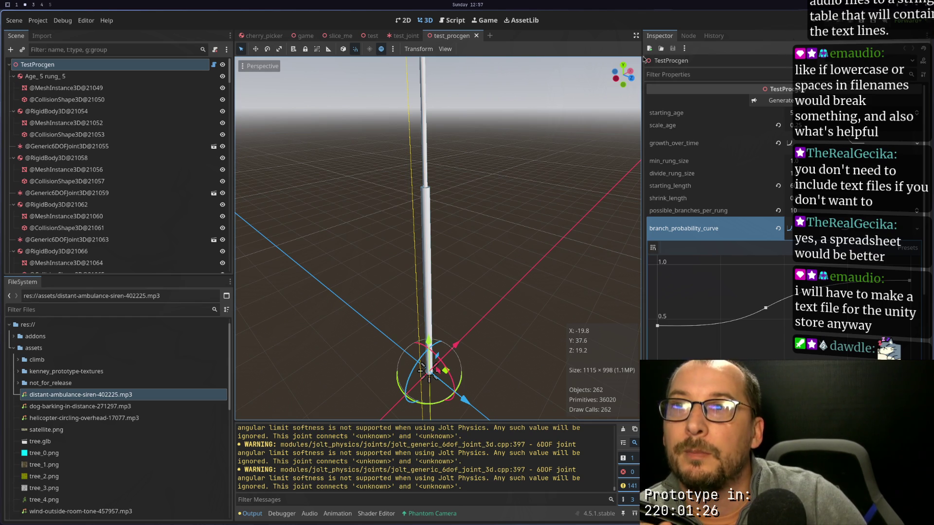
pyautogui.scroll(-3, 525, 137)
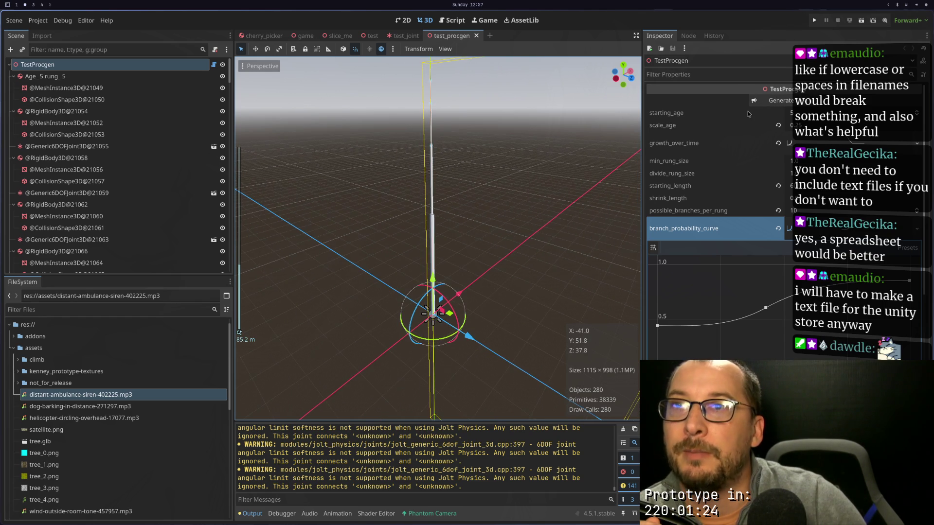
pyautogui.click(781, 100)
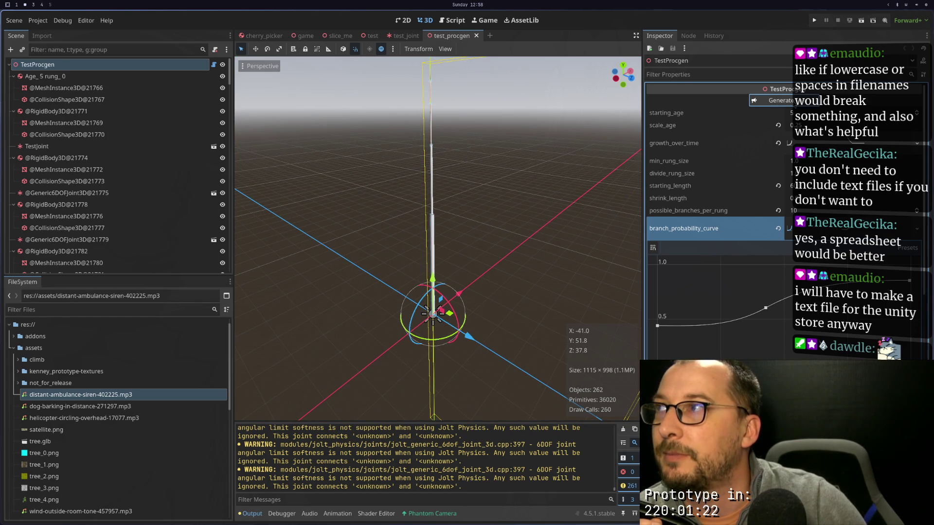
pyautogui.scroll(4, 462, 203)
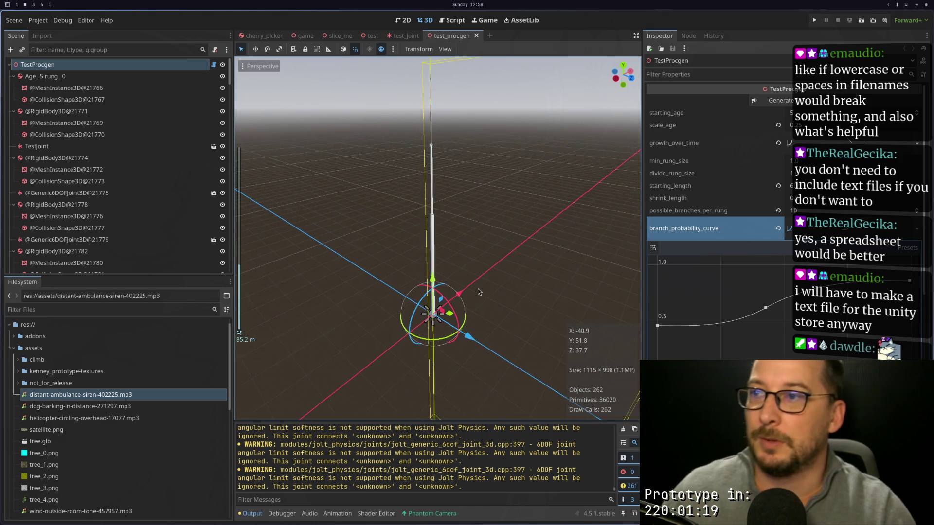
pyautogui.scroll(-3, 478, 288)
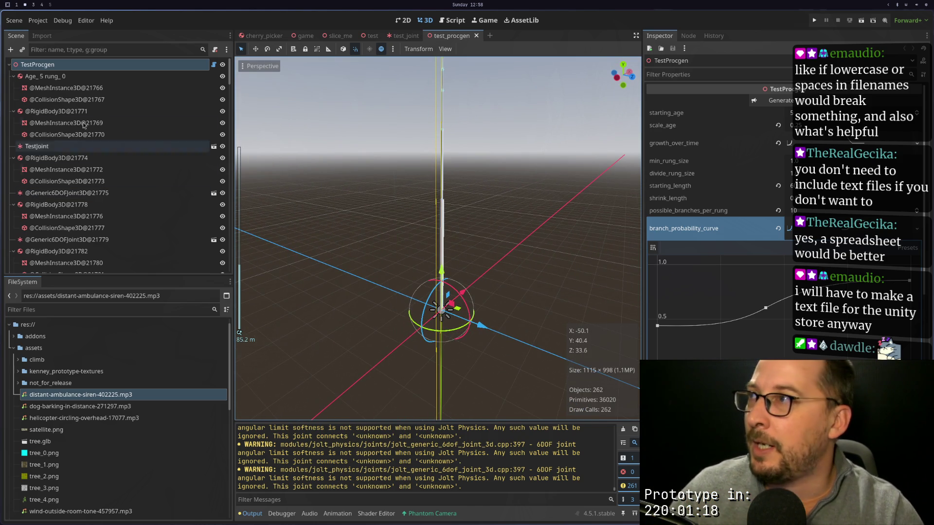
pyautogui.scroll(-15, 156, 101)
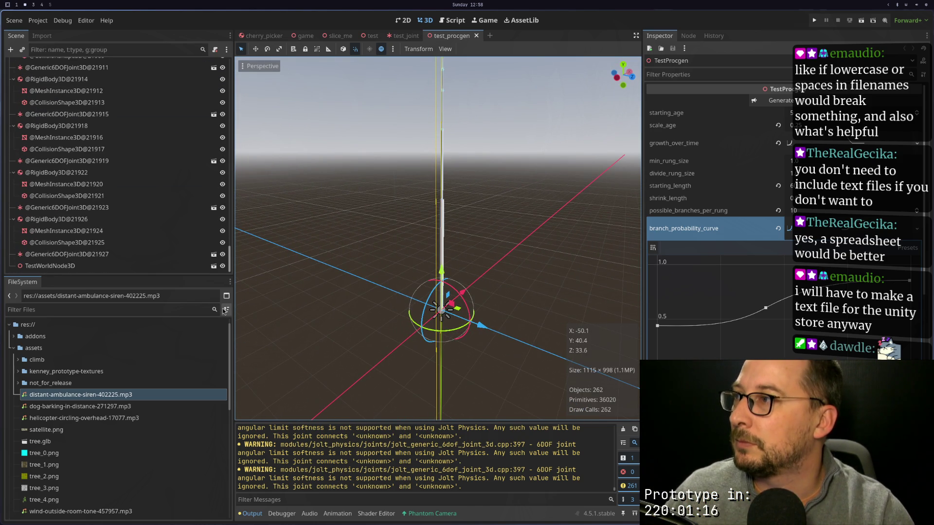
pyautogui.click(56, 219)
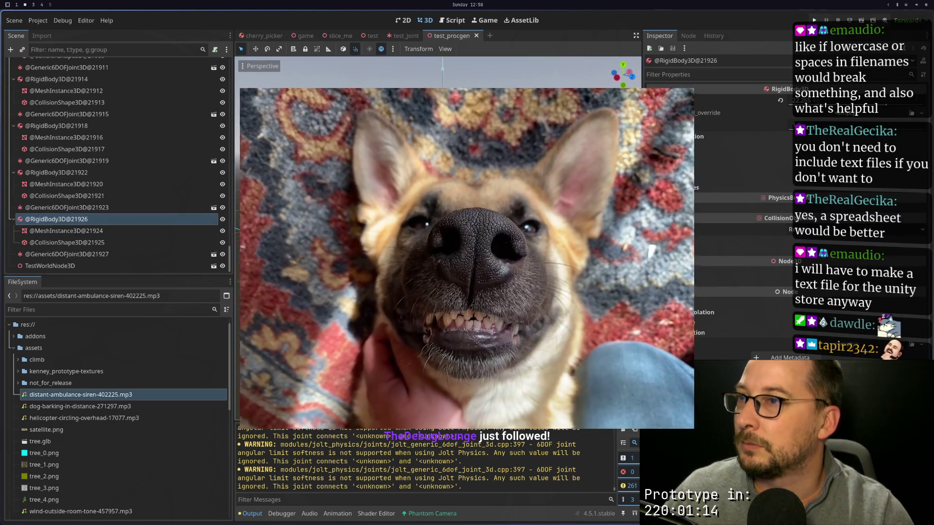
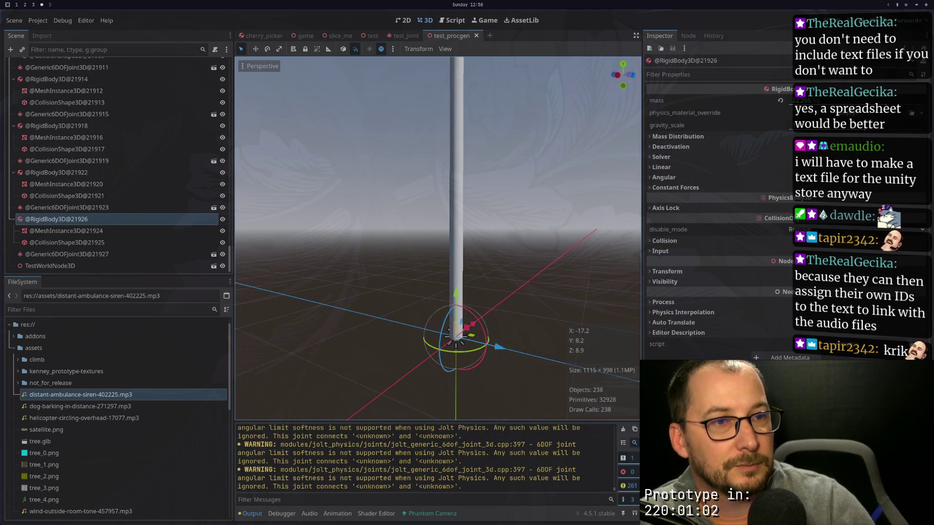
# Step: Bring the _create_evergreen_trunk signature and its length parameter into view in Neovim
pyautogui.press('super+1')
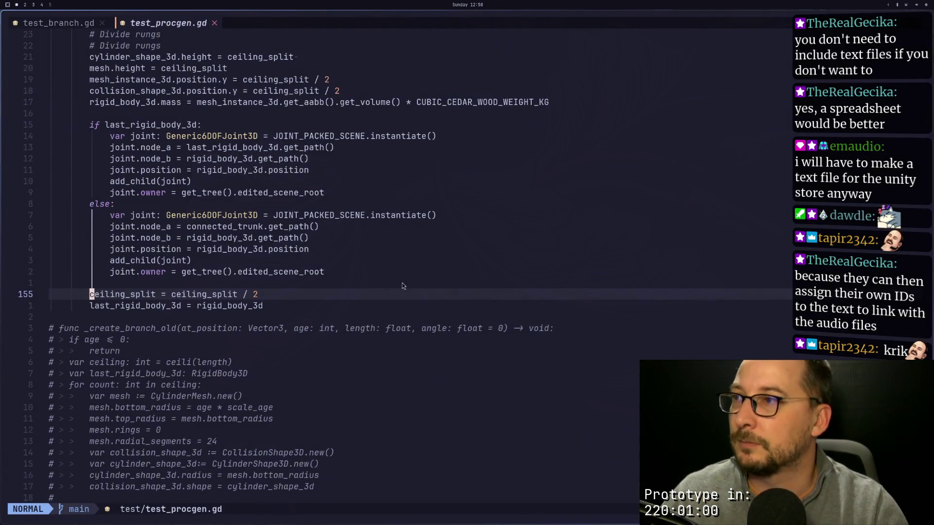
pyautogui.scroll(15, 406, 277)
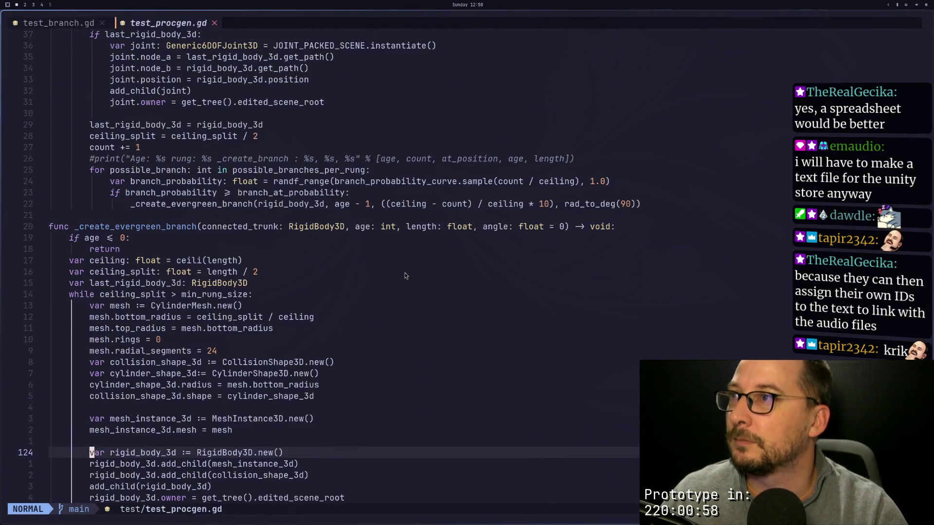
pyautogui.scroll(20, 402, 267)
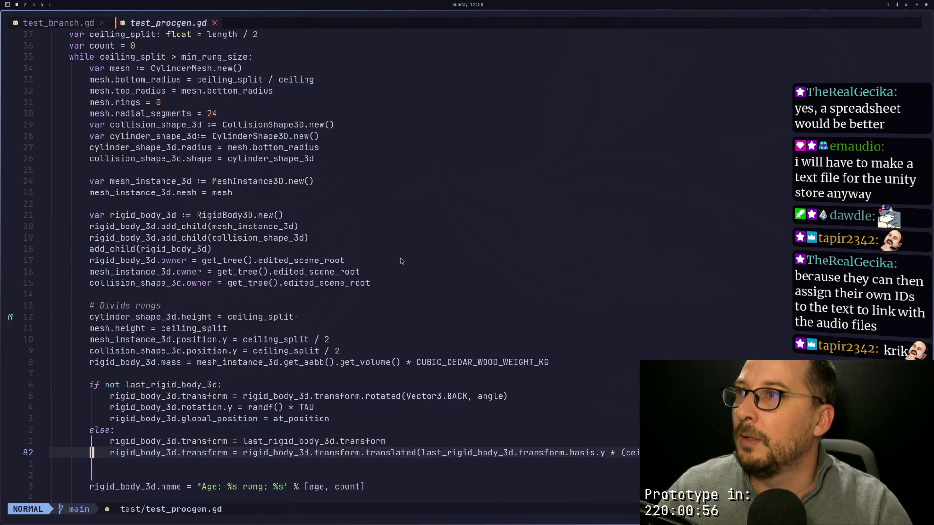
pyautogui.click(379, 181)
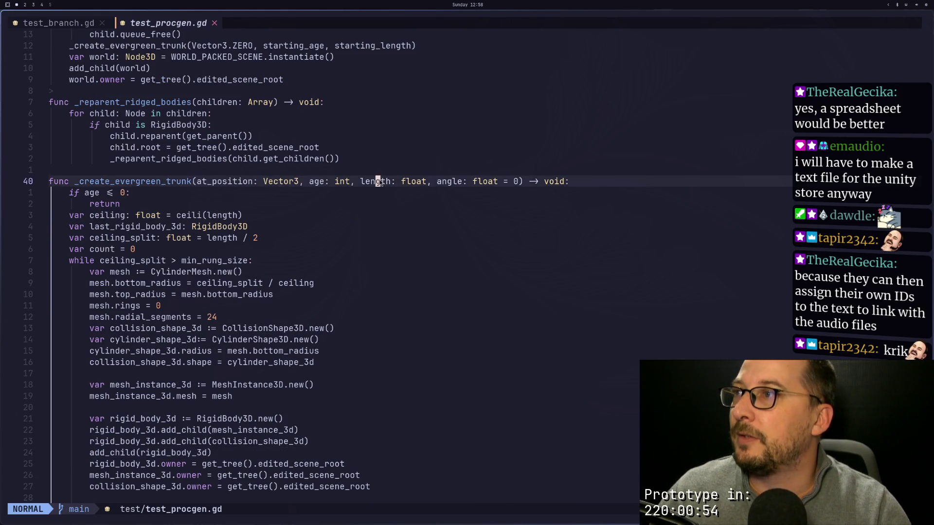
pyautogui.scroll(2, 379, 180)
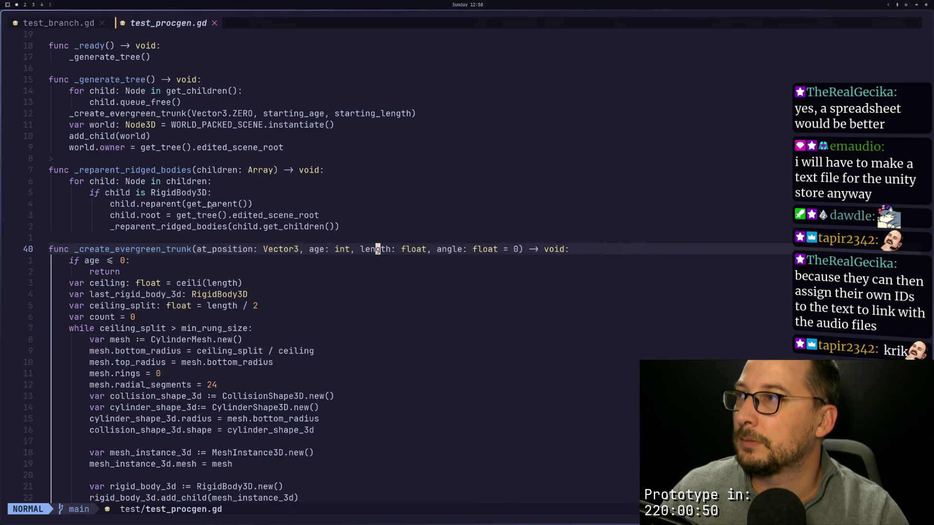
pyautogui.scroll(3, 214, 200)
pyautogui.scroll(-1, 221, 197)
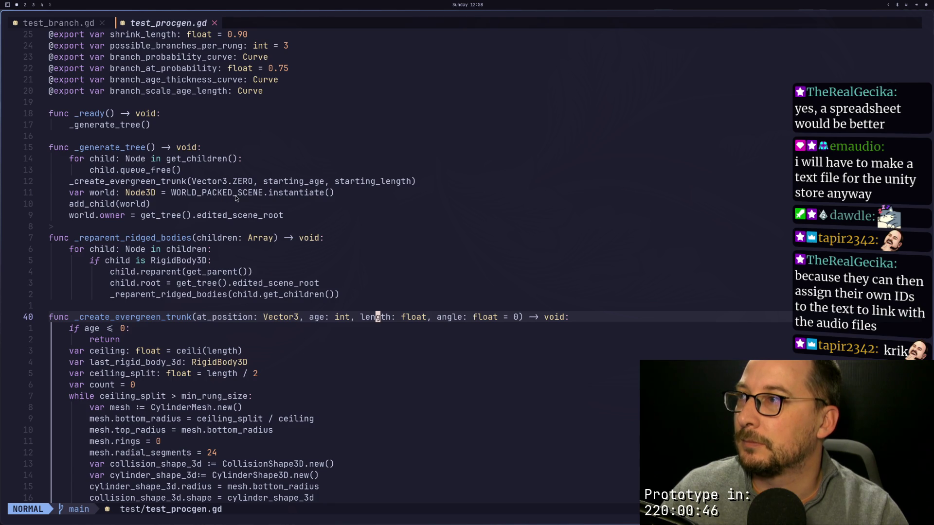
# Step: Inspect starting_age in the trunk call, the age-check early return and the age parameter
pyautogui.doubleClick(301, 182)
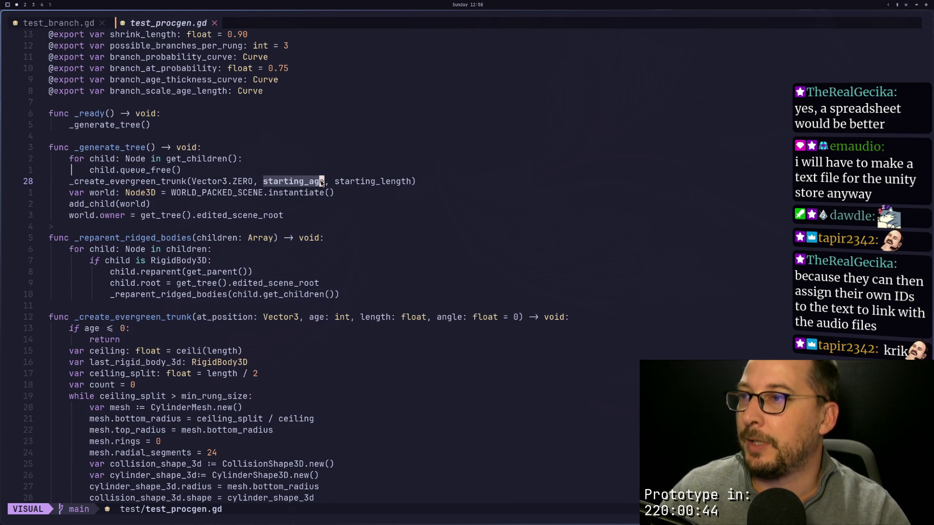
pyautogui.click(327, 192)
pyautogui.click(250, 397)
pyautogui.press('j')
pyautogui.press('j')
pyautogui.press('j')
pyautogui.press('k')
pyautogui.press('k')
pyautogui.press('k')
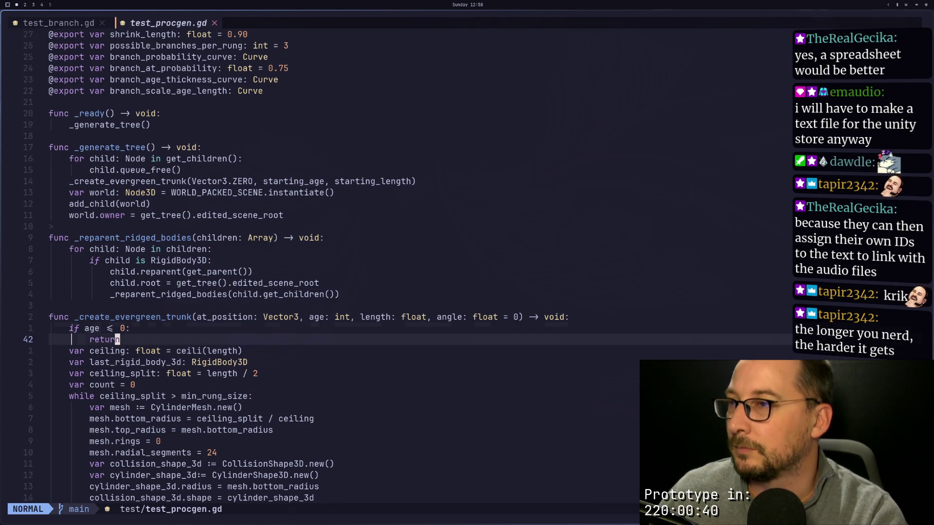
pyautogui.click(321, 317)
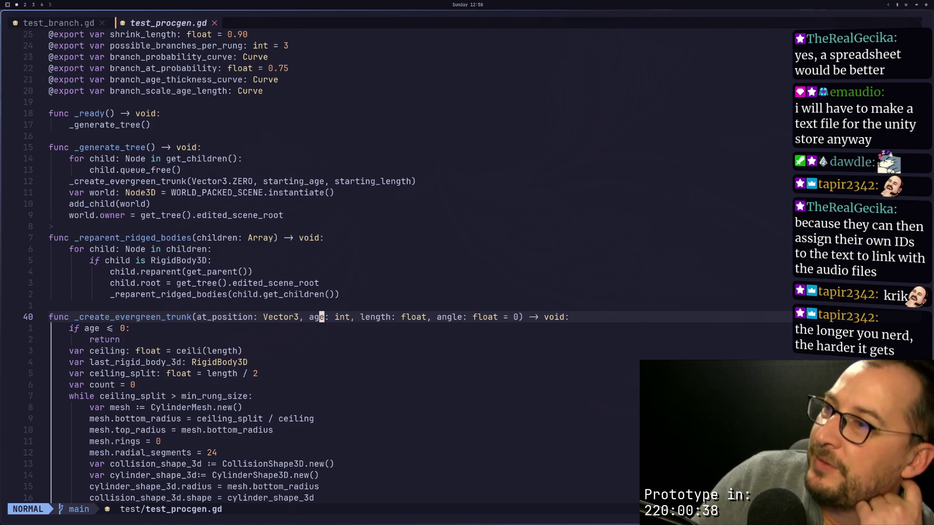
pyautogui.press('super+2')
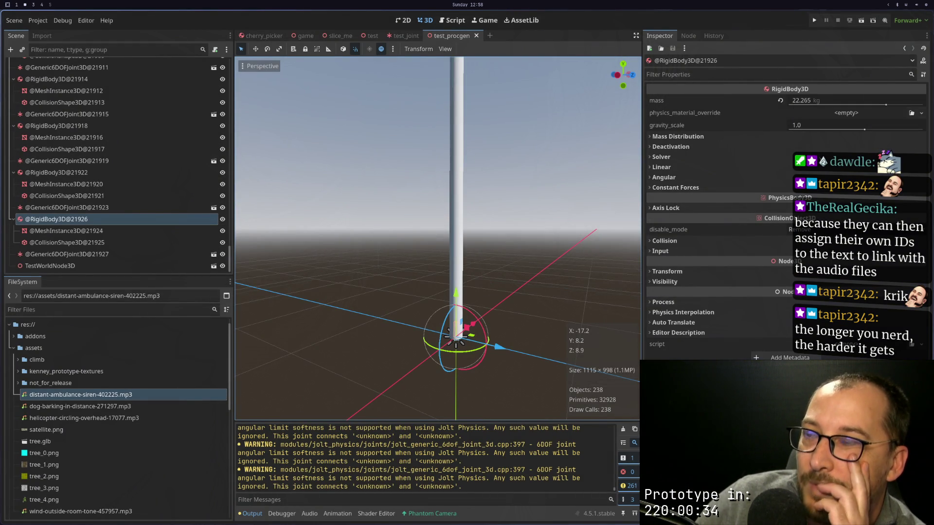
pyautogui.press('super+1')
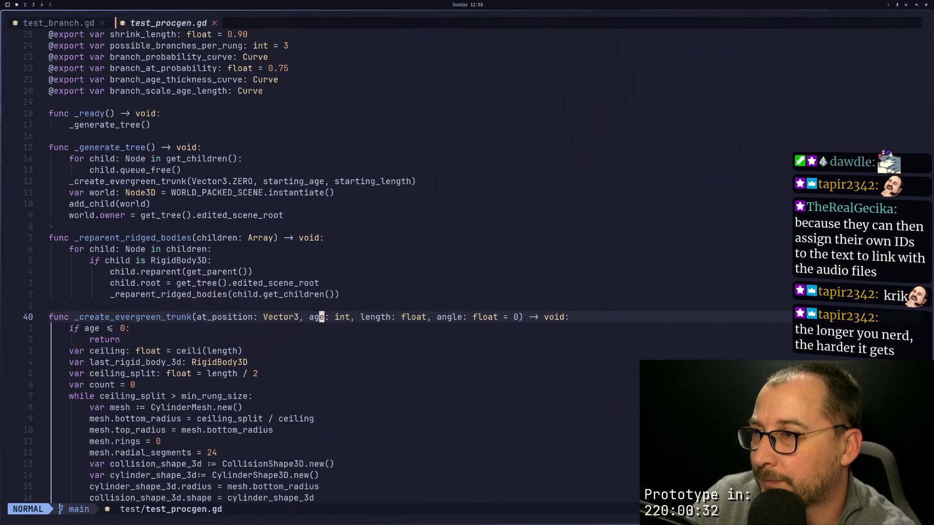
# Step: Step through the branch function body past the mesh radius and ceiling_split length lines
pyautogui.press('j')
pyautogui.press('j')
pyautogui.press('j')
pyautogui.press('j')
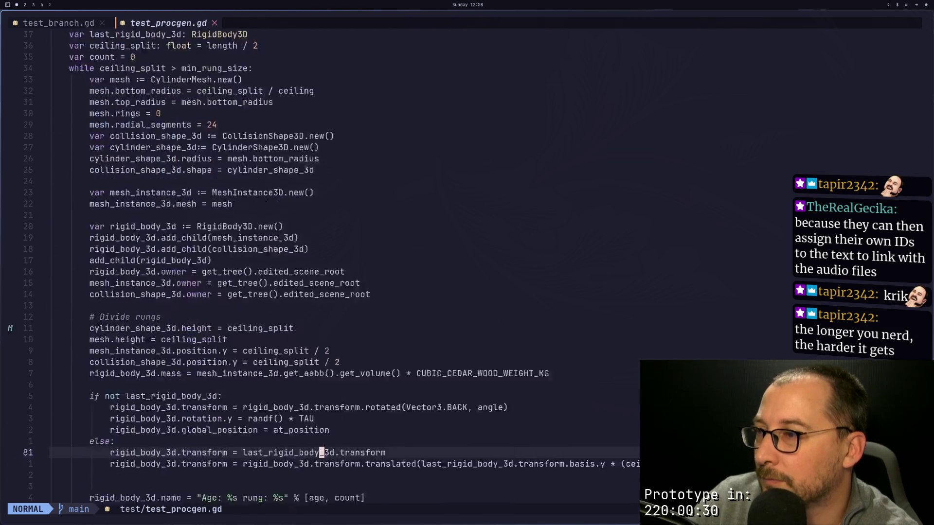
pyautogui.press('k')
pyautogui.press('k')
pyautogui.press('k')
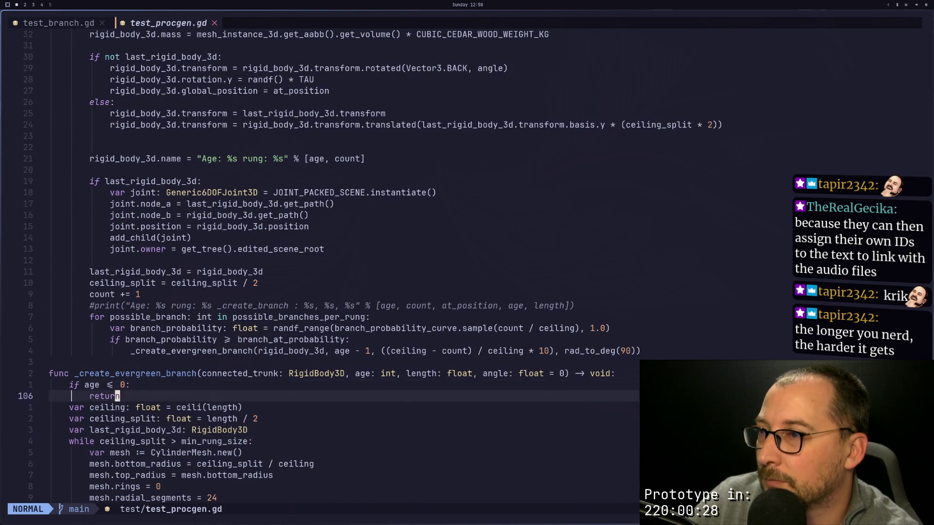
pyautogui.press('j')
pyautogui.press('j')
pyautogui.press('j')
pyautogui.press('k')
pyautogui.press('k')
pyautogui.press('k')
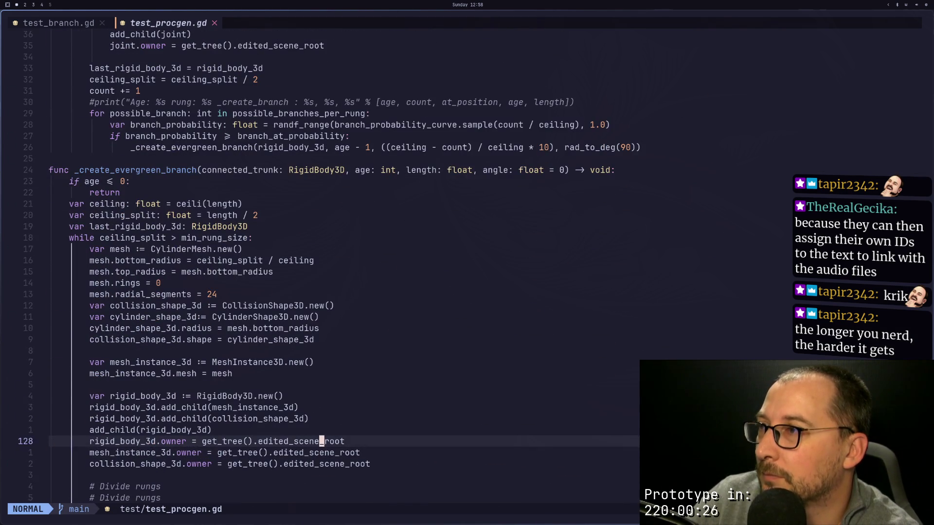
pyautogui.press('j')
pyautogui.press('j')
pyautogui.press('j')
pyautogui.press('k')
pyautogui.press('k')
pyautogui.press('k')
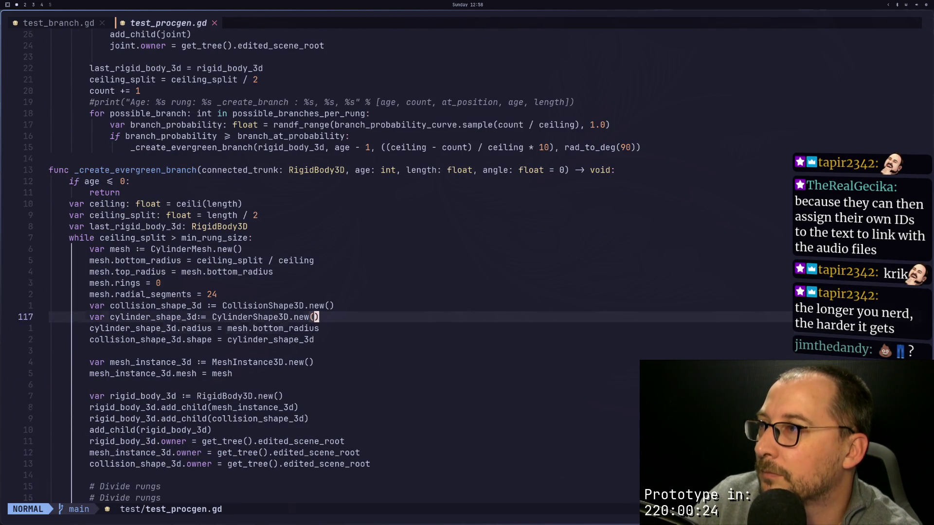
pyautogui.press('k')
pyautogui.press('j')
pyautogui.press('k')
pyautogui.press('k')
pyautogui.press('k')
pyautogui.press('j')
pyautogui.press('j')
pyautogui.press('k')
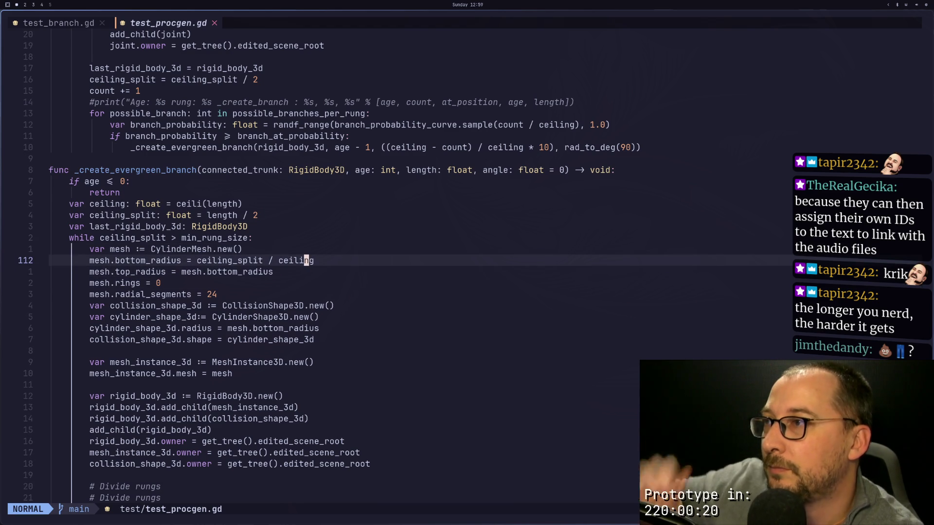
pyautogui.press('h')
pyautogui.press('h')
pyautogui.press('h')
pyautogui.press('l')
pyautogui.press('k')
pyautogui.press('k')
pyautogui.press('k')
pyautogui.press('k')
pyautogui.press('k')
pyautogui.press('j')
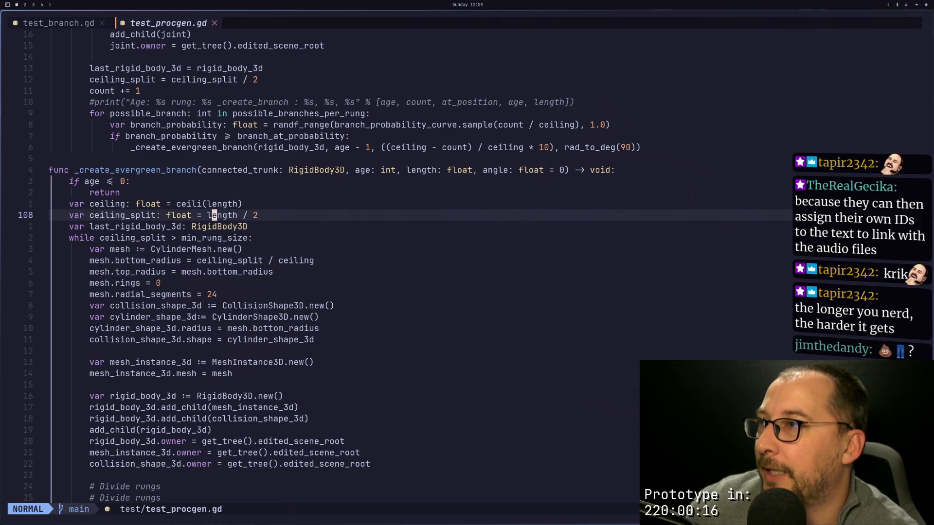
# Step: Move to the end of the branch spawning call's length argument, checking the rung counter line
pyautogui.press('k')
pyautogui.press('k')
pyautogui.press('k')
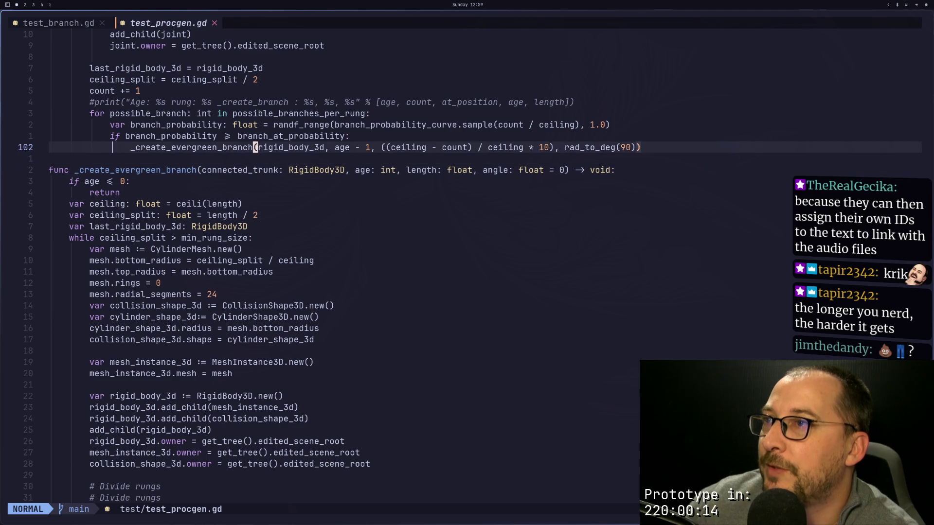
pyautogui.press('w')
pyautogui.press('w')
pyautogui.press('e')
pyautogui.press('2f')
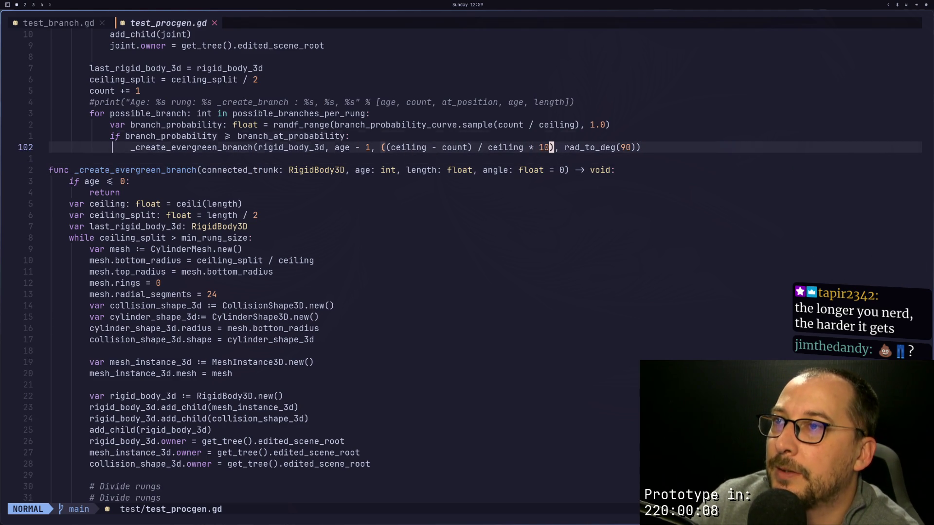
pyautogui.press('k')
pyautogui.press('k')
pyautogui.press('k')
pyautogui.press('j')
pyautogui.press('j')
pyautogui.press('j')
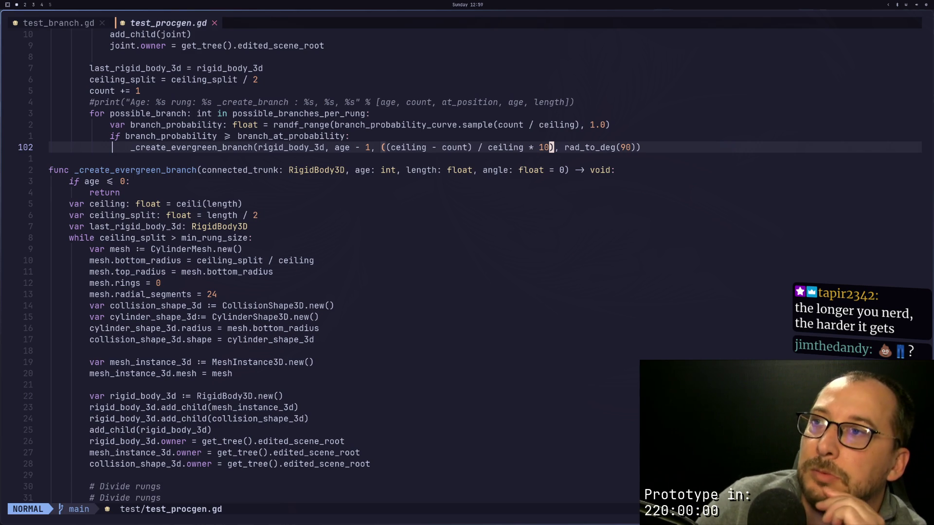
# Step: Replace the rung-based branch length expression with 4 and save the script with :w
pyautogui.press('a')
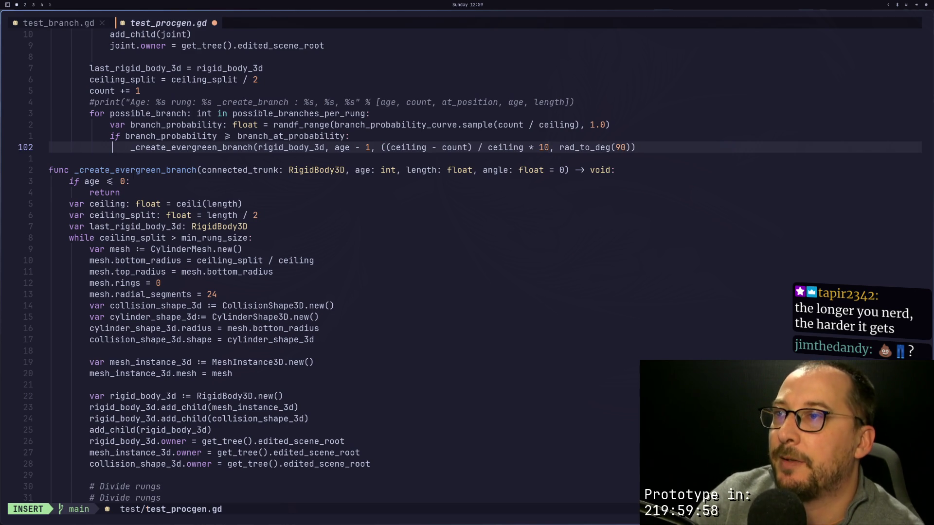
pyautogui.press('BackSpace')
pyautogui.press('BackSpace')
pyautogui.press('BackSpace')
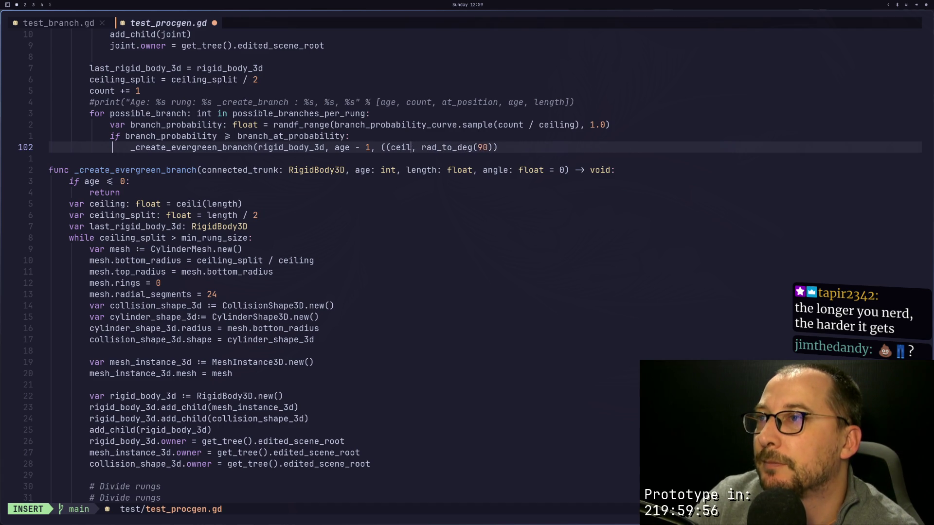
pyautogui.press('BackSpace')
pyautogui.press('BackSpace')
pyautogui.press('BackSpace')
pyautogui.write('4')
pyautogui.press('Escape')
pyautogui.write(':w')
pyautogui.press('Return')
pyautogui.press('super+2')
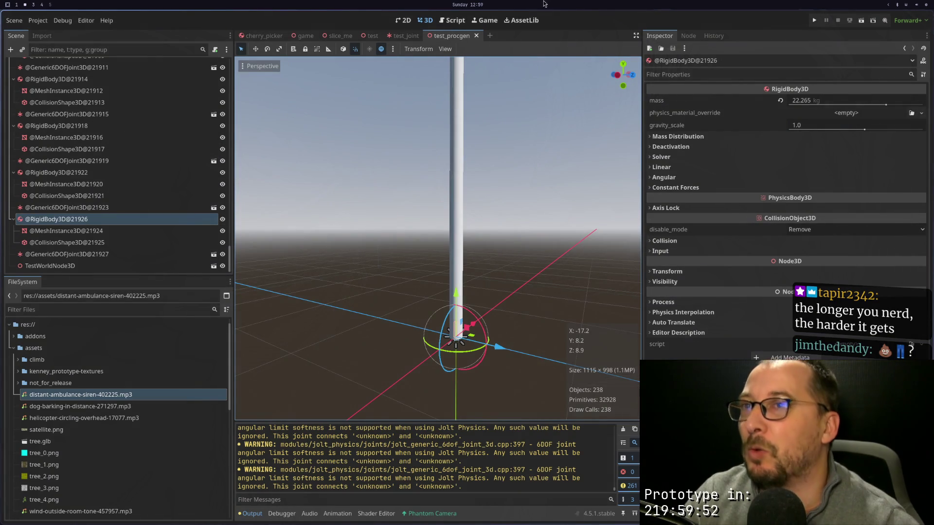
# Step: Select the TestProcgen root node and run Generate Tree twice
pyautogui.scroll(10, 165, 86)
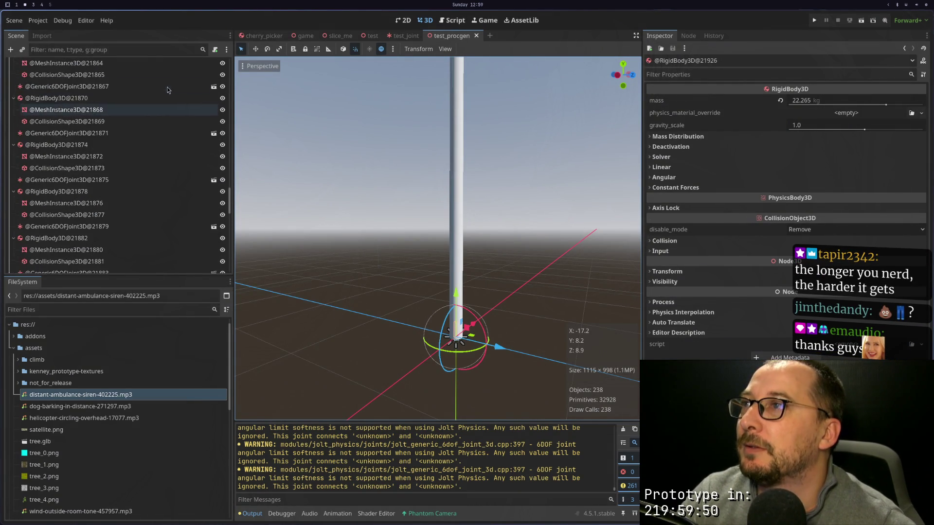
pyautogui.scroll(10, 165, 146)
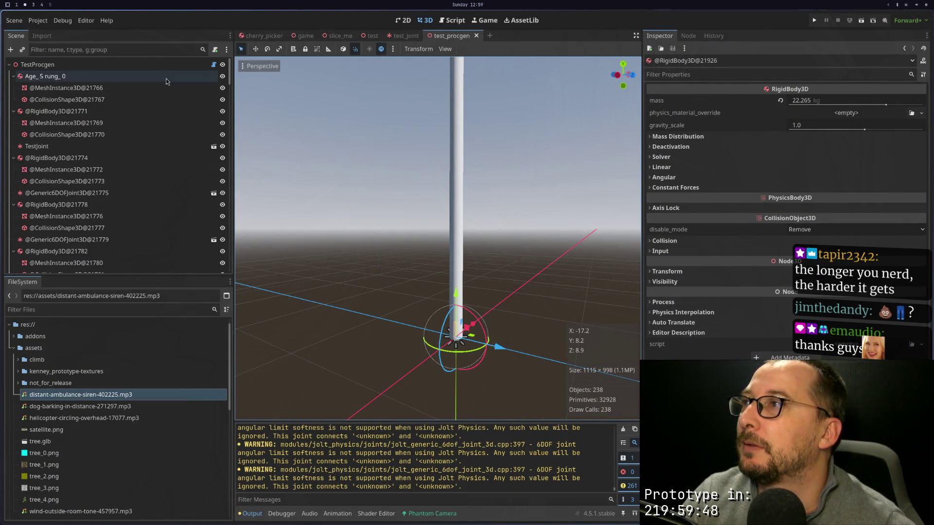
pyautogui.click(161, 65)
pyautogui.click(771, 101)
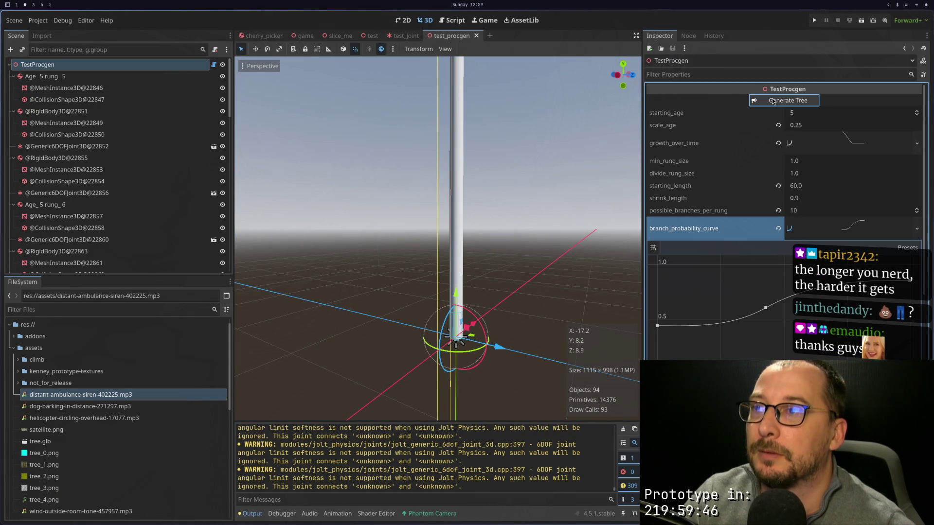
pyautogui.click(773, 103)
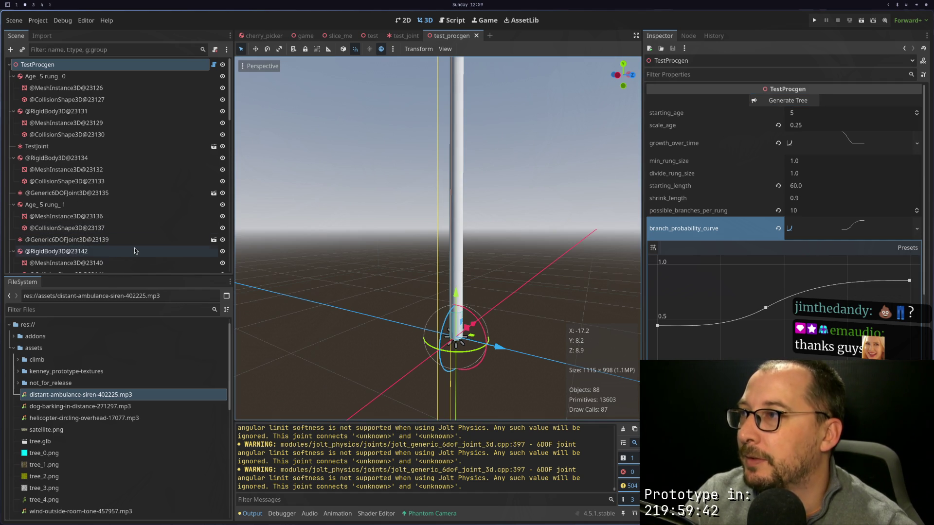
# Step: Inspect the new Age_ 5 rung_ 1 node and its rigid body, then return to the script
pyautogui.click(136, 251)
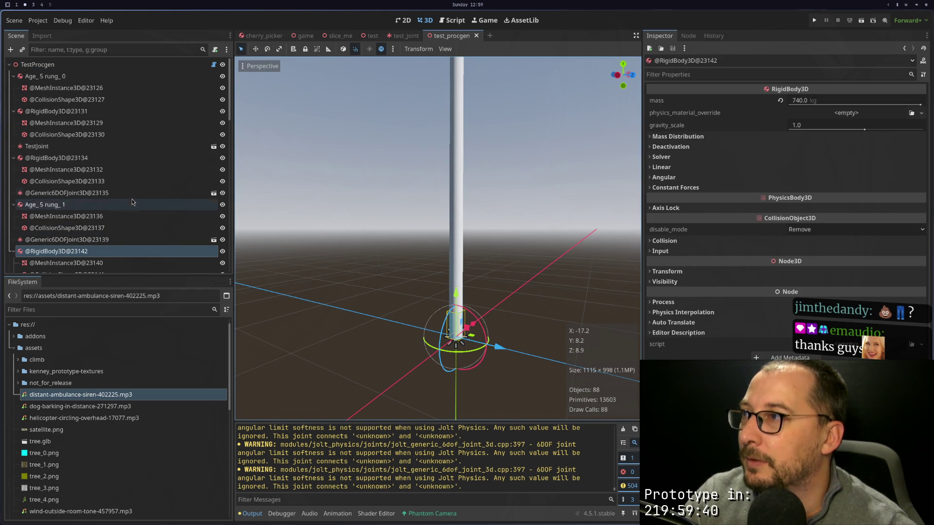
pyautogui.click(129, 208)
pyautogui.click(132, 251)
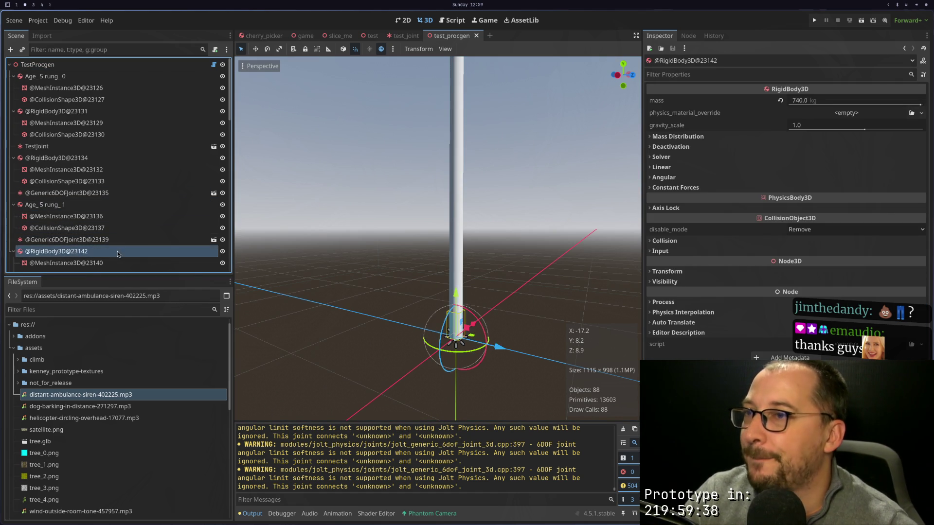
pyautogui.press('super+1')
pyautogui.scroll(-12, 480, 268)
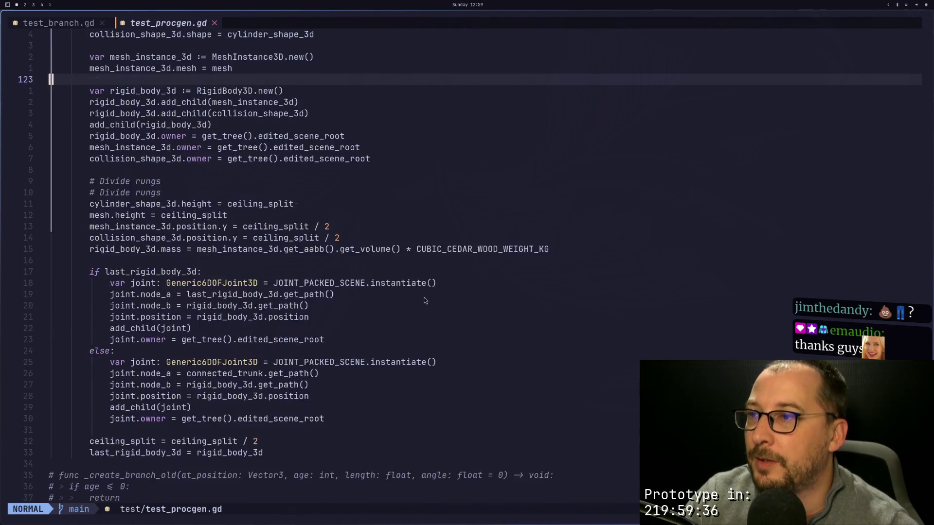
# Step: Delete the ceiling_split halving line in the rung sizing code, keeping the Divide rungs comment
pyautogui.scroll(2, 425, 302)
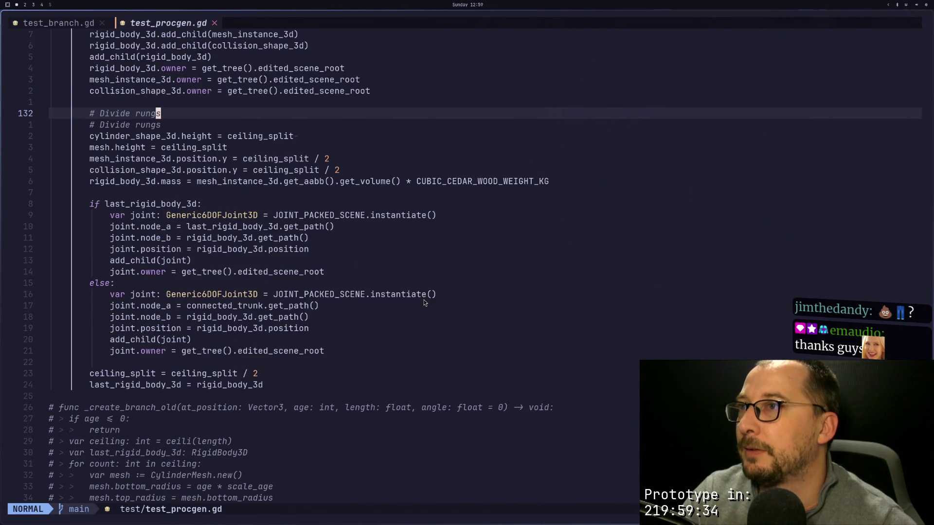
pyautogui.click(419, 215)
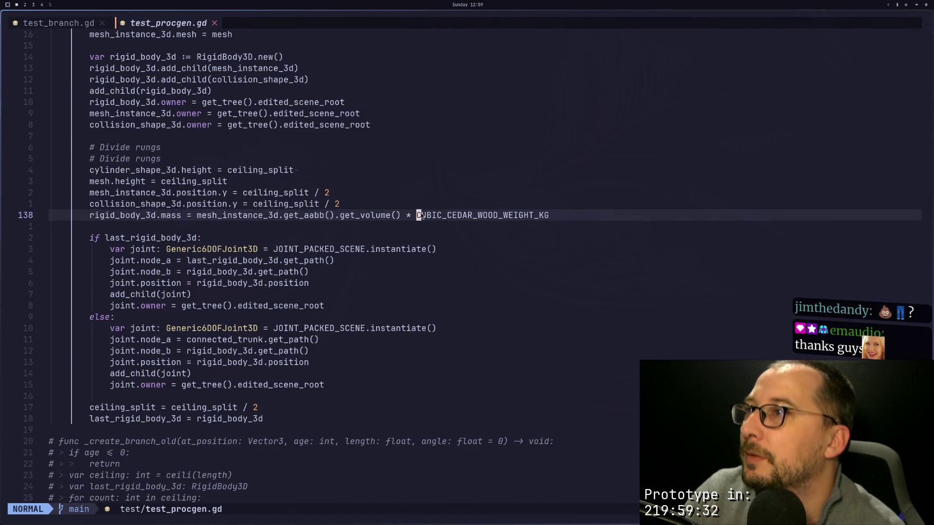
pyautogui.press('k')
pyautogui.press('k')
pyautogui.press('j')
pyautogui.press('k')
pyautogui.press('k')
pyautogui.press('k')
pyautogui.press('k')
pyautogui.press('k')
pyautogui.press('k')
pyautogui.press('j')
pyautogui.press('j')
pyautogui.press('j')
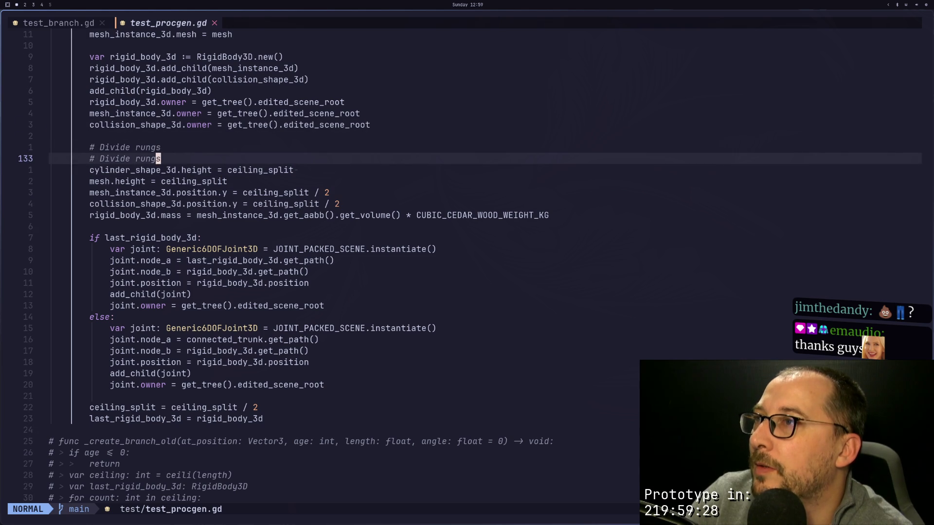
pyautogui.press('d')
pyautogui.press('d')
pyautogui.press('u')
pyautogui.press('2')
pyautogui.press('2')
pyautogui.press('j')
pyautogui.press('d')
pyautogui.press('d')
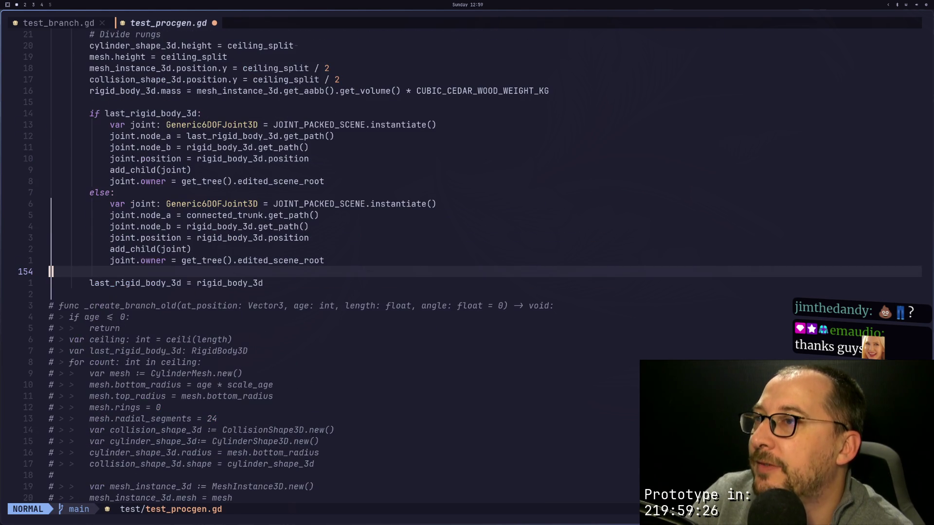
# Step: Paste the copied rung placement block on a new line below the rigid body mass line
pyautogui.press('1')
pyautogui.press('7')
pyautogui.press('k')
pyautogui.press('o')
pyautogui.press('Escape')
pyautogui.press('p')
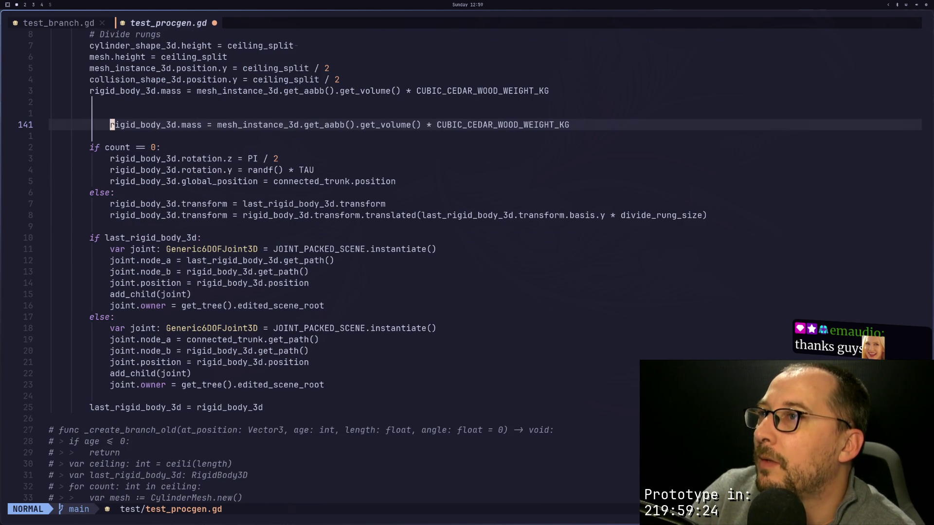
# Step: Review the pasted rotation lines and the rigid body setup code above them
pyautogui.press('j')
pyautogui.press('j')
pyautogui.press('j')
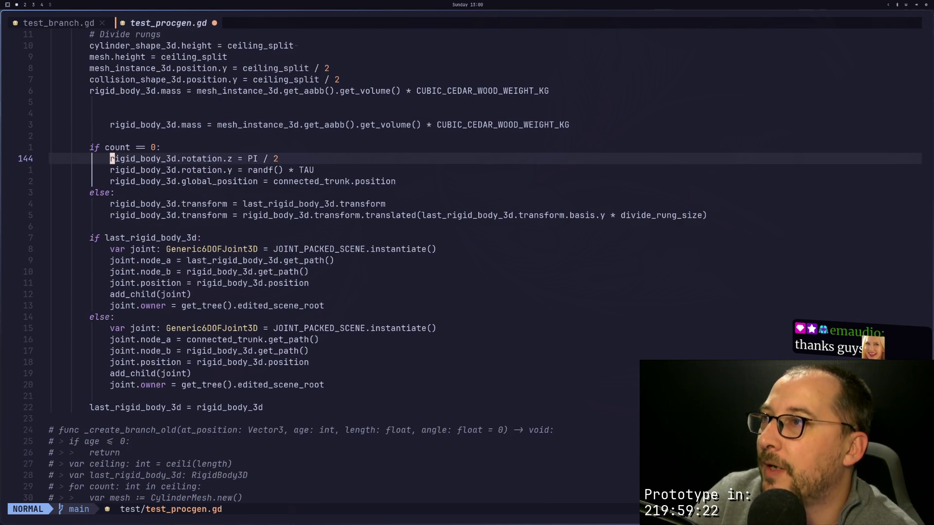
pyautogui.press('v')
pyautogui.press('j')
pyautogui.press('l')
pyautogui.press('l')
pyautogui.press('l')
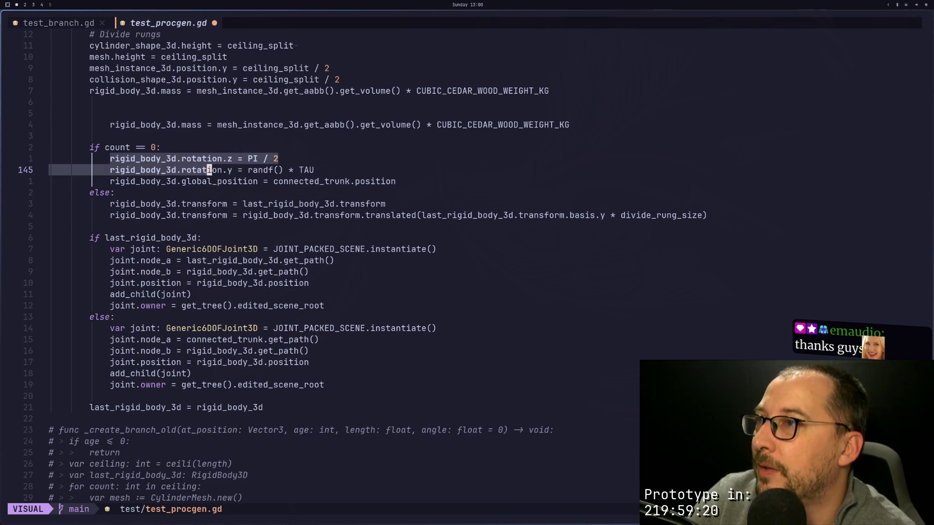
pyautogui.press('j')
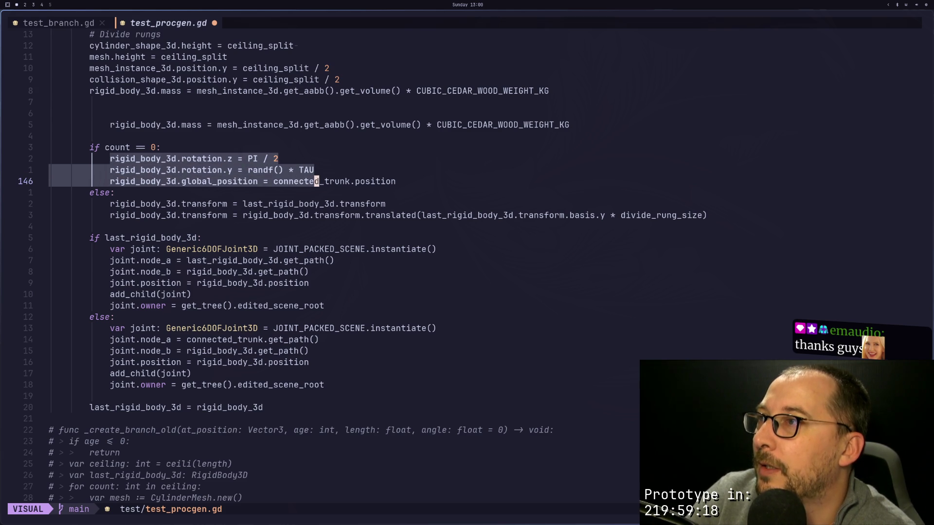
pyautogui.press('Escape')
pyautogui.press('k')
pyautogui.press('k')
pyautogui.press('k')
pyautogui.press('k')
pyautogui.press('k')
pyautogui.press('k')
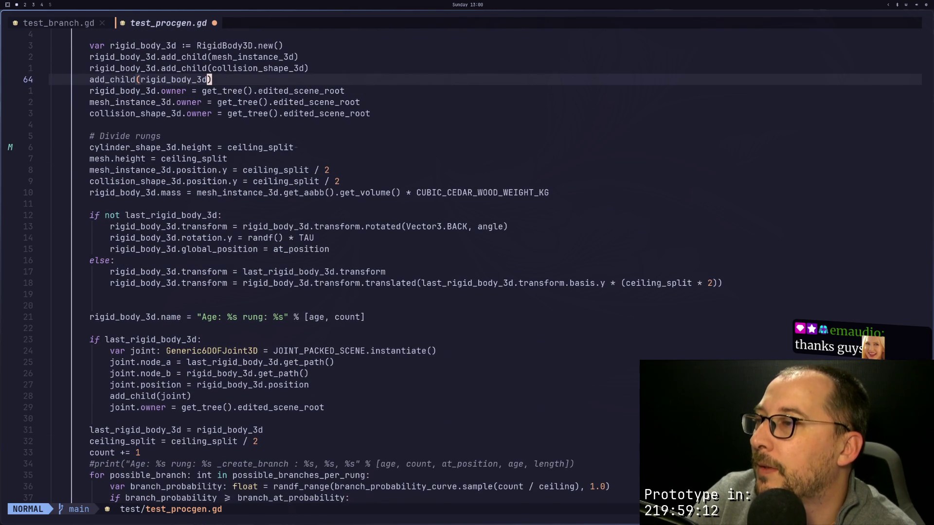
pyautogui.press('k')
pyautogui.press('k')
pyautogui.press('k')
pyautogui.press('j')
pyautogui.press('j')
pyautogui.press('j')
pyautogui.press('j')
pyautogui.press('j')
pyautogui.press('j')
pyautogui.press('j')
pyautogui.press('k')
pyautogui.press('k')
pyautogui.press('k')
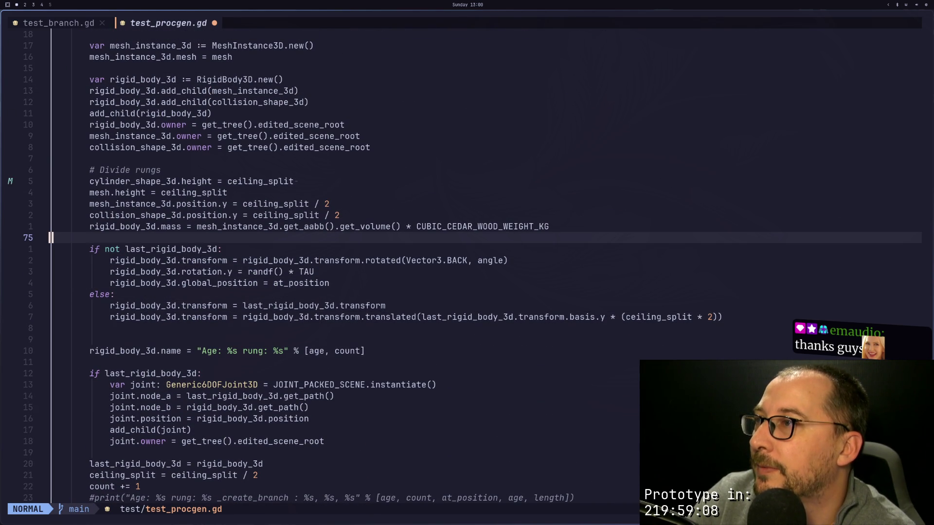
pyautogui.press('j')
# Step: Copy the nine-line first-rung placement block through the translated line
pyautogui.press('j')
pyautogui.hotkey('shift', 'v')
pyautogui.press('j')
pyautogui.press('j')
pyautogui.press('j')
pyautogui.press('Escape')
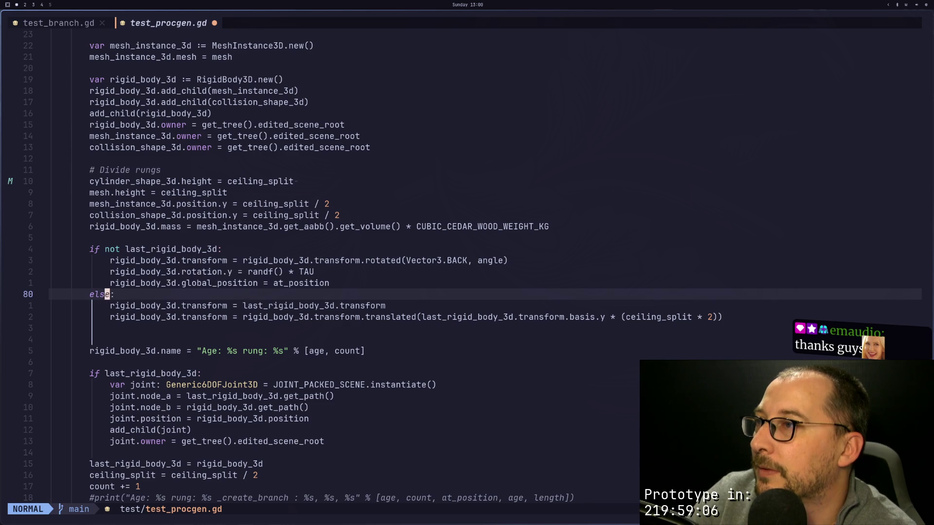
pyautogui.press('k')
pyautogui.press('k')
pyautogui.press('k')
pyautogui.press('0')
pyautogui.press('v')
pyautogui.press('j')
pyautogui.press('j')
pyautogui.press('j')
pyautogui.press('j')
pyautogui.press('j')
pyautogui.press('j')
pyautogui.hotkey('shift', 'v')
pyautogui.press('y')
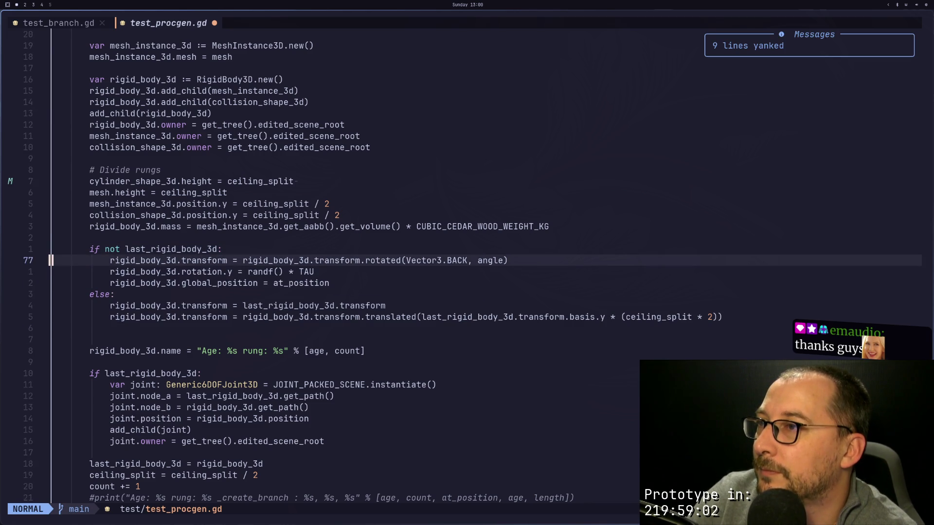
# Step: Paste the placement block above the if count check and remove the duplicate mass line
pyautogui.press('j')
pyautogui.press('j')
pyautogui.press('j')
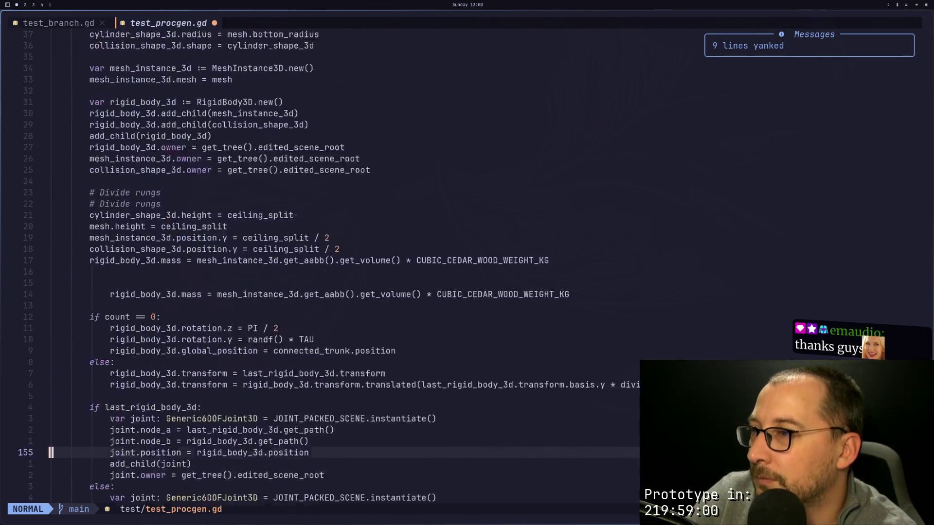
pyautogui.press('j')
pyautogui.press('j')
pyautogui.press('j')
pyautogui.press('{')
pyautogui.press('{')
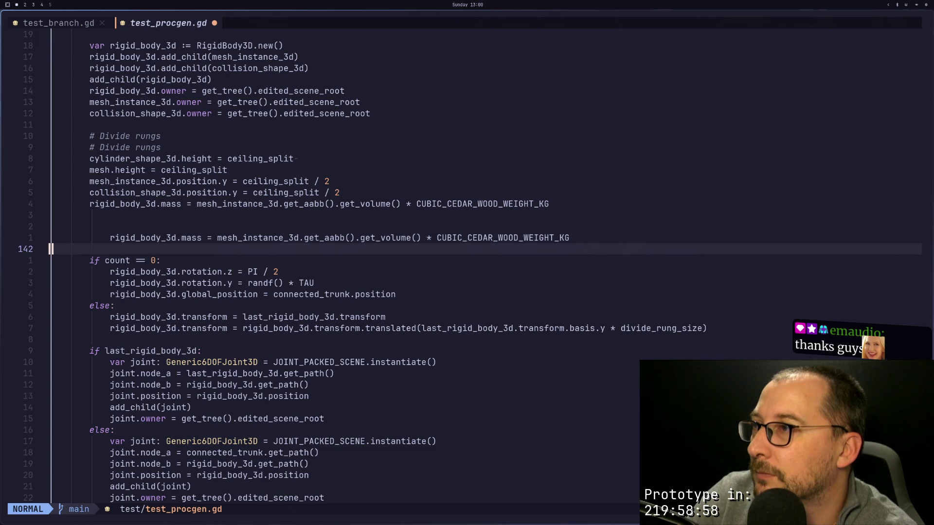
pyautogui.hotkey('shift', 'p')
pyautogui.press('k')
pyautogui.press('d')
pyautogui.press('d')
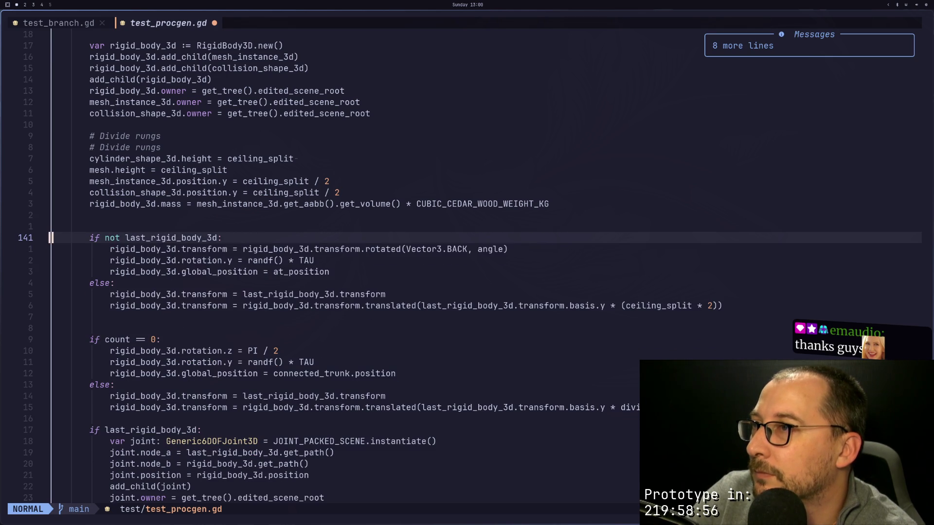
pyautogui.press('j')
pyautogui.press('j')
pyautogui.press('k')
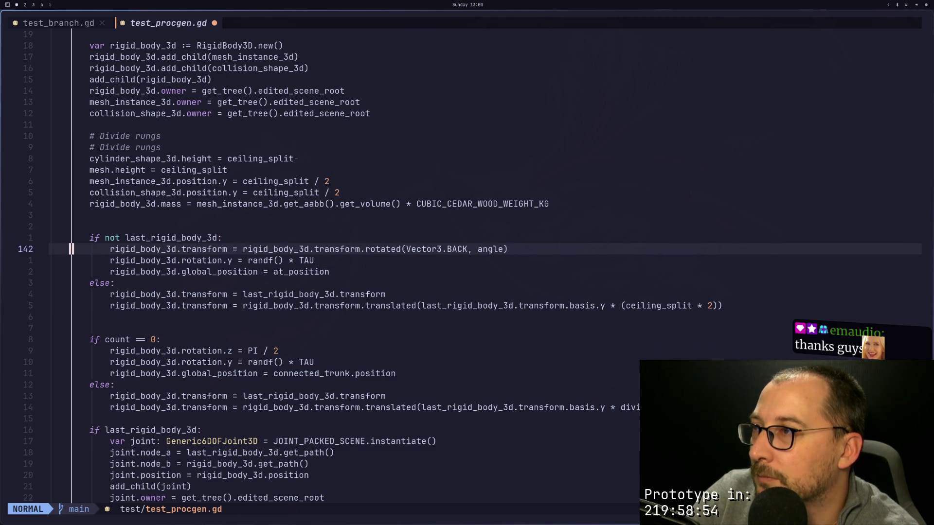
pyautogui.press('j')
# Step: Try deleting the rotation.z and rotation.y lines under if count == 0, then restore them
pyautogui.click(116, 339)
pyautogui.press('j')
pyautogui.press('j')
pyautogui.press('k')
pyautogui.press('d')
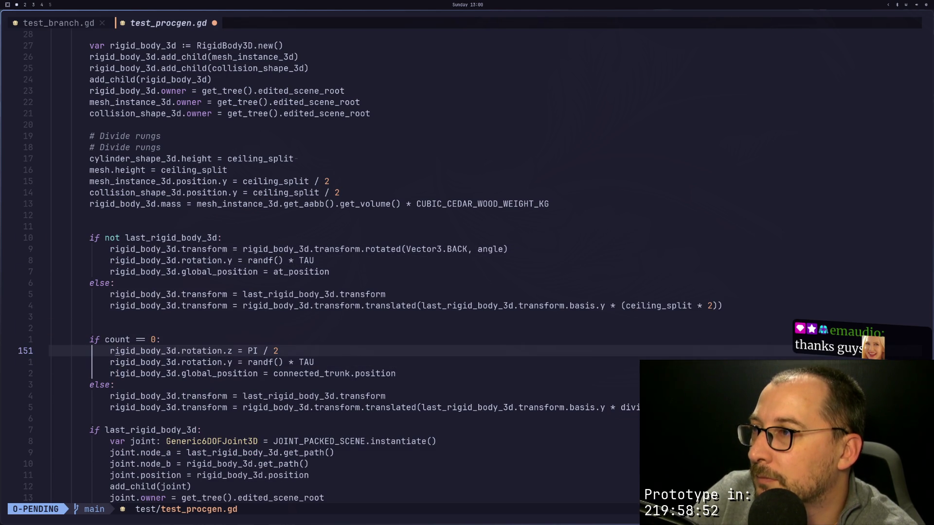
pyautogui.press('j')
pyautogui.press('k')
pyautogui.press('u')
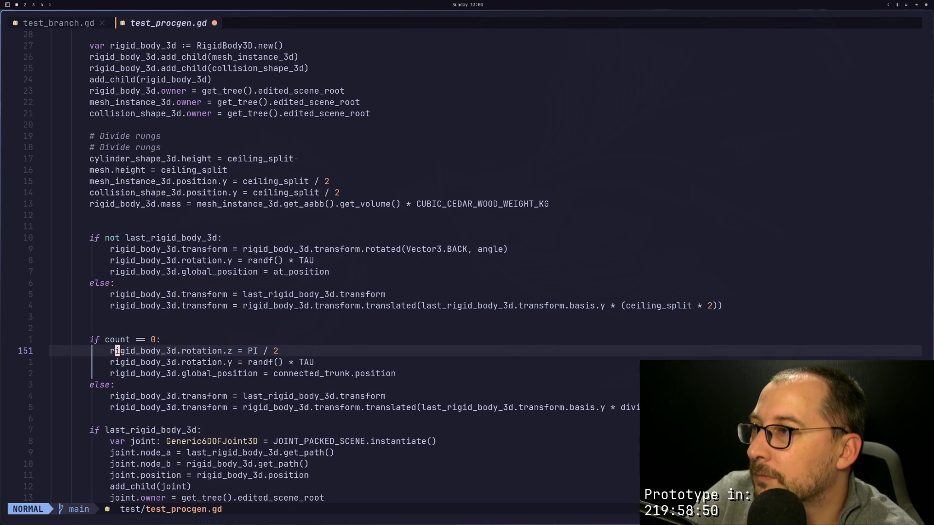
pyautogui.press('d')
pyautogui.press('j')
pyautogui.press('k')
pyautogui.press('k')
pyautogui.press('k')
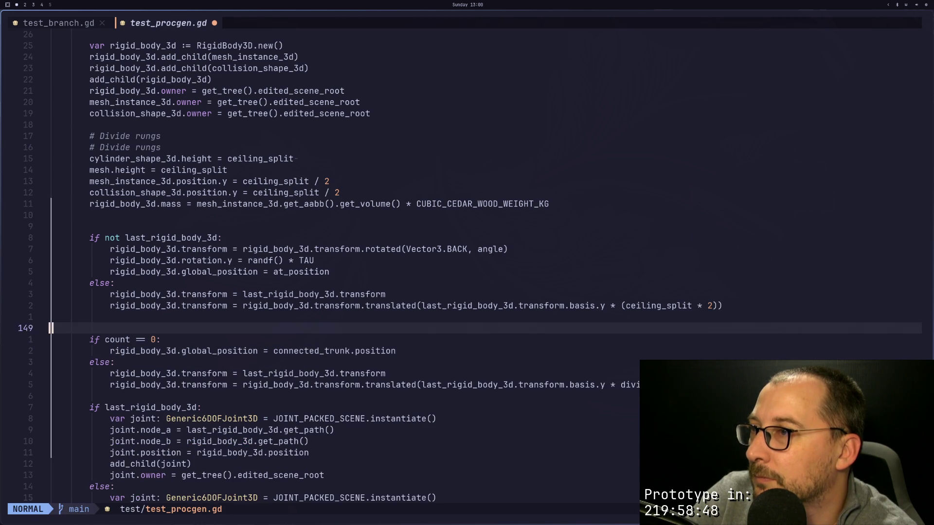
pyautogui.press('u')
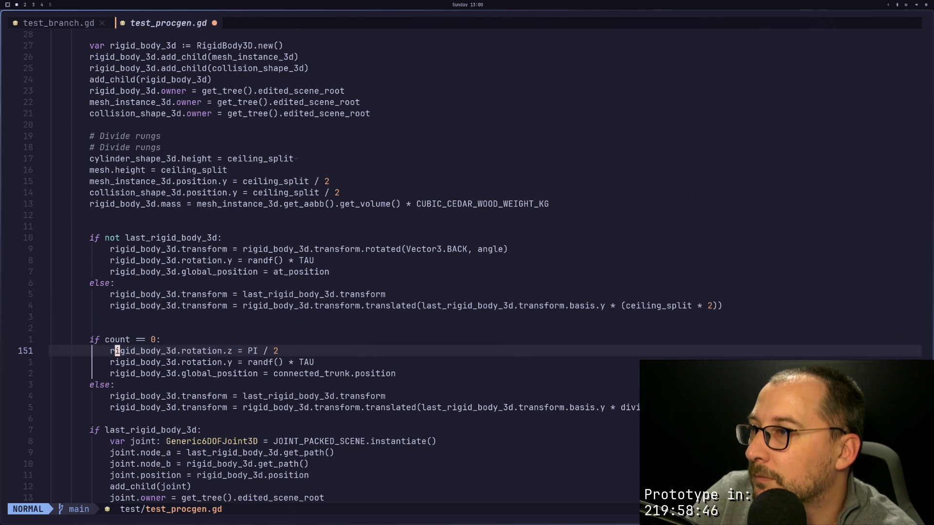
# Step: Move the three lines under if count == 0 below if not last_rigid_body_3d, drop old placement lines, and save
pyautogui.press('d')
pyautogui.press('2')
pyautogui.press('j')
pyautogui.press('k')
pyautogui.press('k')
pyautogui.press('k')
pyautogui.press('k')
pyautogui.press('k')
pyautogui.press('k')
pyautogui.press('p')
pyautogui.press('j')
pyautogui.press('j')
pyautogui.press('j')
pyautogui.press('d')
pyautogui.press('d')
pyautogui.press('d')
pyautogui.press('d')
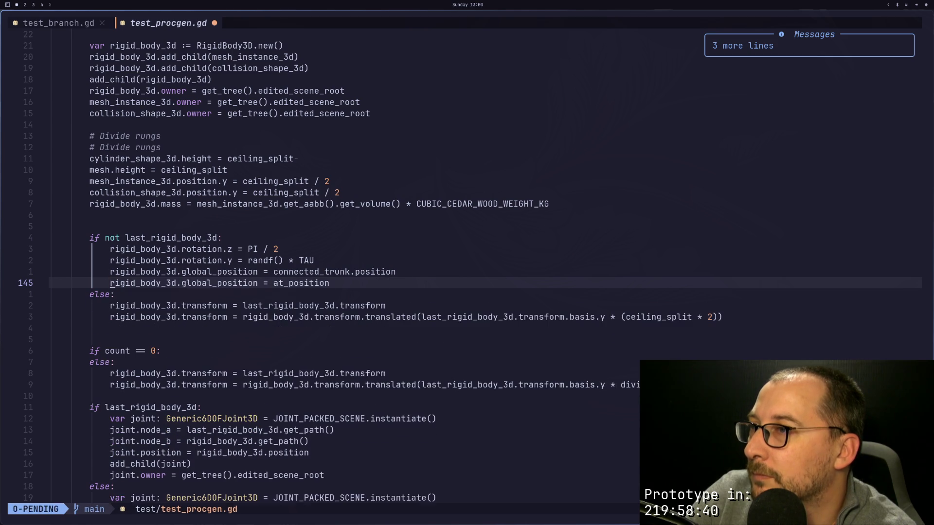
pyautogui.press('d')
pyautogui.press('d')
pyautogui.write(':w')
pyautogui.press('Return')
# Step: Paste the divide_rung_size translated line into the first else branch
pyautogui.press('j')
pyautogui.press('j')
pyautogui.press('j')
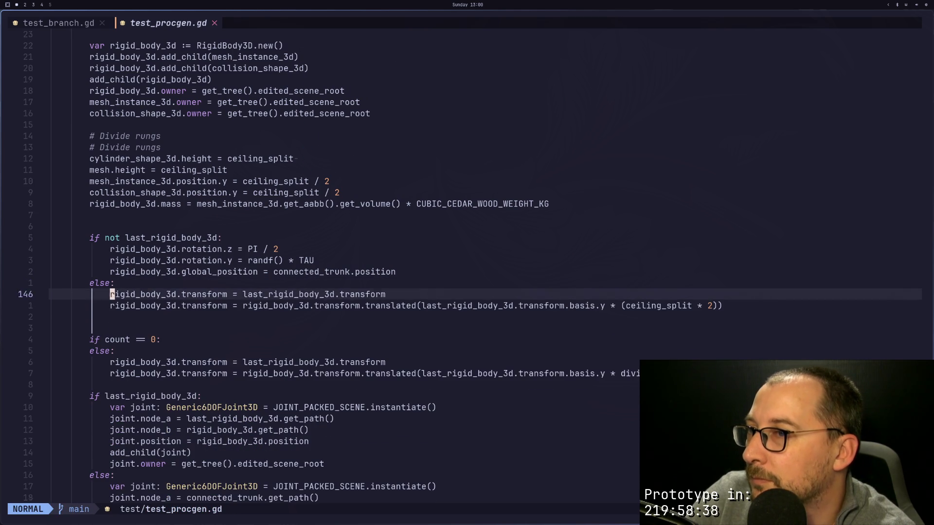
pyautogui.press('j')
pyautogui.press('j')
pyautogui.press('j')
pyautogui.press('k')
pyautogui.press('k')
pyautogui.press('k')
pyautogui.press('k')
pyautogui.press('j')
pyautogui.press('j')
pyautogui.press('j')
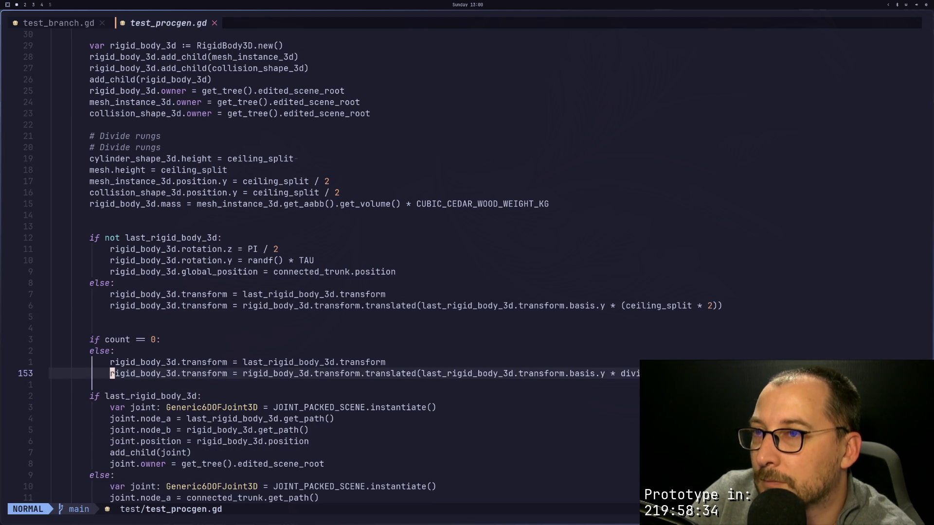
pyautogui.press('k')
pyautogui.press('k')
pyautogui.press('k')
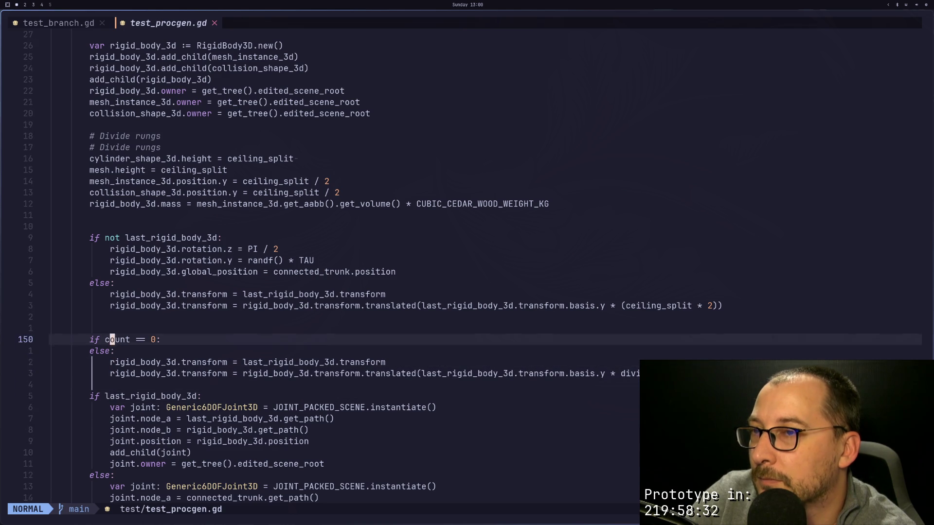
pyautogui.press('k')
pyautogui.press('p')
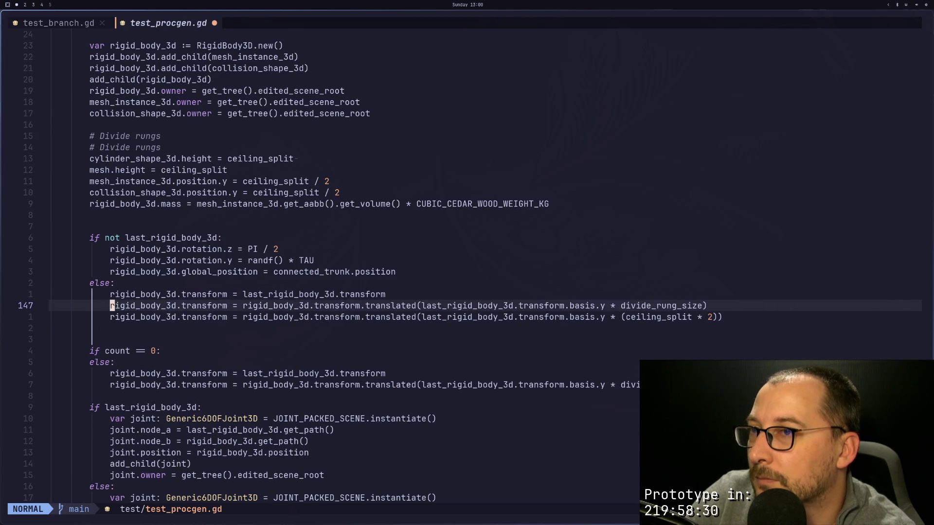
# Step: Delete the ceiling_split * 2 translated line, comment out the divide_rung_size one, and remove the leftover if count == 0 block
pyautogui.press('j')
pyautogui.press('d')
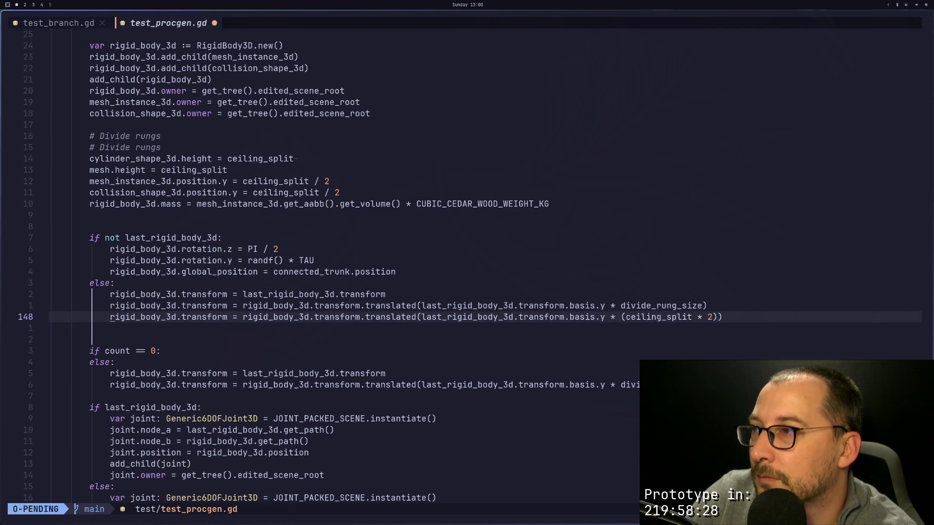
pyautogui.press('d')
pyautogui.press('d')
pyautogui.press('Escape')
pyautogui.write('u')
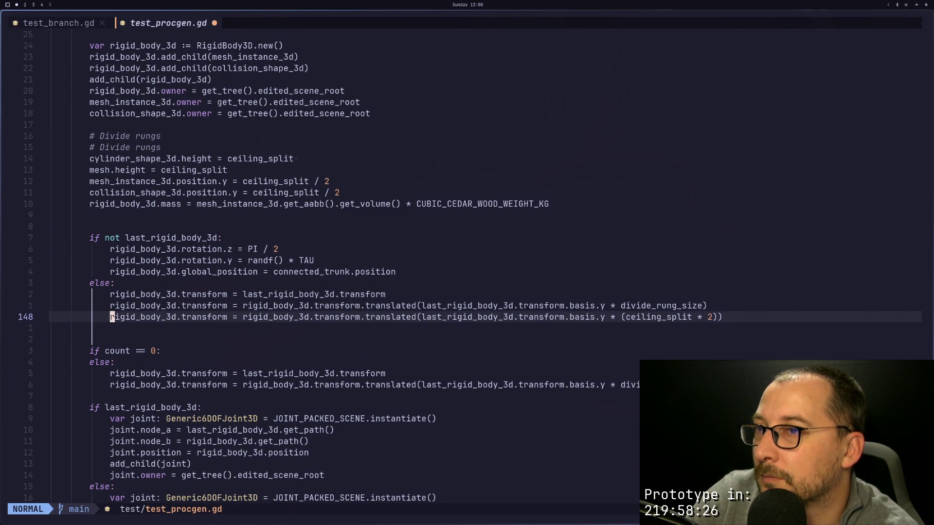
pyautogui.write('kI#')
pyautogui.press('Escape')
pyautogui.press('j')
pyautogui.press('j')
pyautogui.press('j')
pyautogui.press('j')
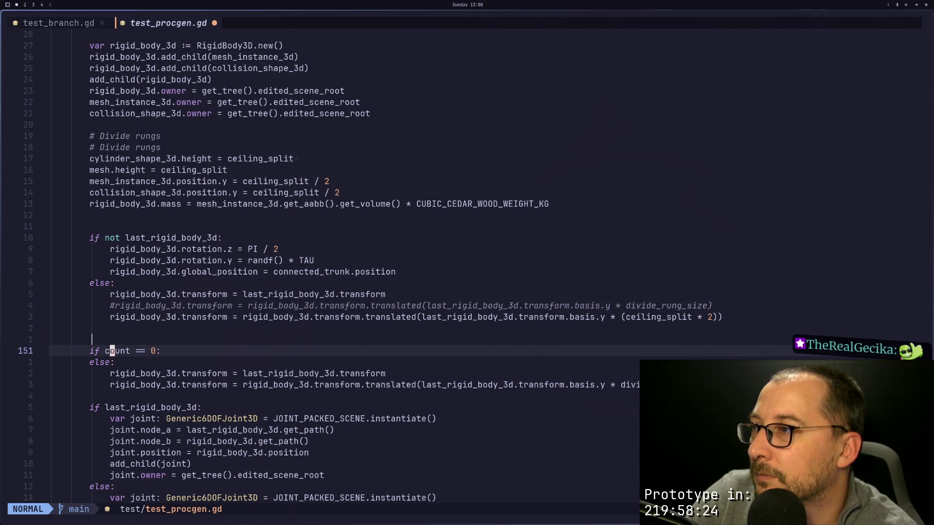
pyautogui.press('d')
pyautogui.press('d')
pyautogui.press('d')
pyautogui.press('d')
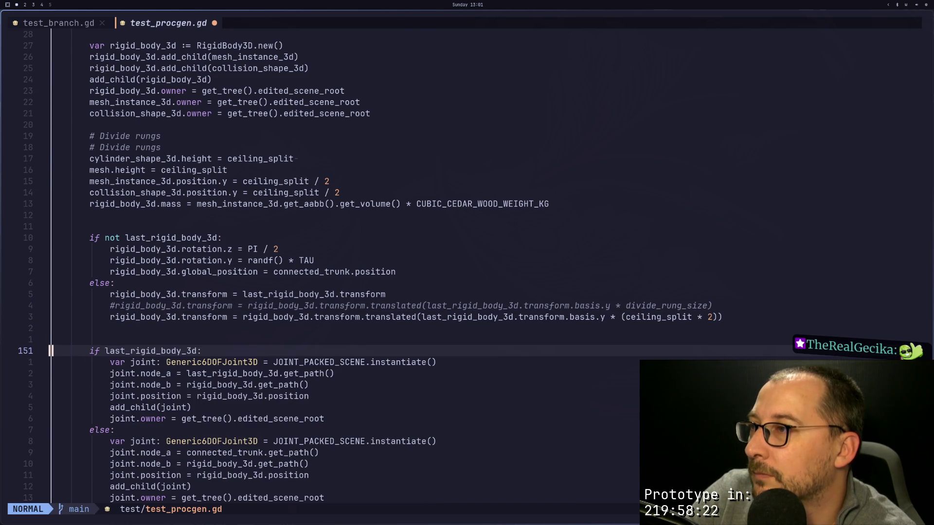
pyautogui.press('j')
pyautogui.press('j')
pyautogui.press('j')
pyautogui.press('j')
# Step: Make line 165 halve divide_rung_size with 'divide_rung_size / 2' and save test_procgen.gd
pyautogui.press('k')
pyautogui.press('k')
pyautogui.press('k')
pyautogui.press('k')
pyautogui.press('k')
pyautogui.write('jS')
pyautogui.write('divide_rung_size =')
pyautogui.write(' di')
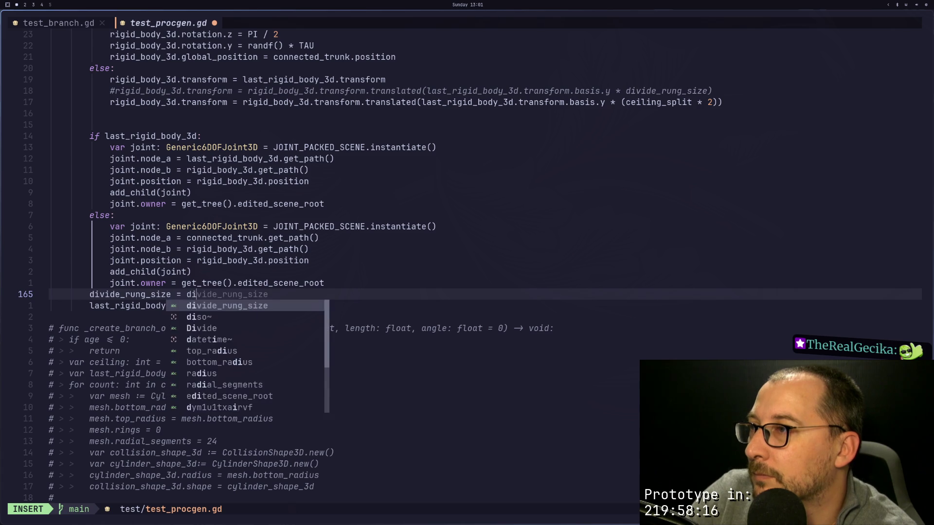
pyautogui.write('vide_rung_size ')
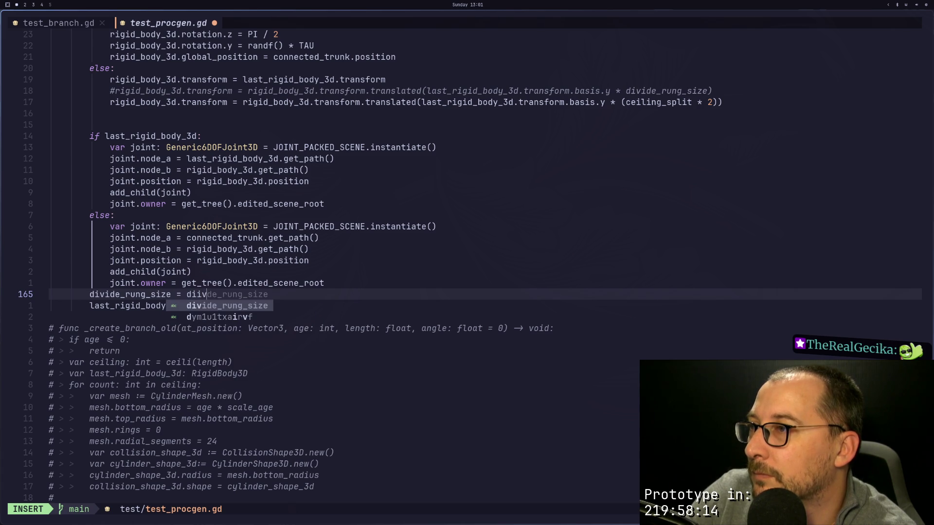
pyautogui.write('/ 2')
pyautogui.press('Escape')
pyautogui.write(':w')
pyautogui.press('Return')
pyautogui.press('super+2')
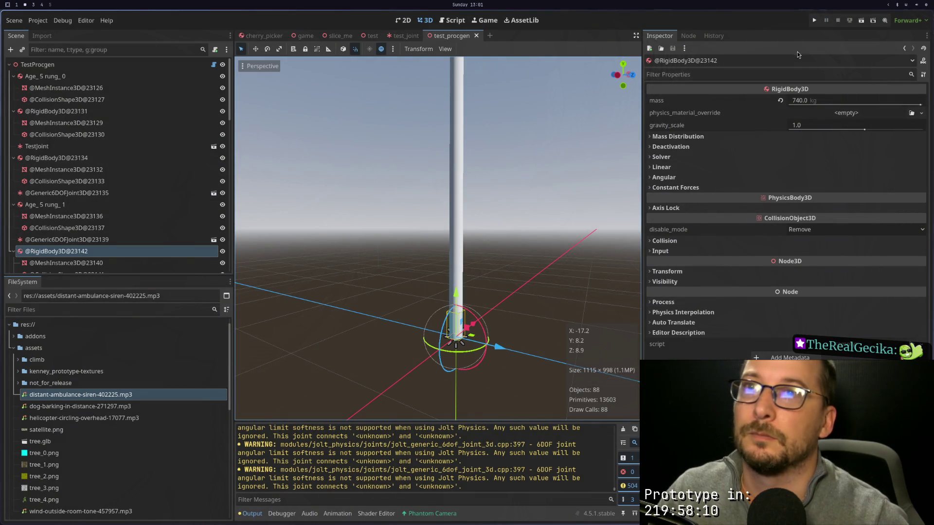
# Step: Select the TestProcgen node, run Generate Tree, then return to the joint setup code in Neovim
pyautogui.click(159, 67)
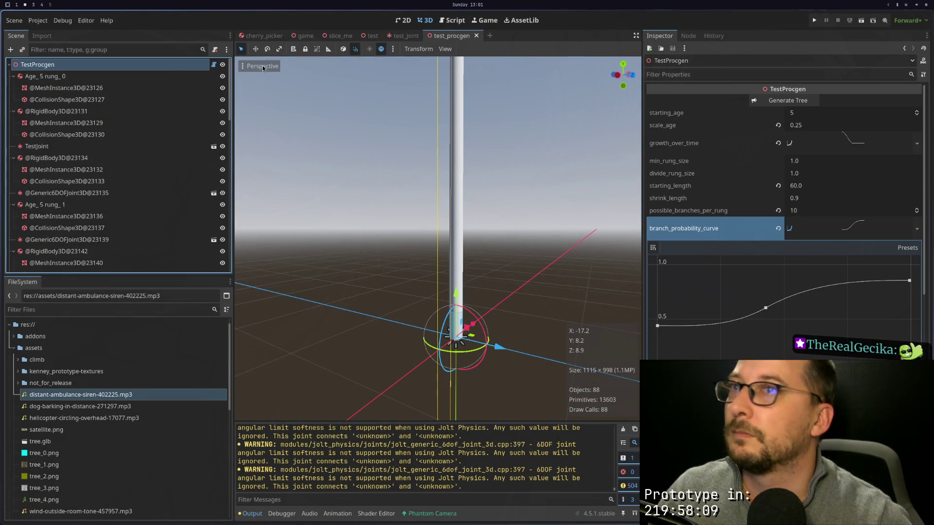
pyautogui.click(763, 101)
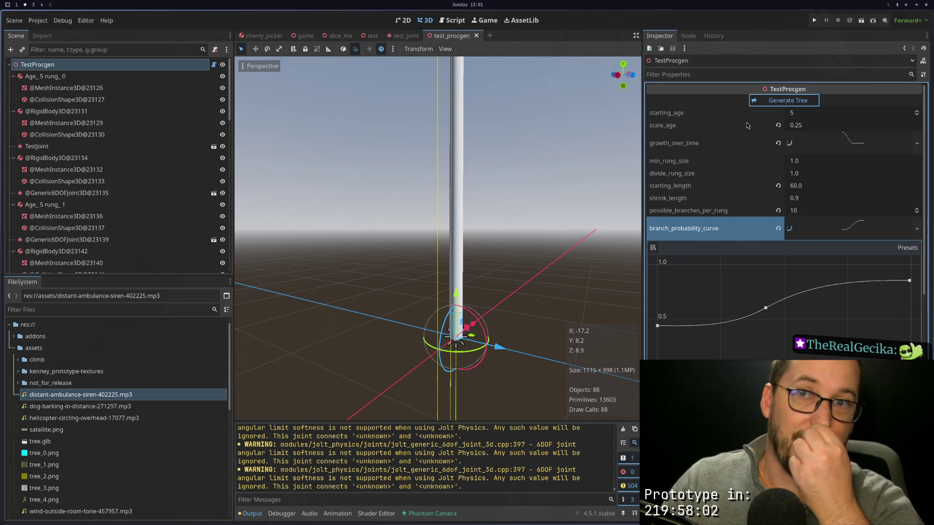
pyautogui.press('super+1')
pyautogui.click(486, 244)
pyautogui.scroll(4, 486, 244)
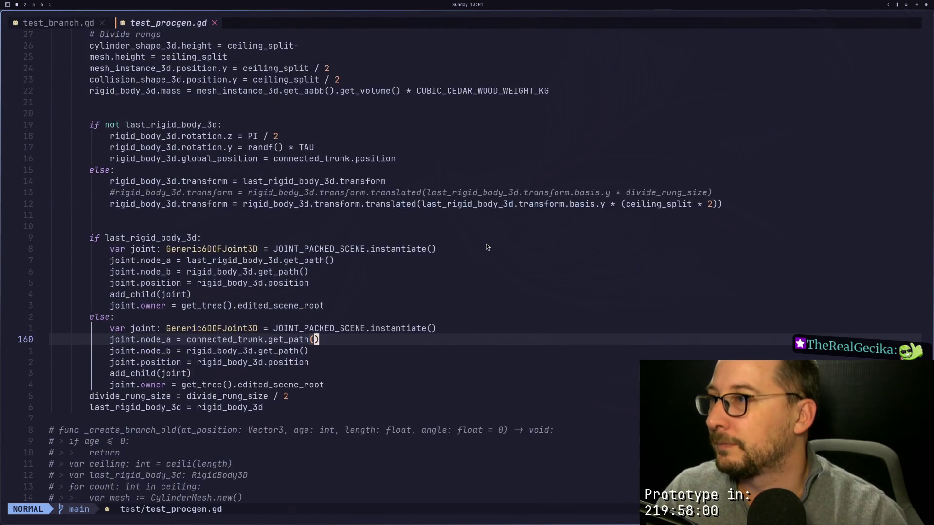
# Step: Delete the blank line above the joint block
pyautogui.scroll(1, 486, 244)
pyautogui.click(317, 294)
pyautogui.press('d')
pyautogui.press('d')
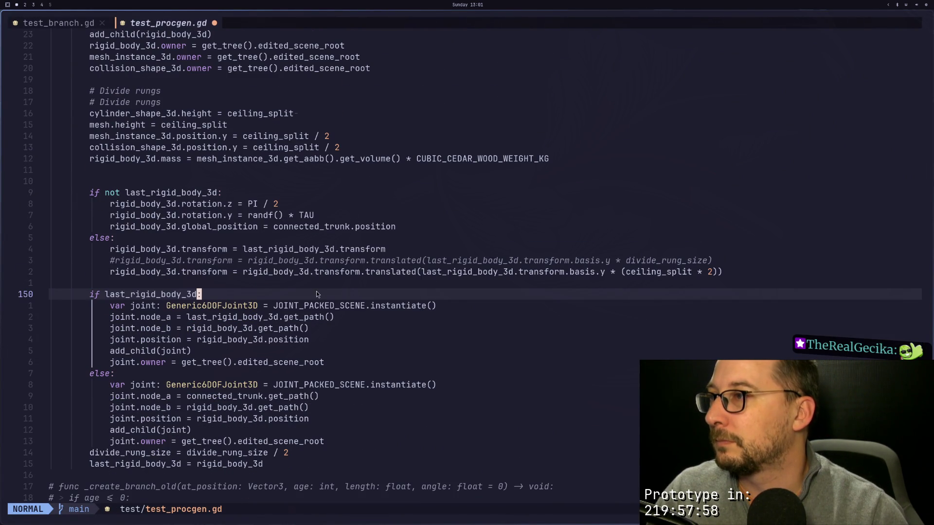
pyautogui.press('super+2')
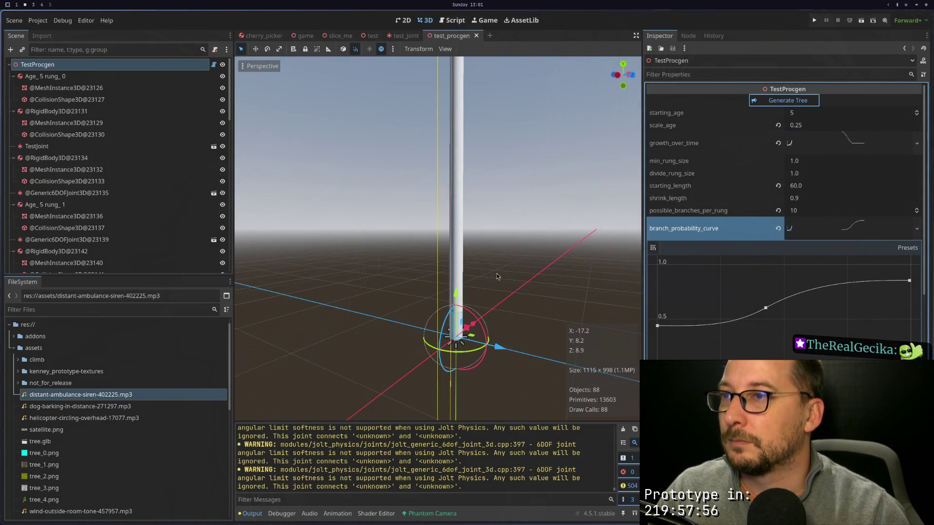
pyautogui.press('super+1')
pyautogui.scroll(15, 294, 243)
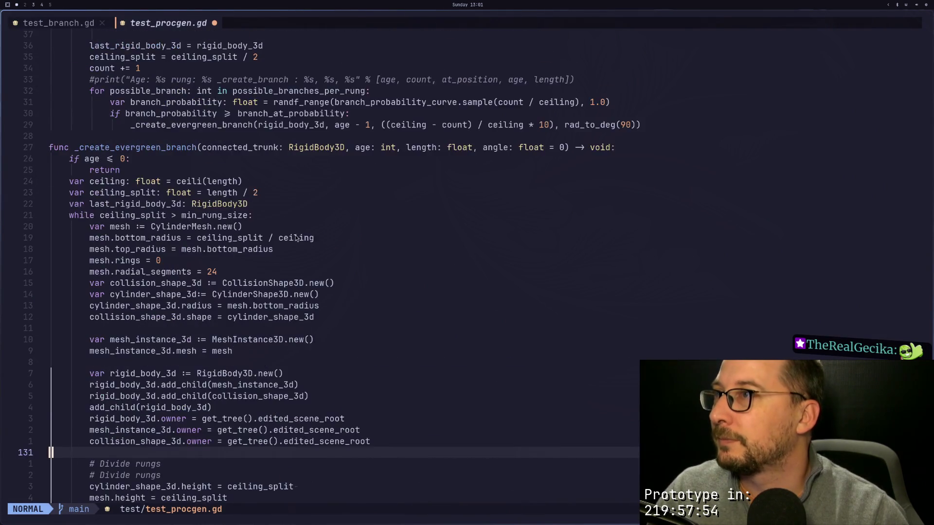
# Step: Paste the ceiling_split = ceiling_split / 2 line below the joint block and clear the divide_rung_size halving line
pyautogui.click(290, 200)
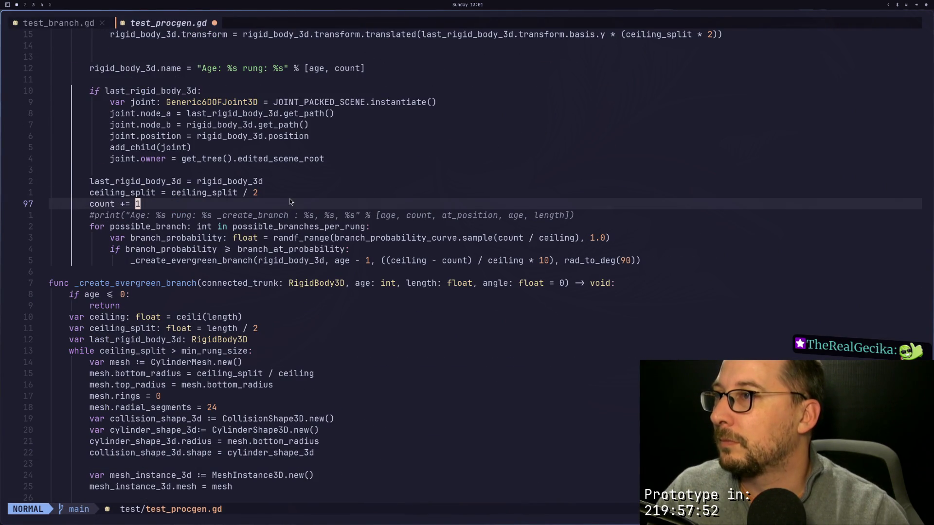
pyautogui.press('k')
pyautogui.press('j')
pyautogui.press('j')
pyautogui.press('j')
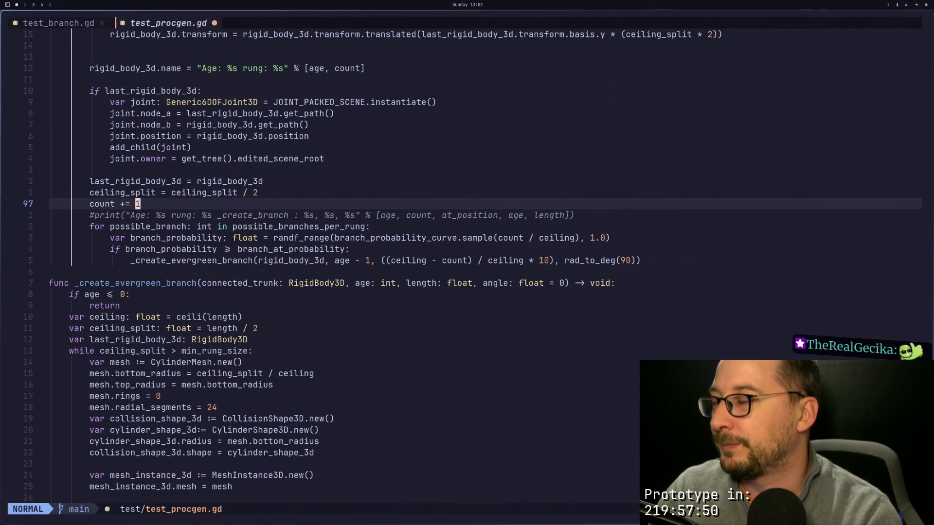
pyautogui.press('j')
pyautogui.press('j')
pyautogui.press('j')
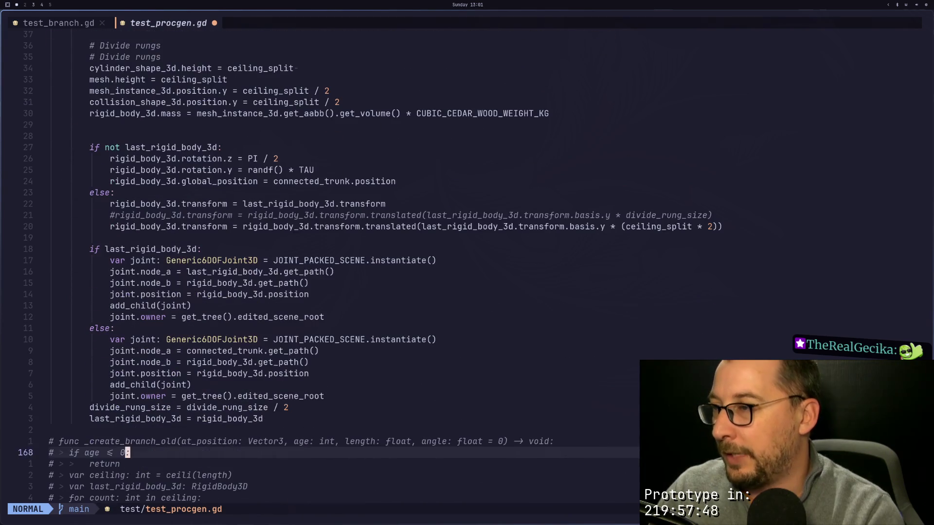
pyautogui.press('p')
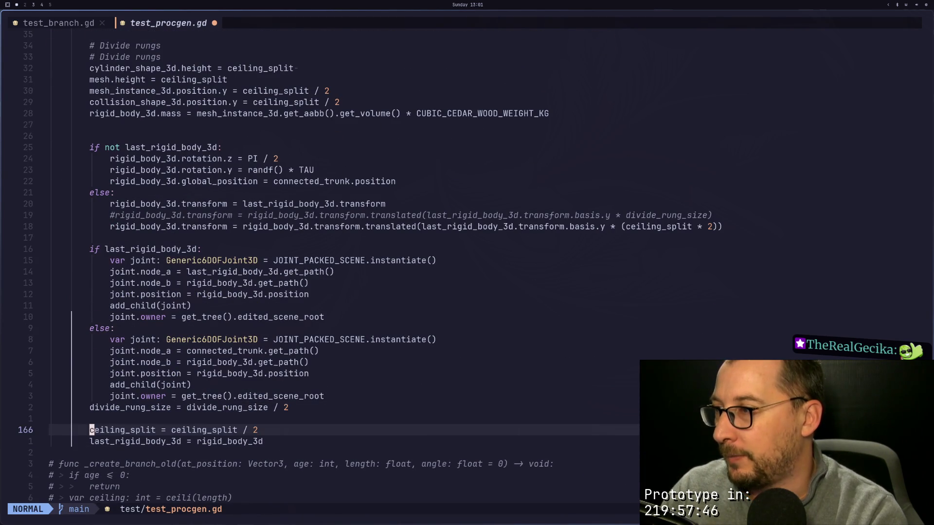
pyautogui.press('k')
pyautogui.press('c')
pyautogui.press('c')
pyautogui.press('Escape')
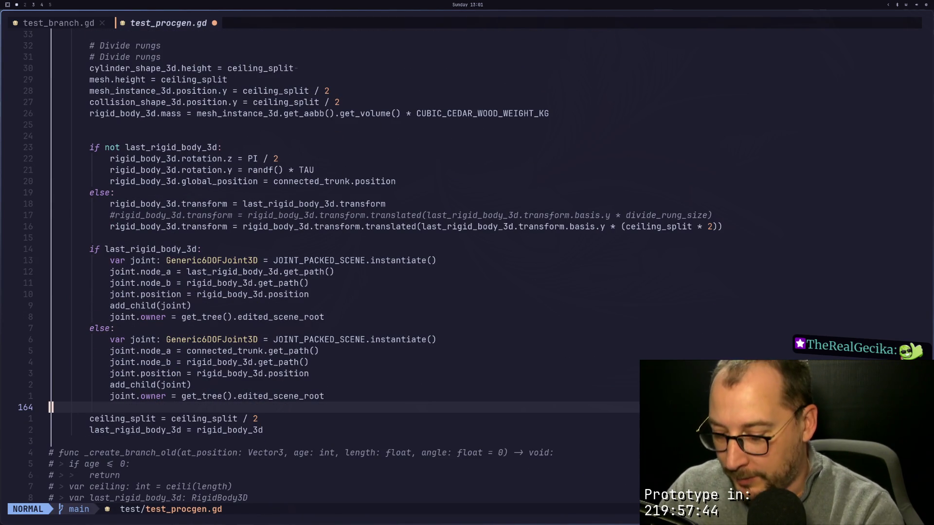
pyautogui.press('super+2')
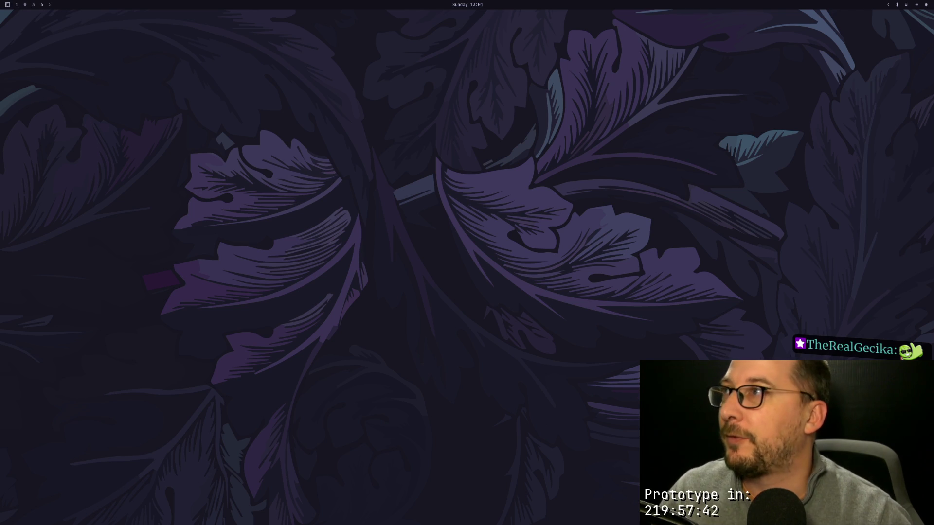
# Step: Relaunch Godot from the launcher and open the Arborist project
pyautogui.press('super+space')
pyautogui.write('go')
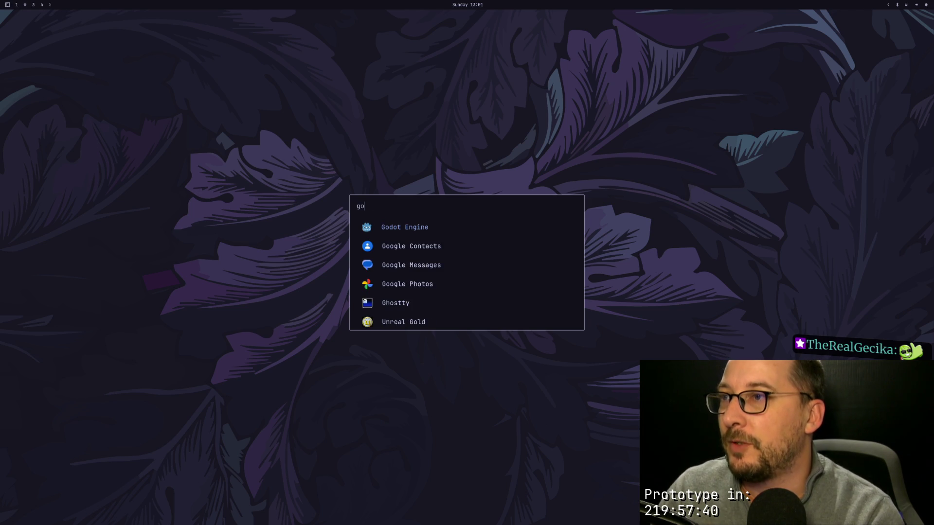
pyautogui.write('dot')
pyautogui.press('Return')
pyautogui.click(428, 168)
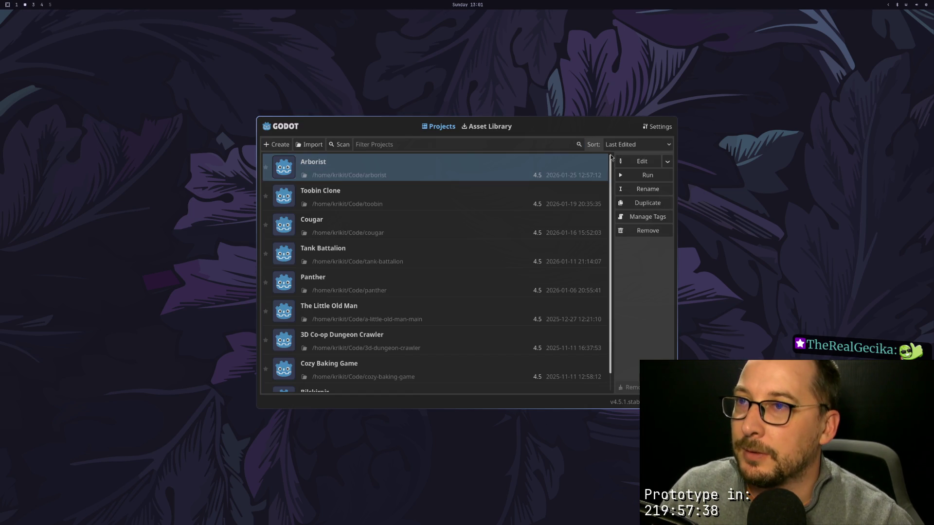
pyautogui.click(641, 161)
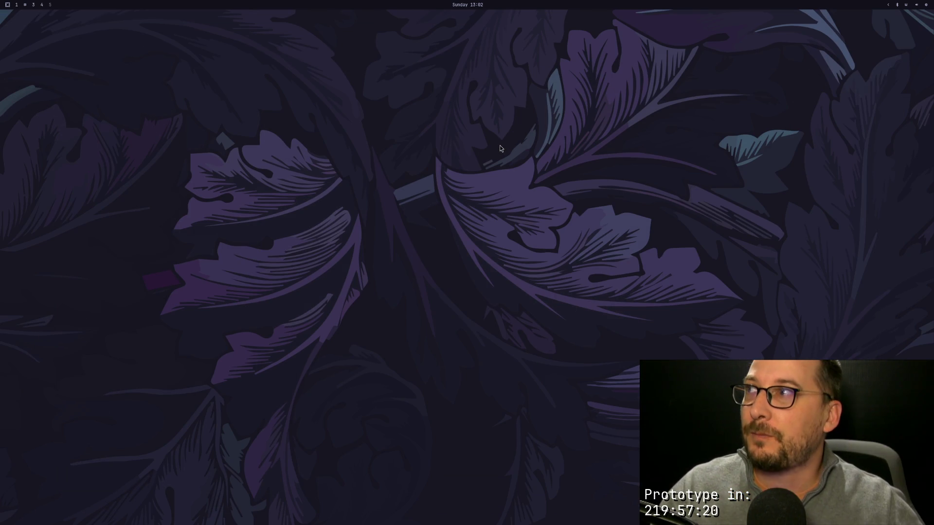
# Step: Save test_procgen.gd in Neovim with :w
pyautogui.press('super+1')
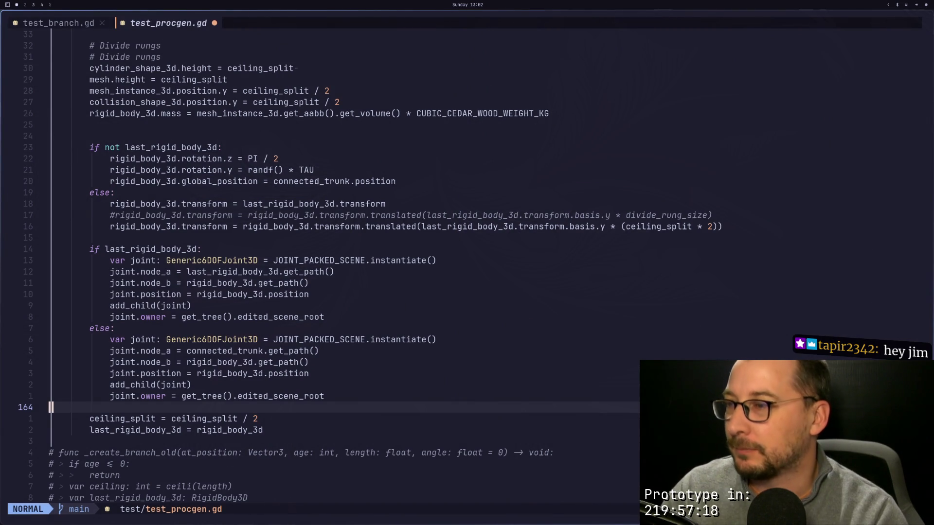
pyautogui.write(':w')
pyautogui.press('Return')
pyautogui.press('super+2')
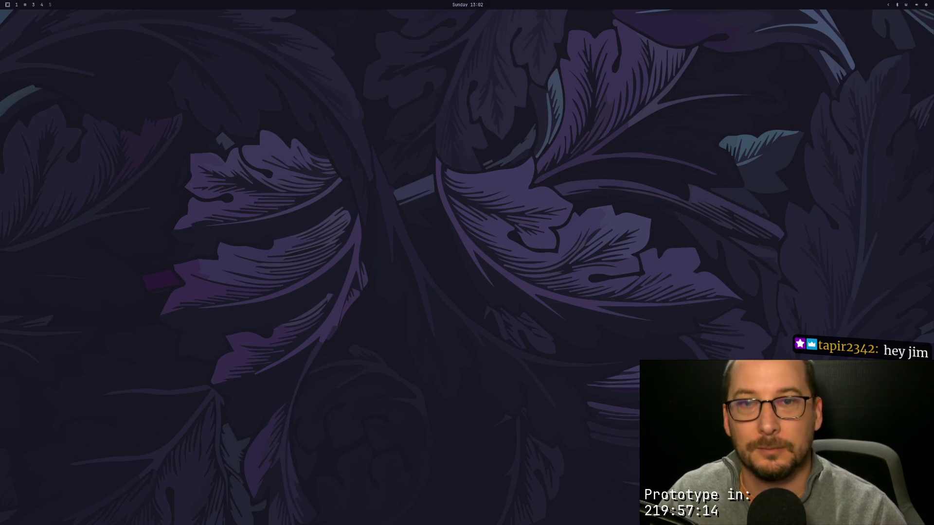
# Step: Launch Godot again, open Arborist, and choose to edit normally instead of recovery mode
pyautogui.press('super+space')
pyautogui.write('goo')
pyautogui.press('BackSpace')
pyautogui.write('d')
pyautogui.press('Return')
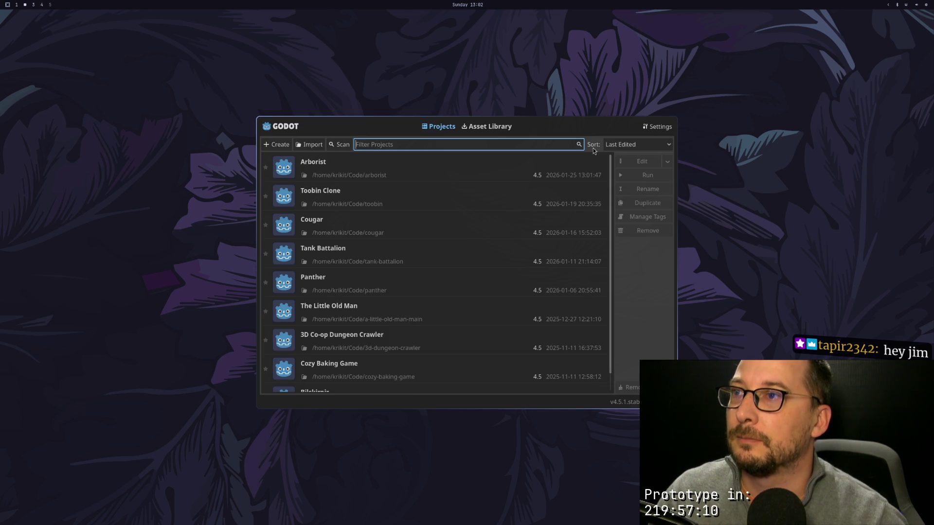
pyautogui.click(584, 168)
pyautogui.click(641, 161)
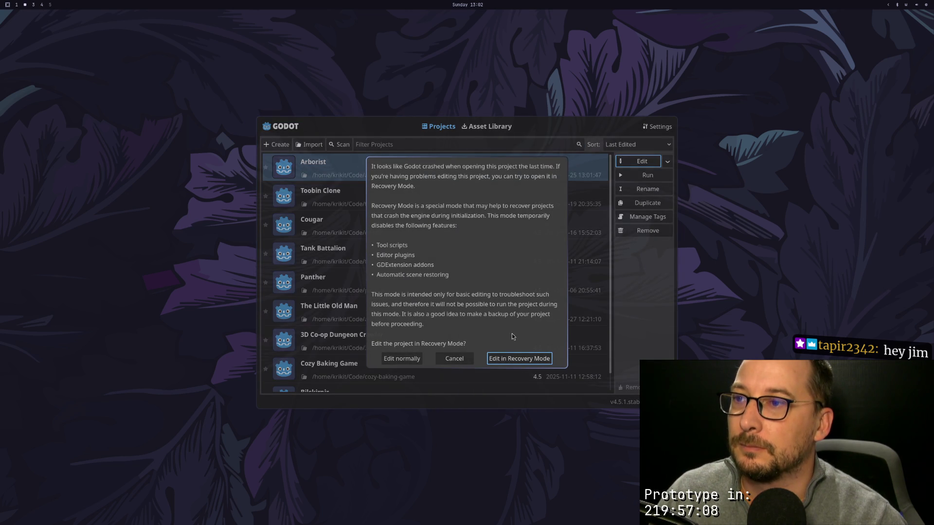
pyautogui.click(402, 359)
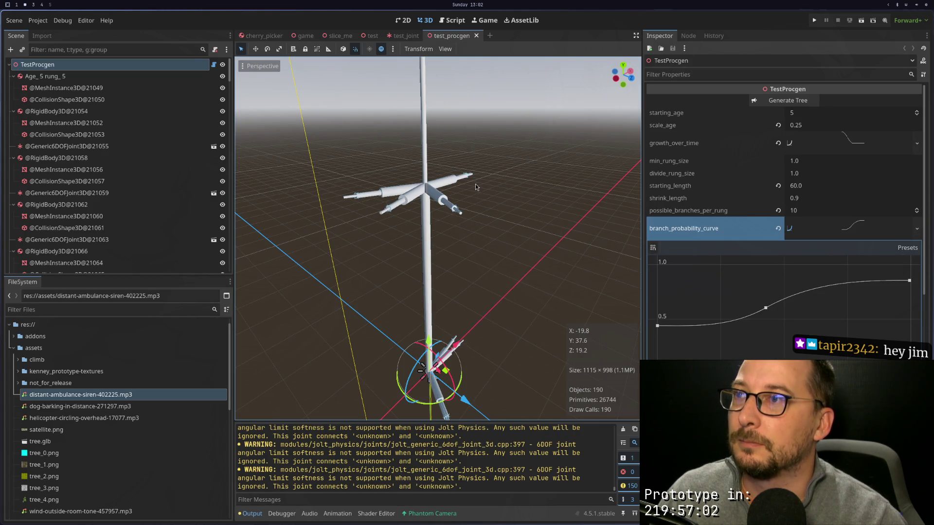
# Step: Orbit and zoom around the regenerated tree to inspect its evergreen branch clusters along the trunk
pyautogui.scroll(5, 439, 249)
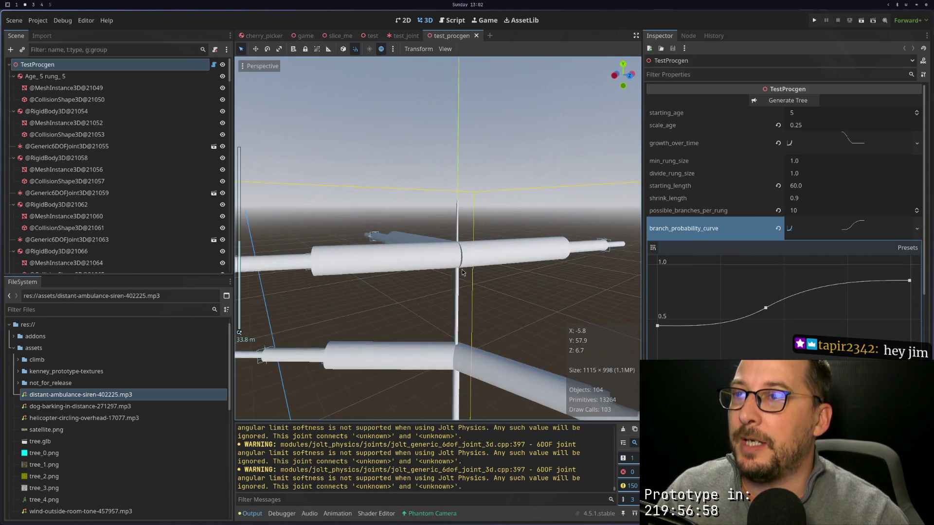
pyautogui.scroll(-3, 457, 239)
pyautogui.moveTo(459, 227); pyautogui.dragTo(461, 188)
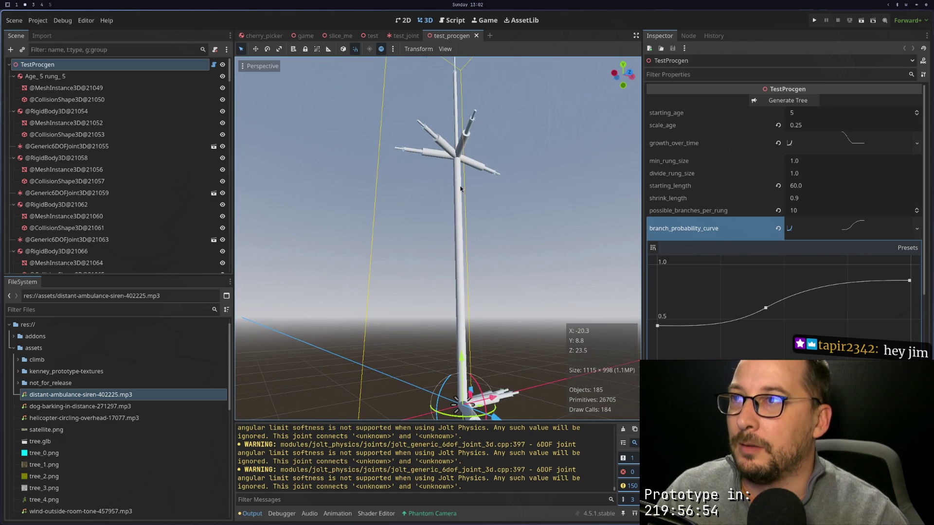
pyautogui.moveTo(472, 133)
pyautogui.mouseDown()
pyautogui.moveTo(581, 212)
pyautogui.moveTo(498, 229)
pyautogui.moveTo(539, 261)
pyautogui.moveTo(504, 247)
pyautogui.moveTo(517, 299)
pyautogui.moveTo(491, 182)
pyautogui.mouseUp()
pyautogui.scroll(-3, 484, 252)
pyautogui.scroll(5, 484, 251)
pyautogui.scroll(-5, 491, 182)
pyautogui.scroll(3, 469, 211)
pyautogui.moveTo(469, 211)
pyautogui.mouseDown()
pyautogui.moveTo(427, 286)
pyautogui.moveTo(432, 327)
pyautogui.mouseUp()
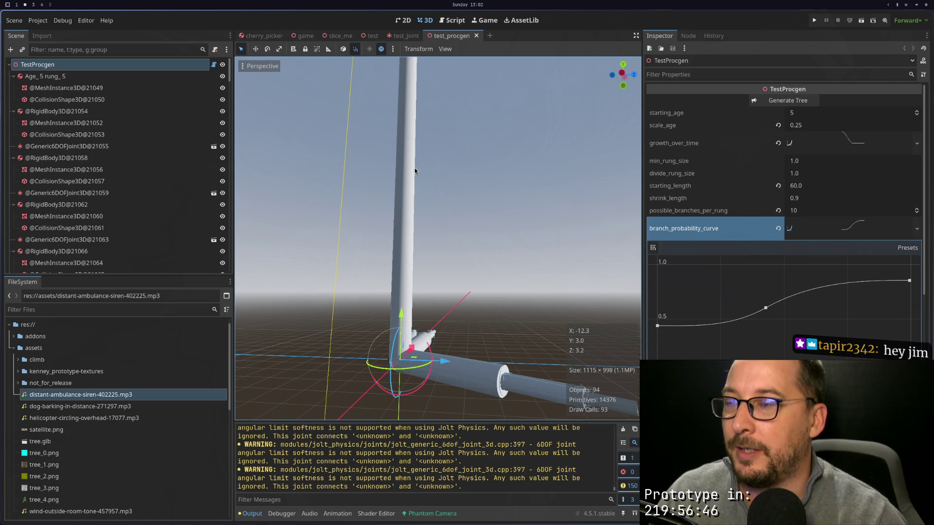
pyautogui.scroll(-8, 415, 171)
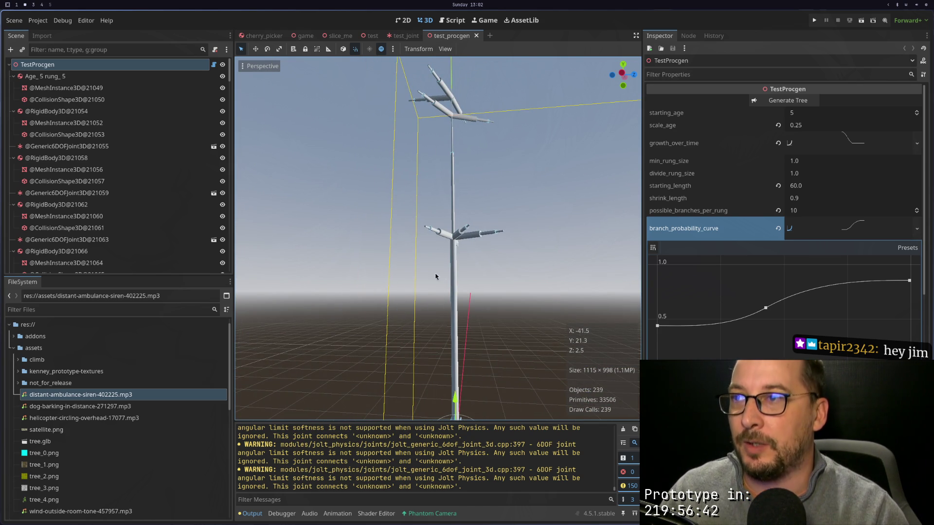
pyautogui.moveTo(462, 144); pyautogui.dragTo(458, 215)
pyautogui.scroll(2, 458, 215)
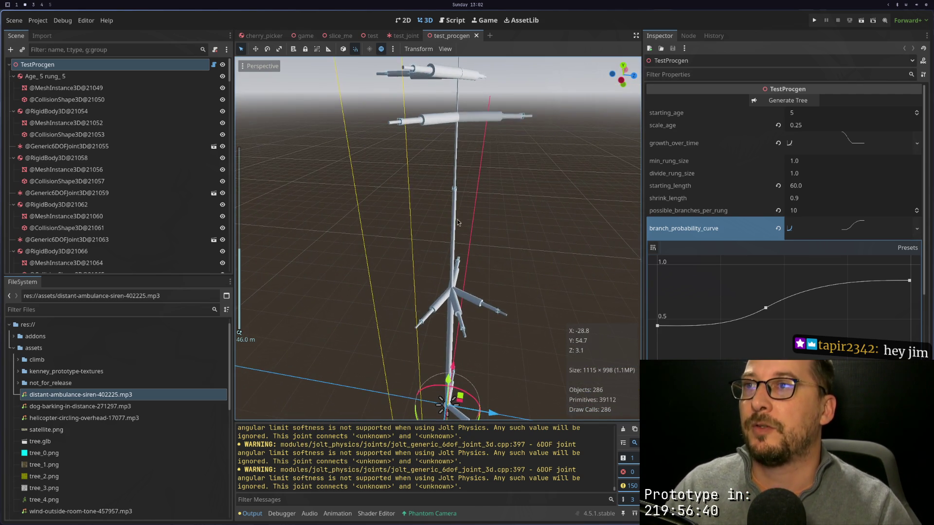
pyautogui.press('super+1')
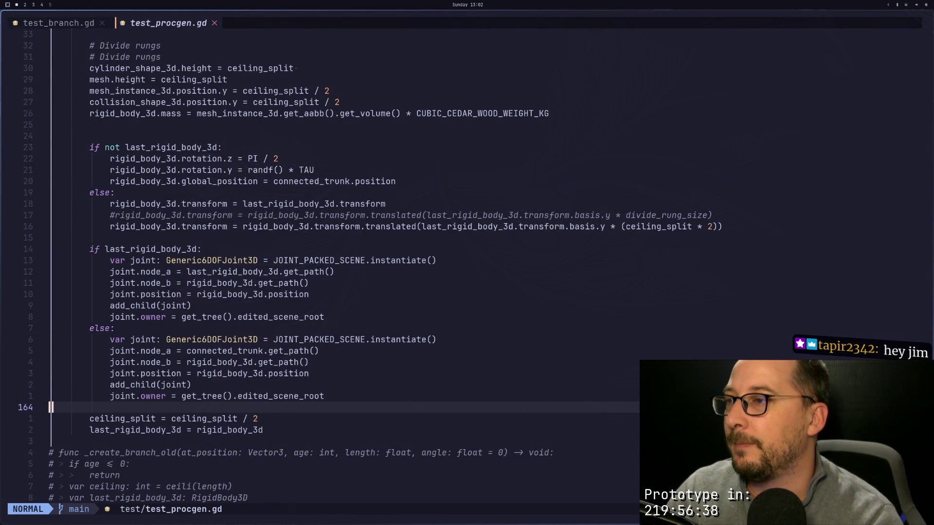
# Step: Trial the divide_rung_size offset instead of ceiling_split, save, and regenerate the tree in Godot
pyautogui.press('k')
pyautogui.press('k')
pyautogui.press('k')
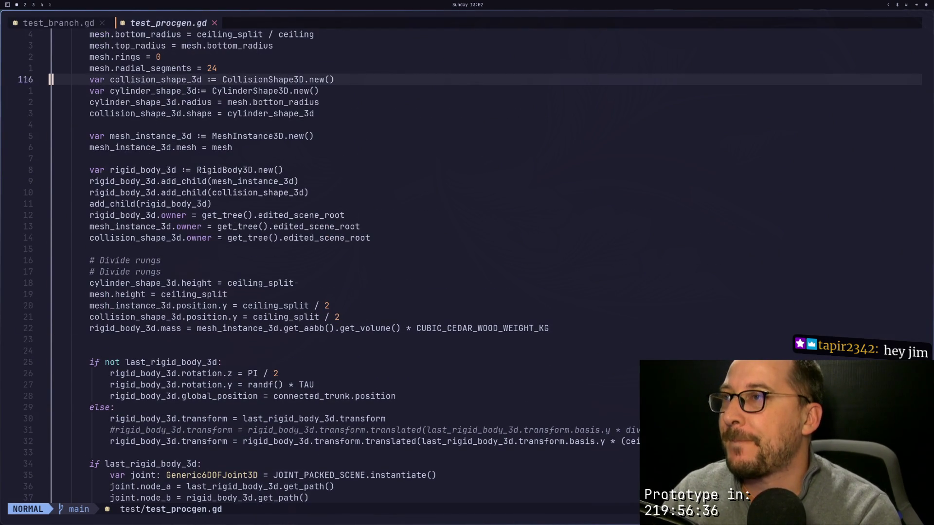
pyautogui.press('j')
pyautogui.press('j')
pyautogui.press('j')
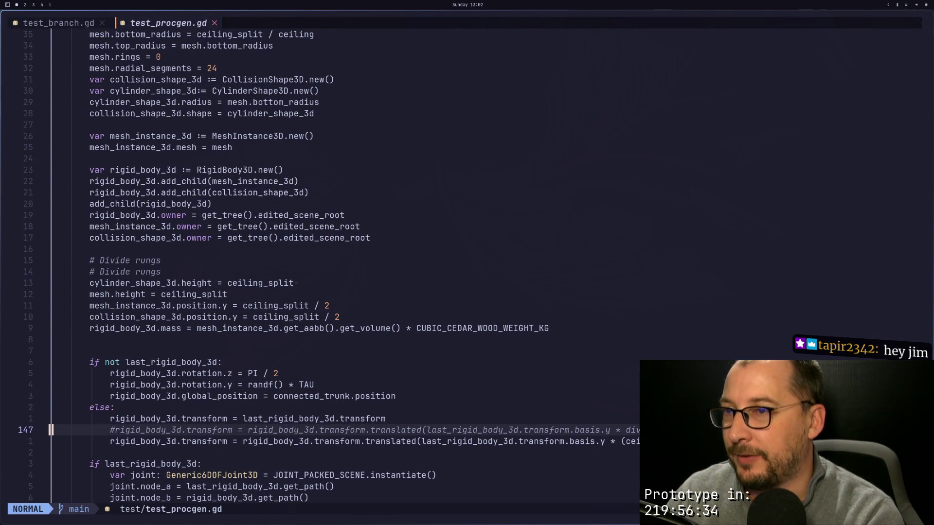
pyautogui.click(138, 430)
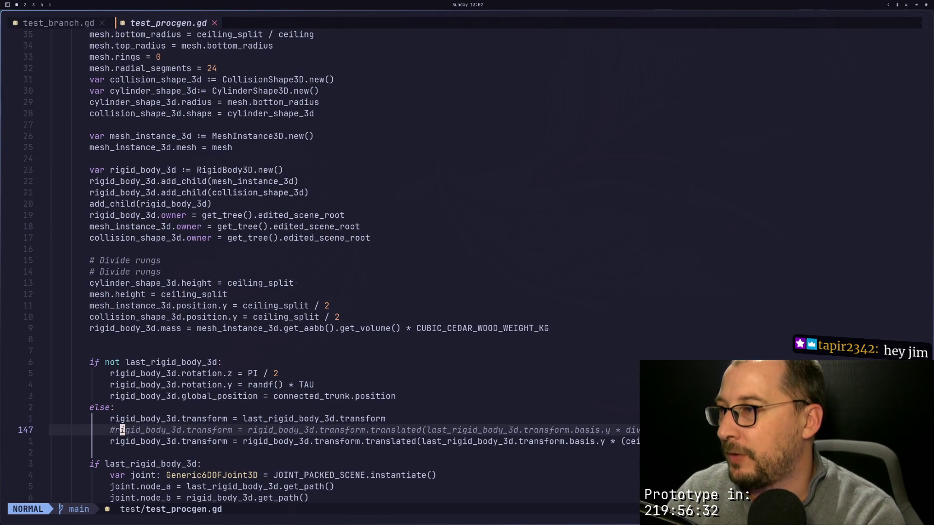
pyautogui.press('h')
pyautogui.write('xj')
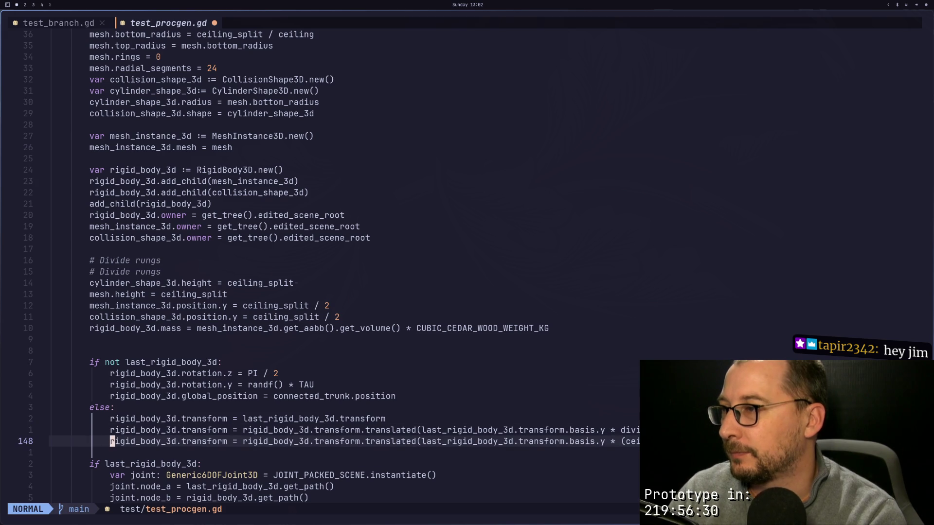
pyautogui.write('i#')
pyautogui.press('Escape')
pyautogui.write(':w')
pyautogui.press('Return')
pyautogui.press('super+2')
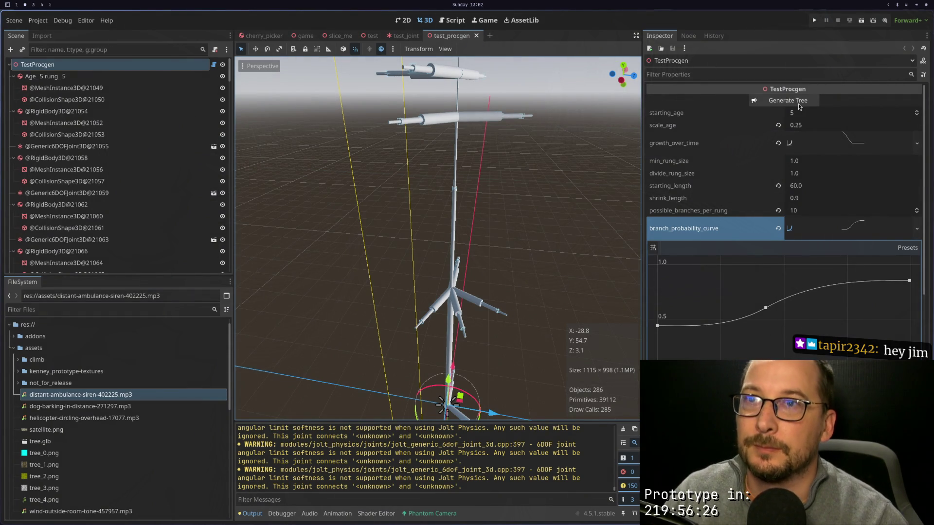
pyautogui.click(799, 104)
# Step: Revert the offset-line comment swap and delete the divide_rung_size halving line
pyautogui.press('super+1')
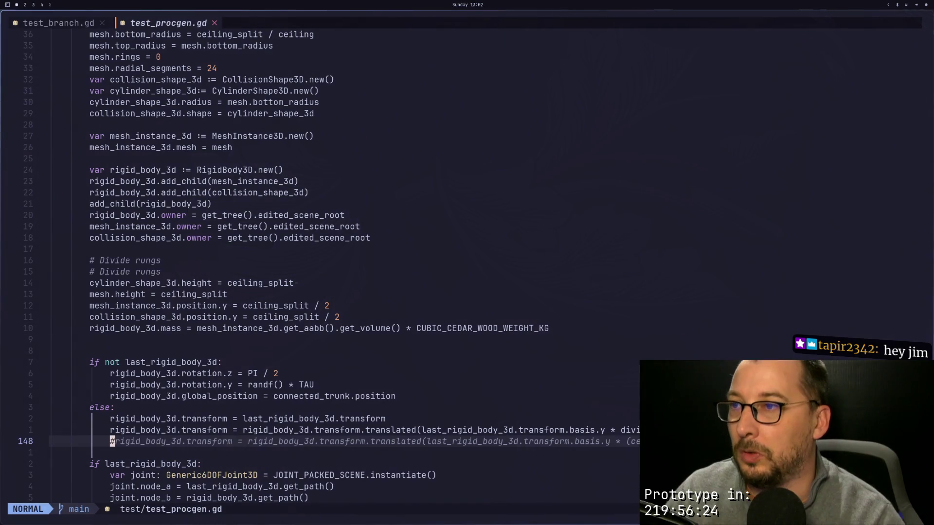
pyautogui.press('x')
pyautogui.press('k')
pyautogui.press('P')
pyautogui.press('1')
pyautogui.press('7')
pyautogui.press('Return')
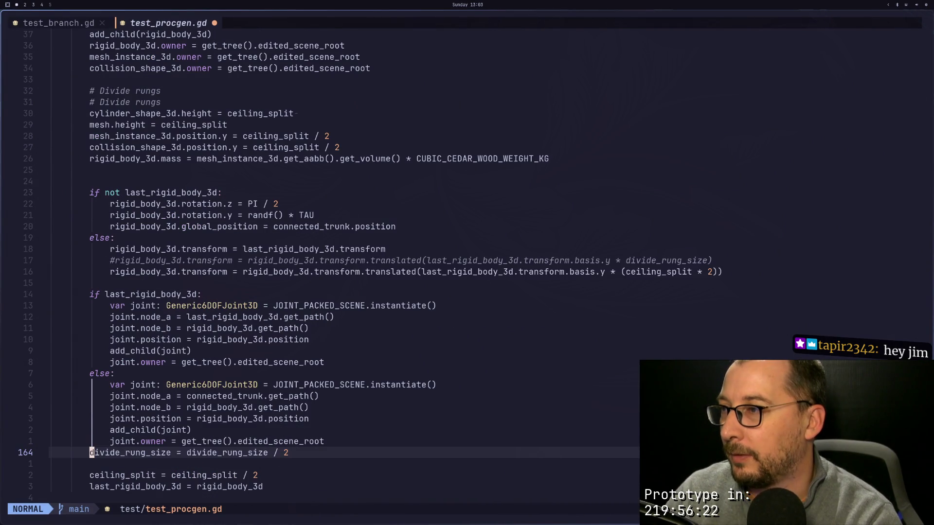
pyautogui.press('d')
pyautogui.press('d')
# Step: Delete the old divide_rung_size offset line and save the script
pyautogui.press('1')
pyautogui.press('6')
pyautogui.press('k')
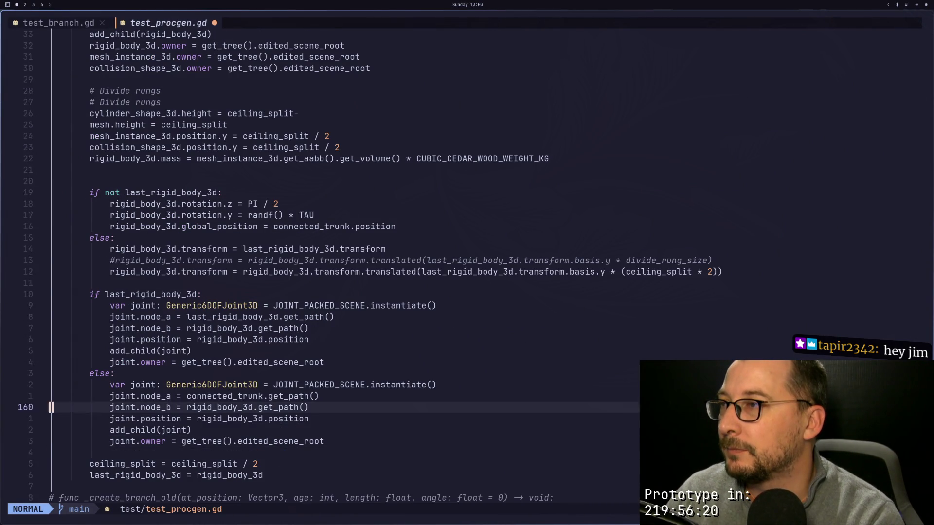
pyautogui.press('k')
pyautogui.press('k')
pyautogui.press('d')
pyautogui.press('d')
pyautogui.press('u')
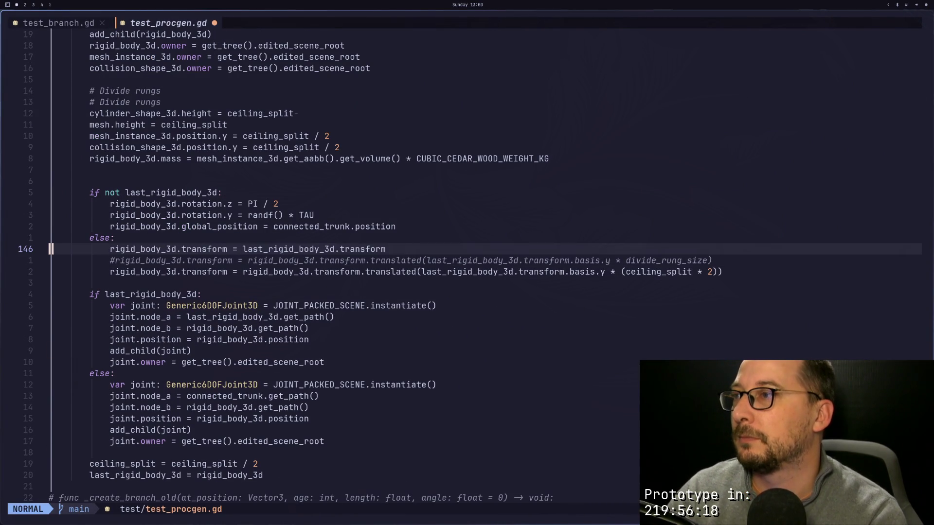
pyautogui.write('jdd:w')
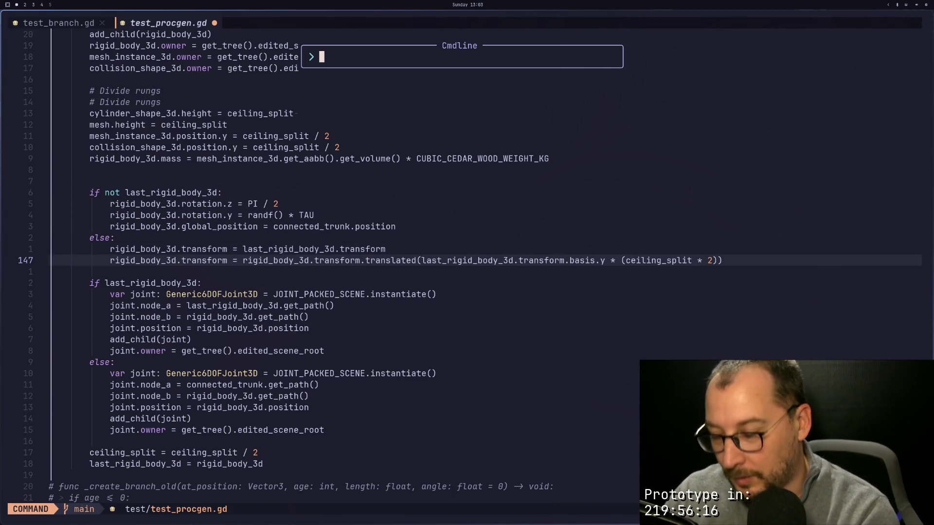
pyautogui.press('Return')
pyautogui.press('super+2')
# Step: Run the current scene to watch the tree with the new rung spacing, then stop it
pyautogui.click(861, 20)
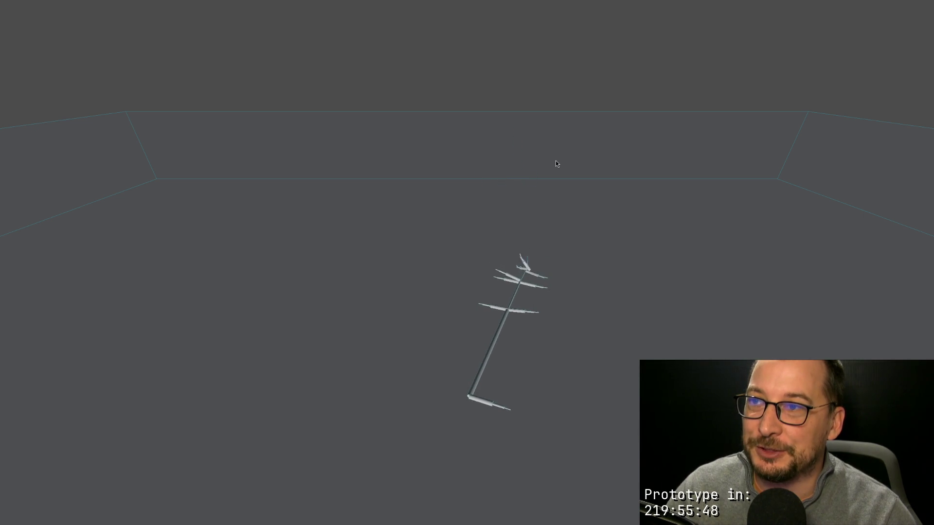
pyautogui.press('Escape')
pyautogui.press('F5')
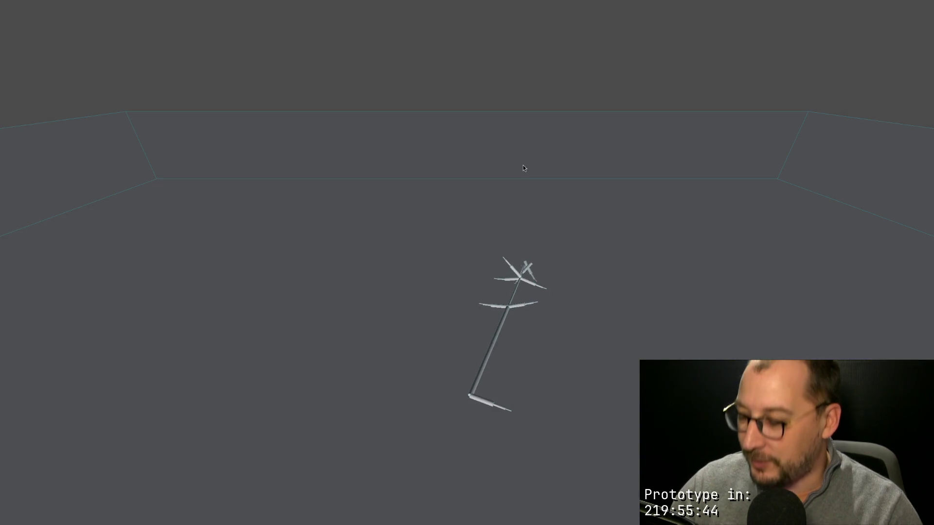
pyautogui.press('Escape')
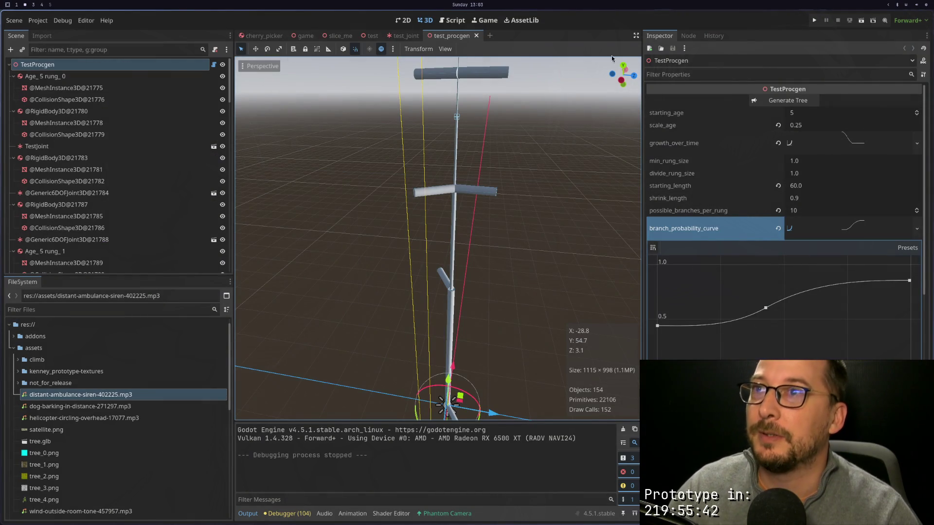
# Step: Regenerate the tree from the Inspector and return to test_procgen.gd in the script editor
pyautogui.click(784, 101)
pyautogui.scroll(-5, 520, 209)
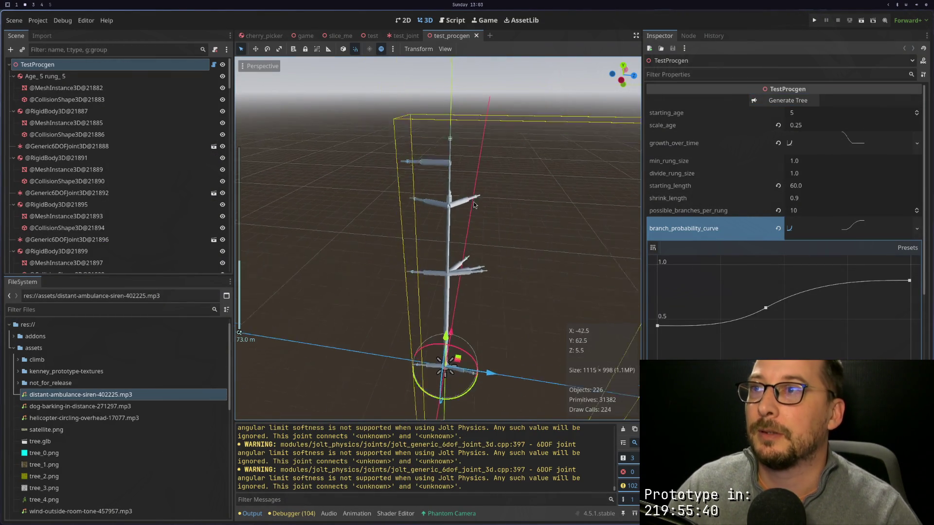
pyautogui.scroll(4, 495, 203)
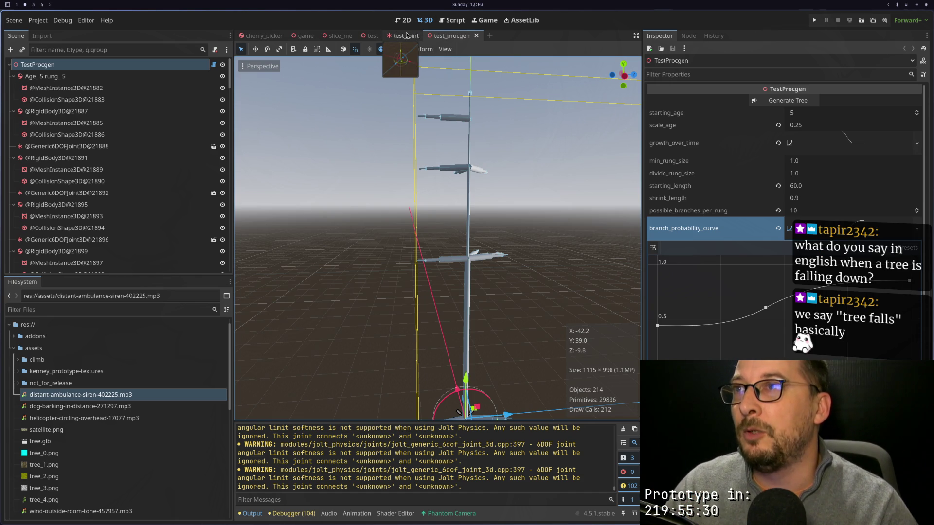
pyautogui.click(451, 22)
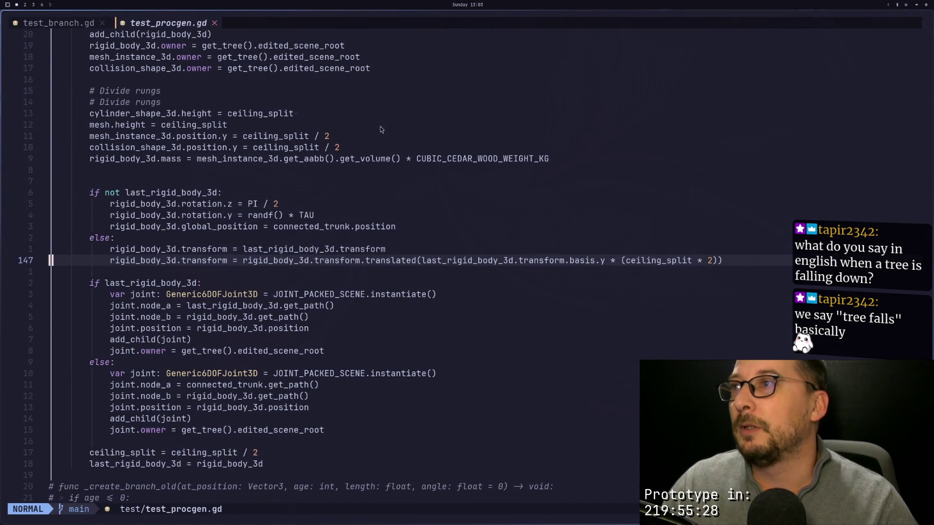
# Step: Delete the duplicate '# Divide rungs' line and review the trunk function's rung code
pyautogui.press('k')
pyautogui.press('k')
pyautogui.press('d')
pyautogui.press('d')
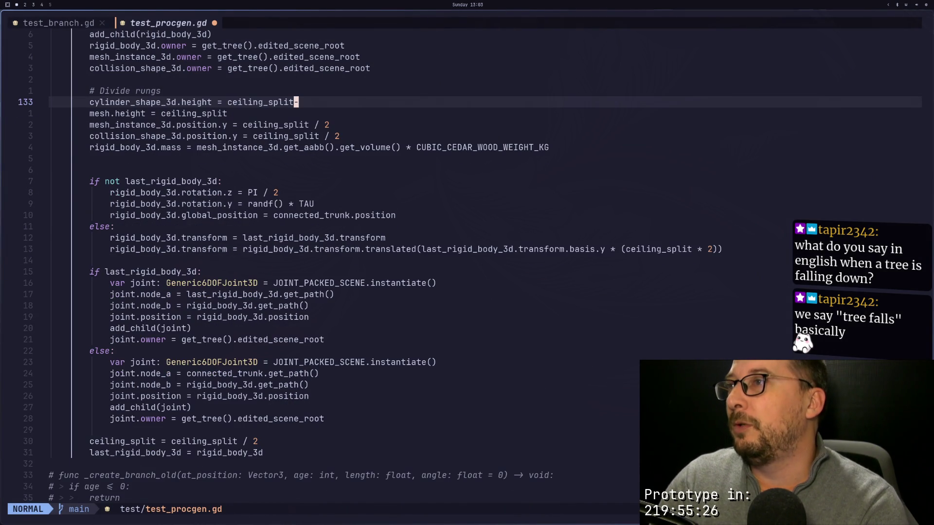
pyautogui.press('k')
pyautogui.press('k')
pyautogui.press('k')
pyautogui.press('k')
pyautogui.press('k')
pyautogui.press('k')
pyautogui.press('k')
pyautogui.press('k')
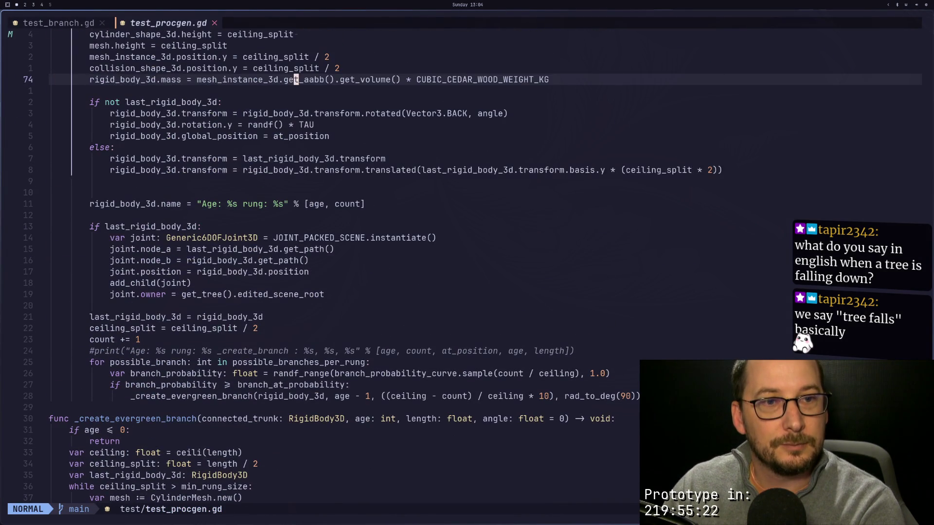
pyautogui.press('j')
pyautogui.press('j')
pyautogui.press('j')
pyautogui.press('j')
pyautogui.press('j')
pyautogui.press('j')
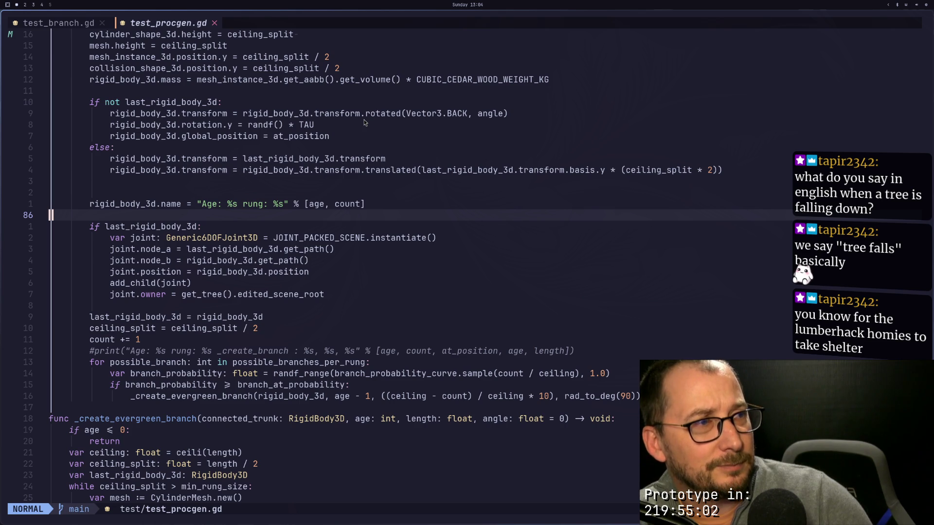
pyautogui.press('super+4')
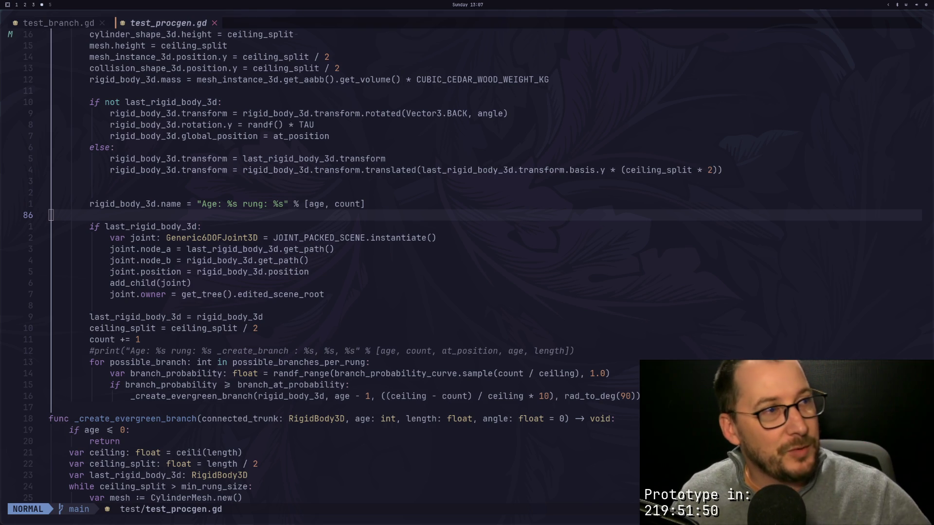
pyautogui.hotkey('ctrl', 'u')
pyautogui.hotkey('ctrl', 'u')
pyautogui.hotkey('ctrl', 'u')
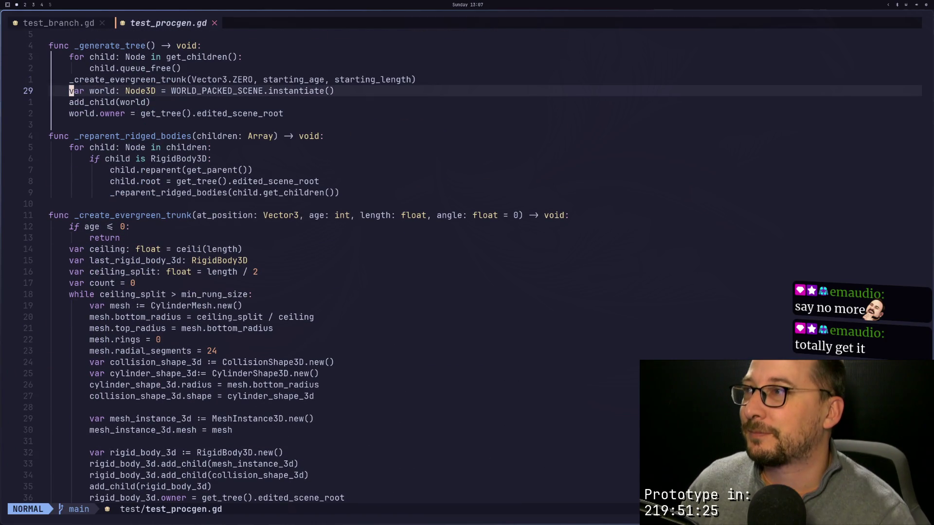
pyautogui.press('j')
pyautogui.press('j')
pyautogui.press('j')
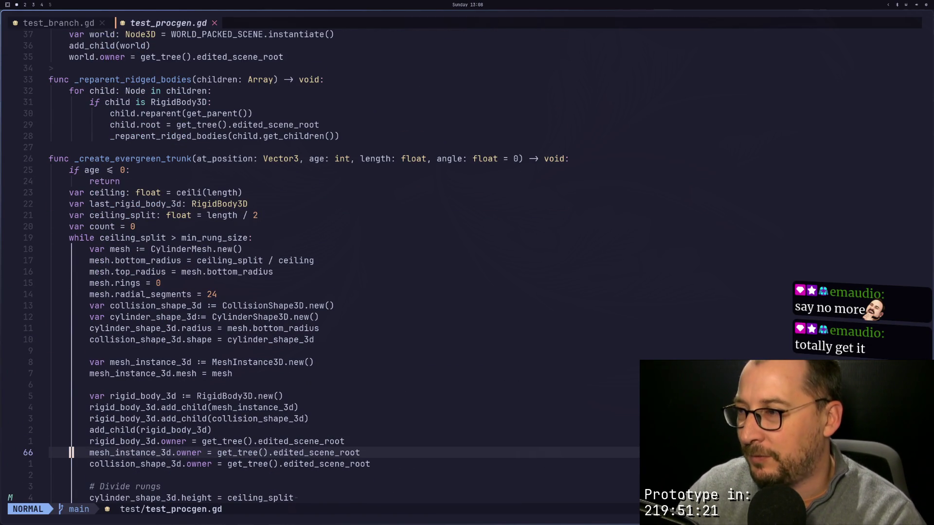
pyautogui.press('j')
pyautogui.press('j')
pyautogui.press('j')
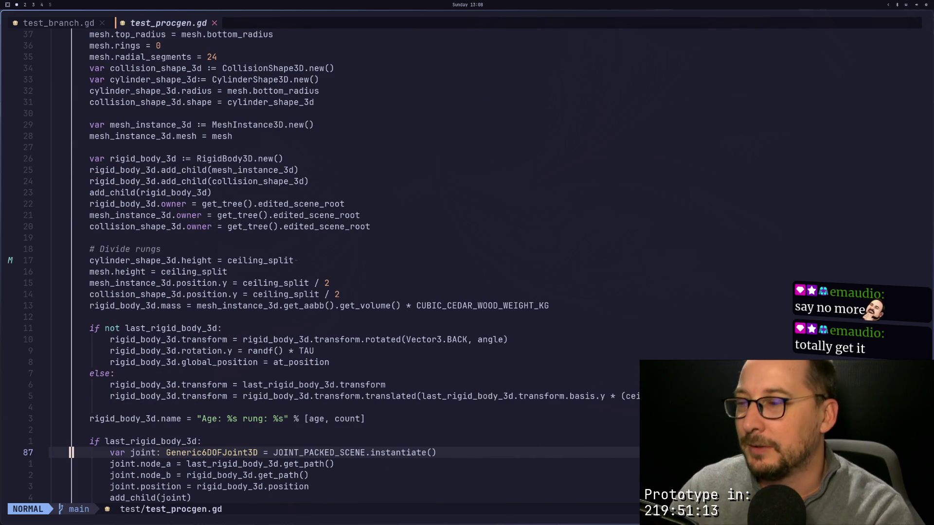
pyautogui.press('j')
pyautogui.press('j')
pyautogui.press('j')
pyautogui.press('j')
pyautogui.press('k')
pyautogui.press('k')
pyautogui.press('k')
pyautogui.press('k')
pyautogui.press('k')
pyautogui.press('k')
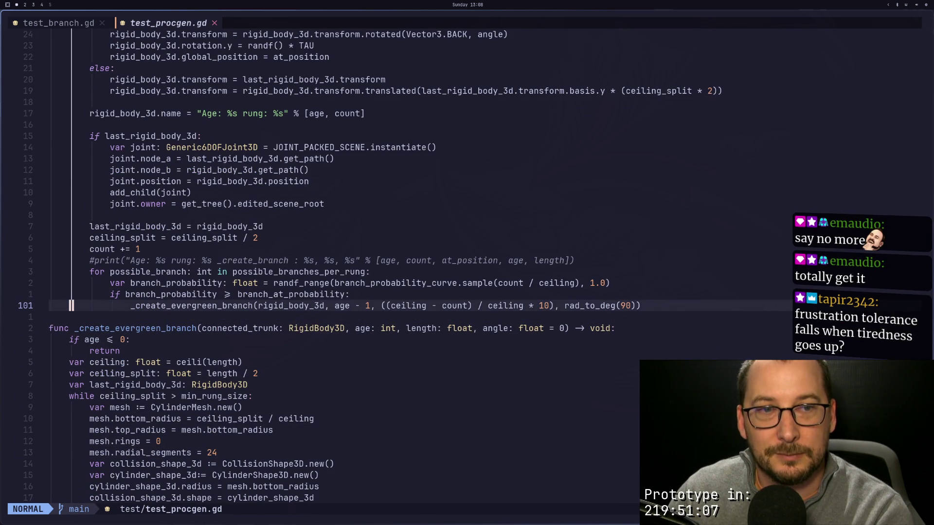
pyautogui.press('k')
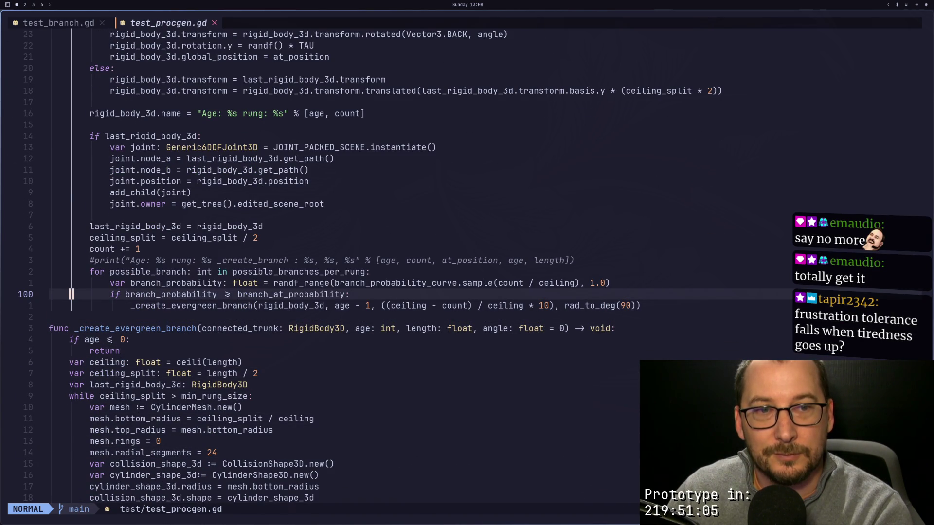
pyautogui.press('k')
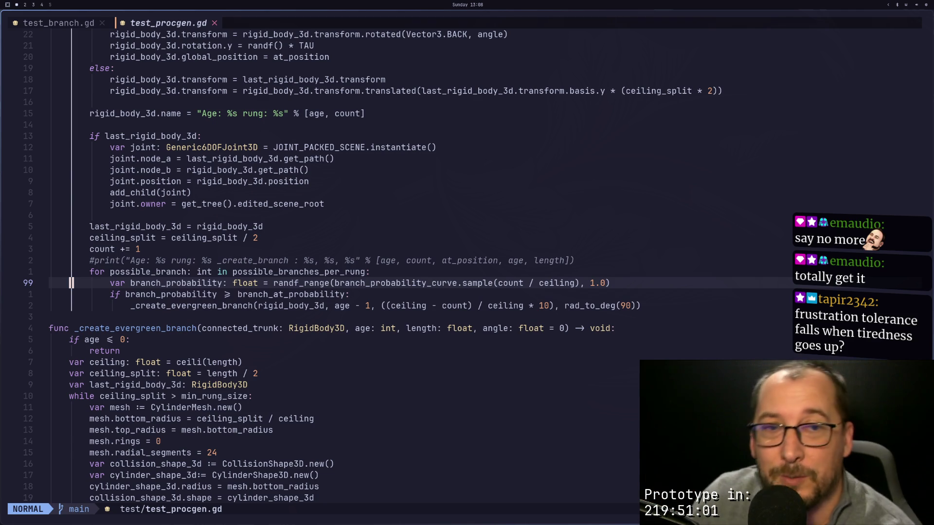
pyautogui.press('j')
pyautogui.press('j')
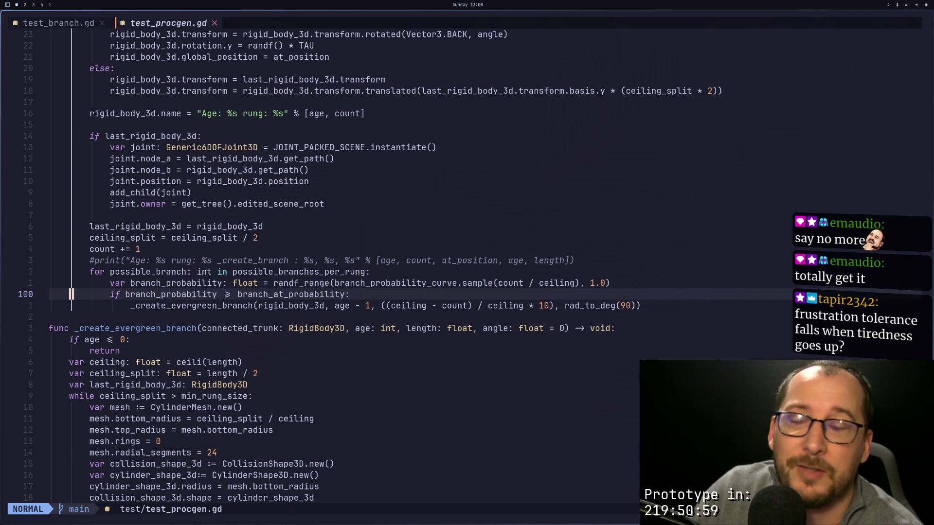
pyautogui.press('k')
pyautogui.press('k')
pyautogui.press('k')
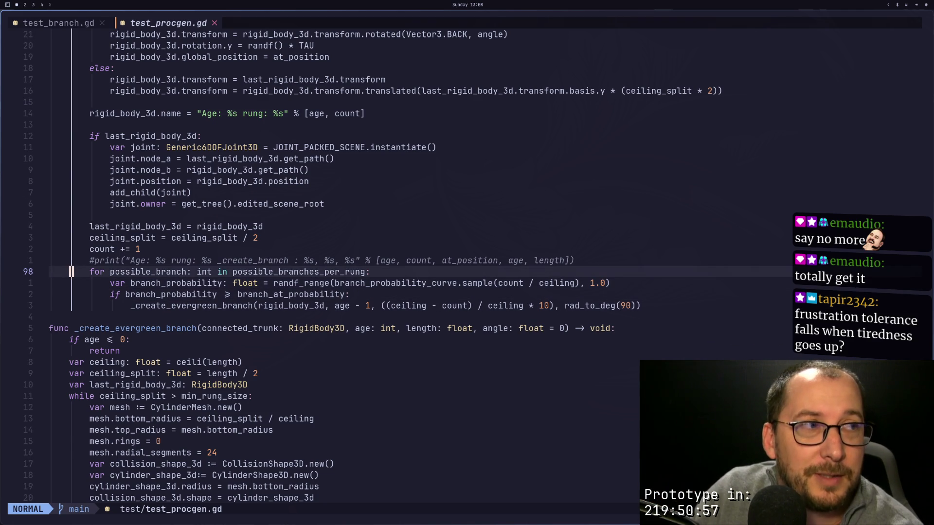
pyautogui.press('j')
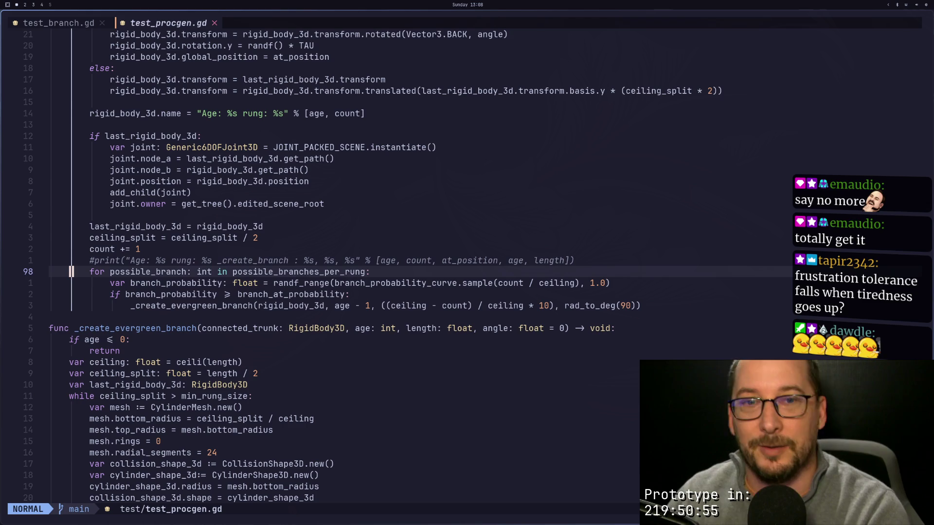
pyautogui.press('d')
pyautogui.press('Escape')
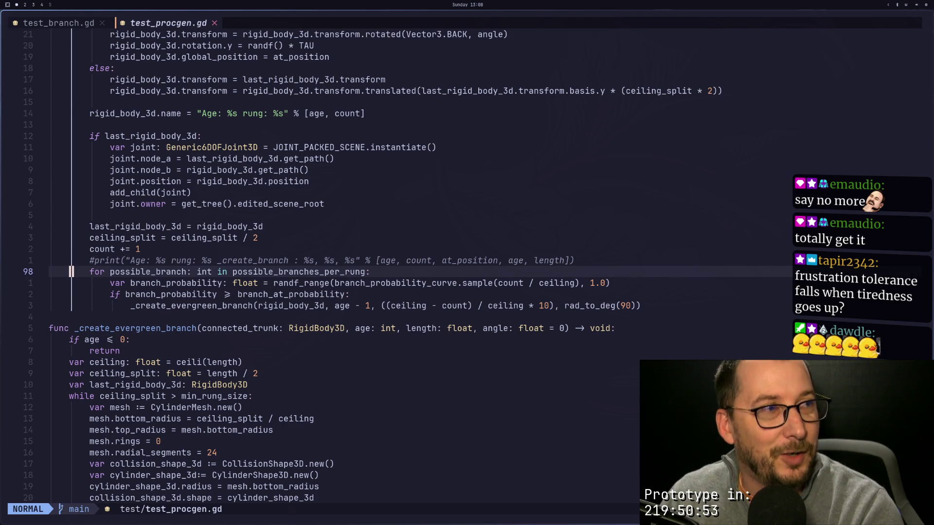
pyautogui.press('k')
pyautogui.press('k')
pyautogui.press('j')
pyautogui.press('j')
pyautogui.press('j')
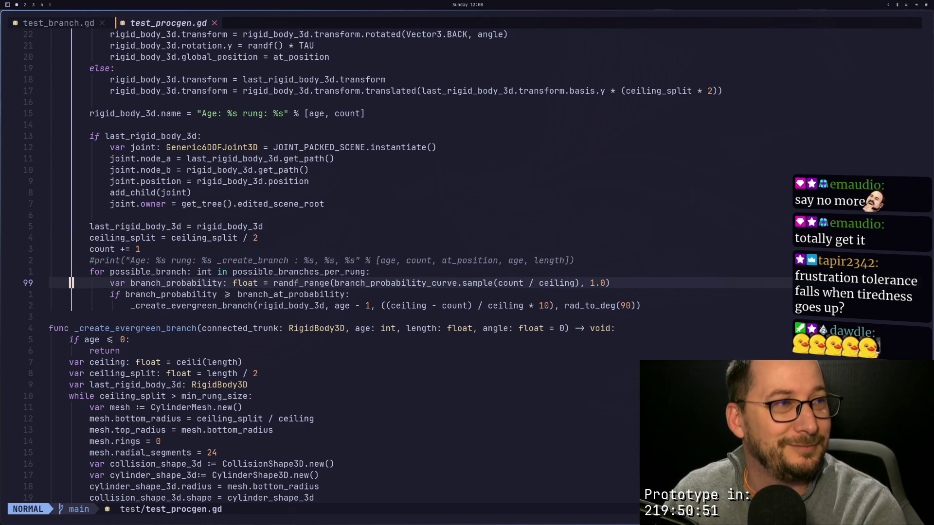
pyautogui.press('k')
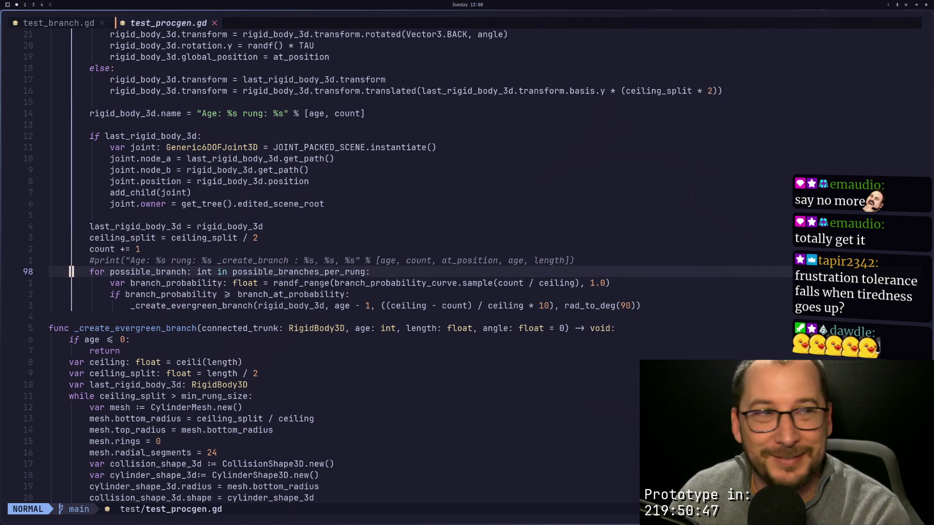
pyautogui.press('y')
pyautogui.press('y')
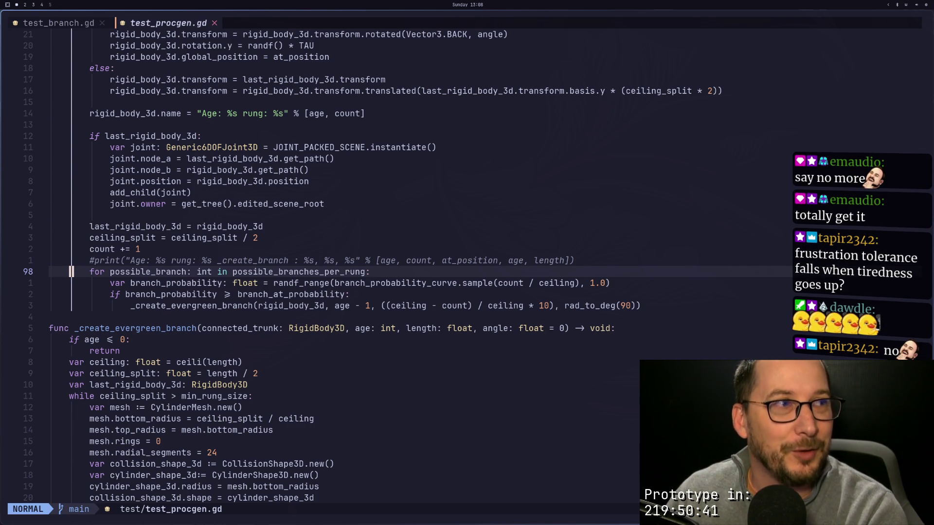
pyautogui.press('y')
pyautogui.press('j')
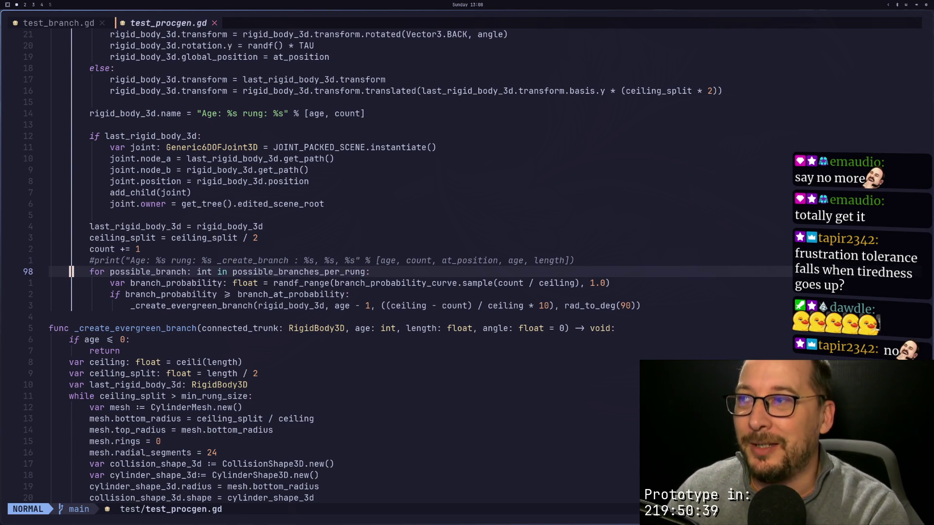
pyautogui.press('k')
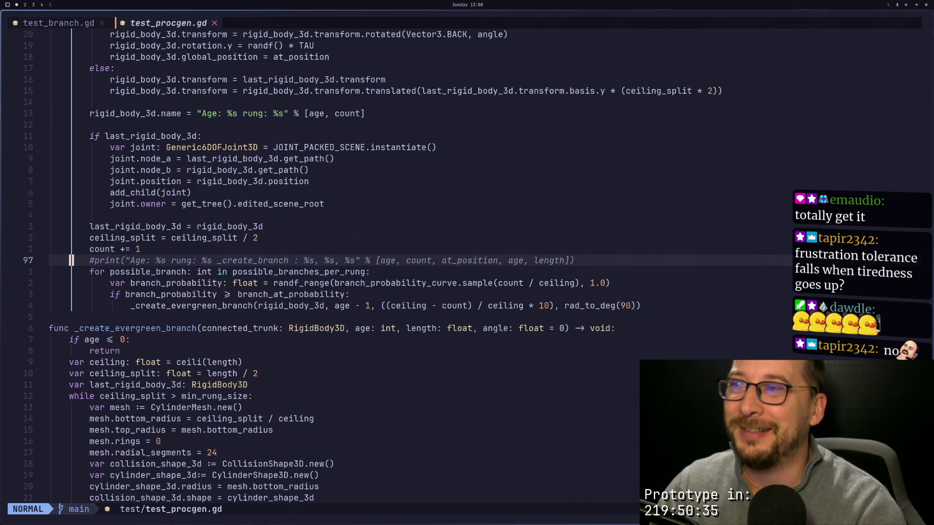
pyautogui.press('k')
pyautogui.press('k')
pyautogui.press('k')
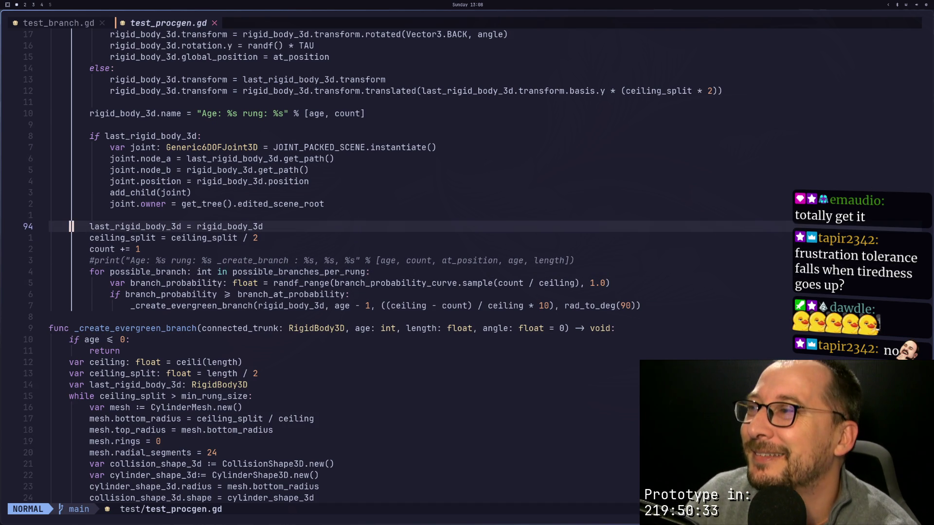
# Step: Delete the 'count += 1' line and the 'var count = 0' declaration, then save
pyautogui.press('j')
pyautogui.press('j')
pyautogui.press('j')
pyautogui.press('k')
pyautogui.press('k')
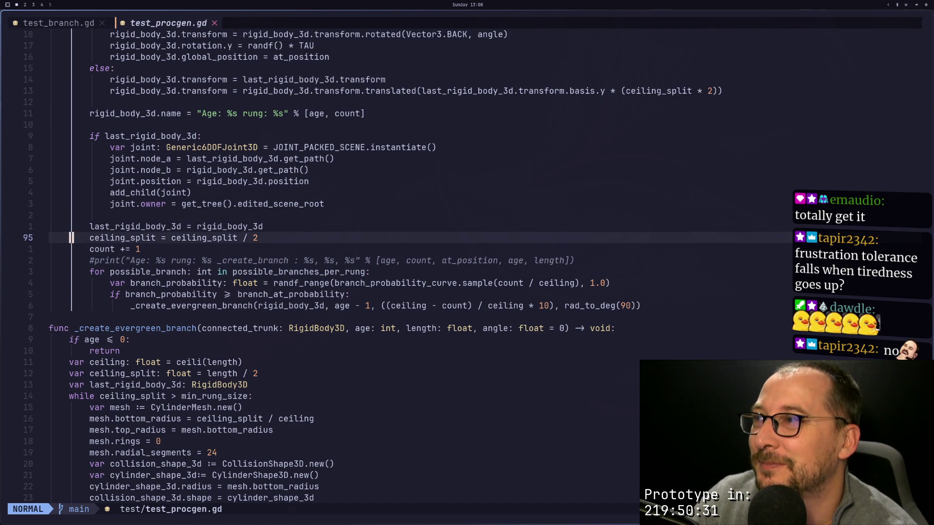
pyautogui.press('j')
pyautogui.press('d')
pyautogui.press('d')
pyautogui.press('k')
pyautogui.press('k')
pyautogui.press('k')
pyautogui.press('k')
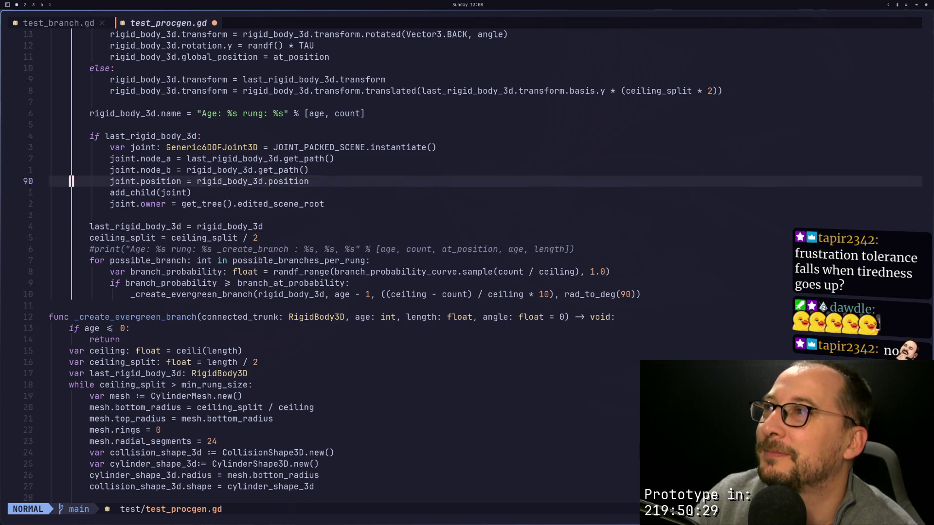
pyautogui.press('j')
pyautogui.press('j')
pyautogui.press('j')
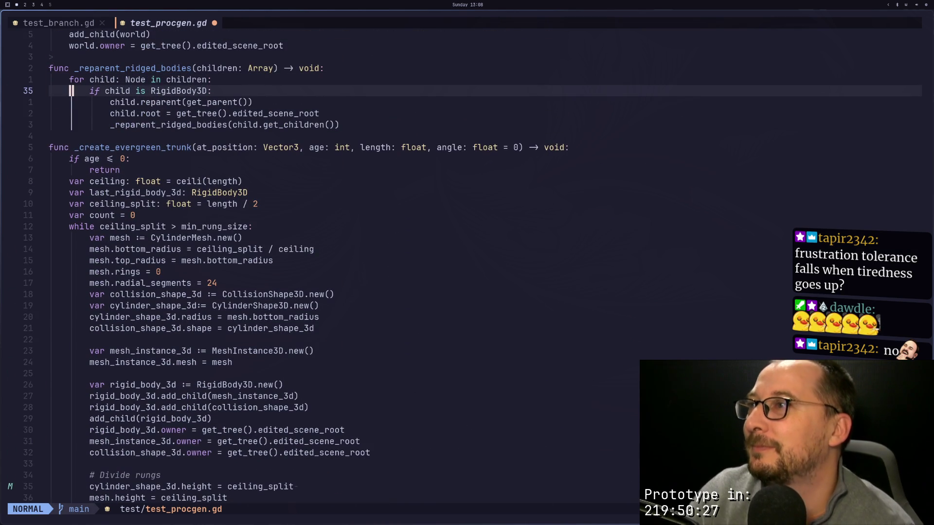
pyautogui.press('d')
pyautogui.press('d')
pyautogui.press('j')
pyautogui.press('j')
pyautogui.press('j')
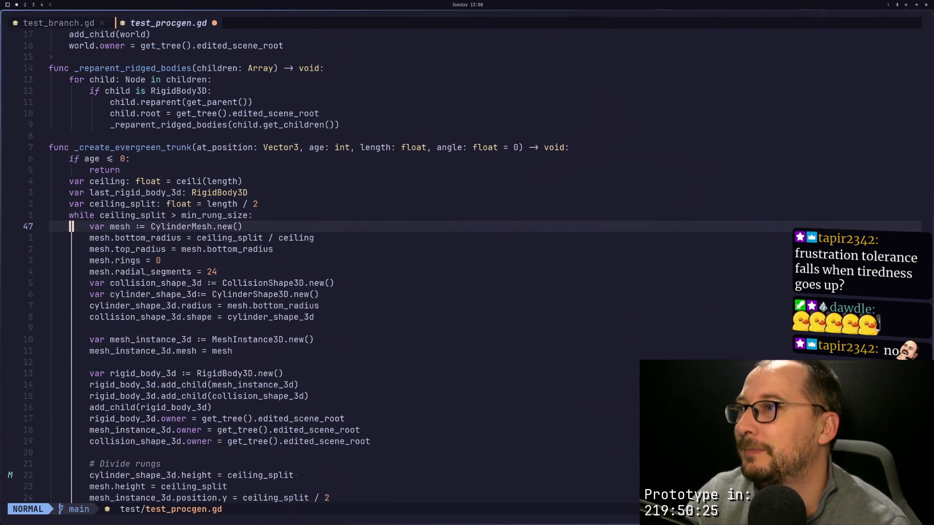
pyautogui.hotkey('ctrl', 'd')
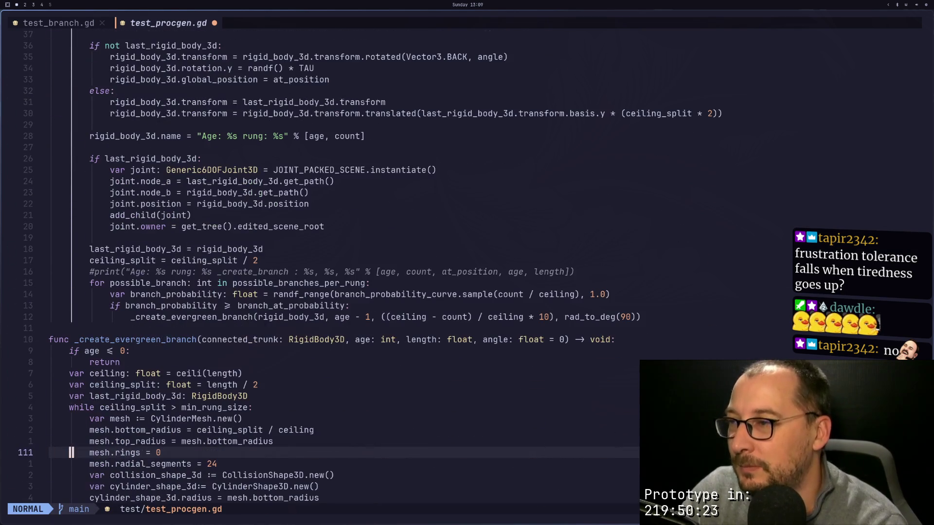
pyautogui.write(':w')
pyautogui.press('Return')
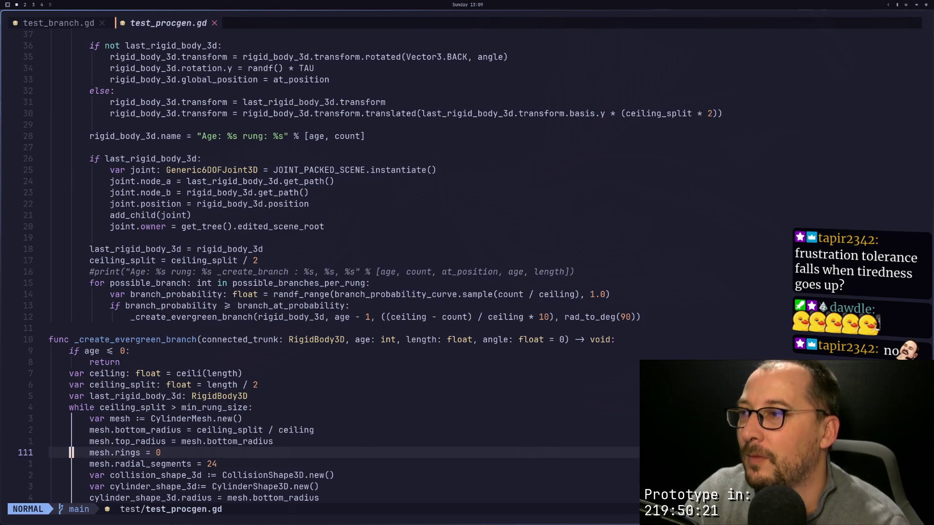
# Step: Delete the blank line above the 'if not' check and check the tree in Godot
pyautogui.press('j')
pyautogui.press('j')
pyautogui.press('j')
pyautogui.press('j')
pyautogui.press('j')
pyautogui.press('j')
pyautogui.press('j')
pyautogui.press('j')
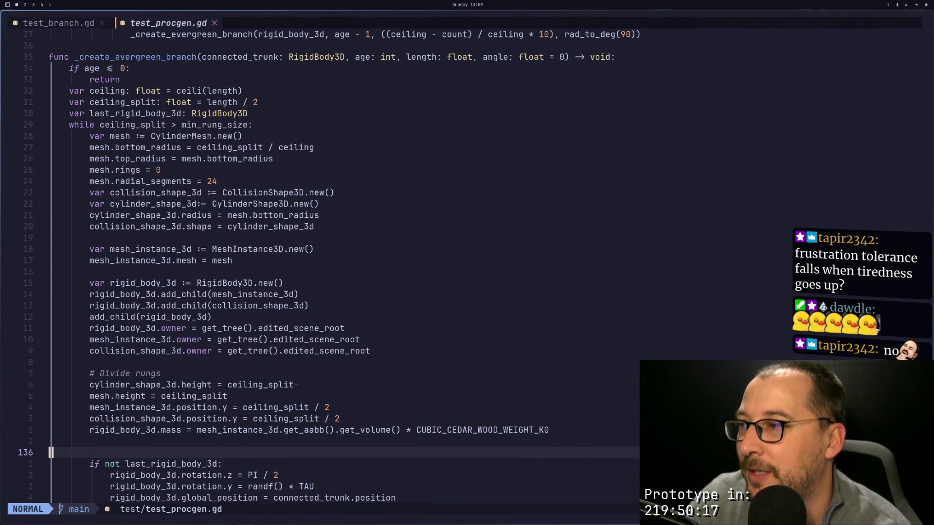
pyautogui.press('k')
pyautogui.press('d')
pyautogui.press('d')
pyautogui.press('super+2')
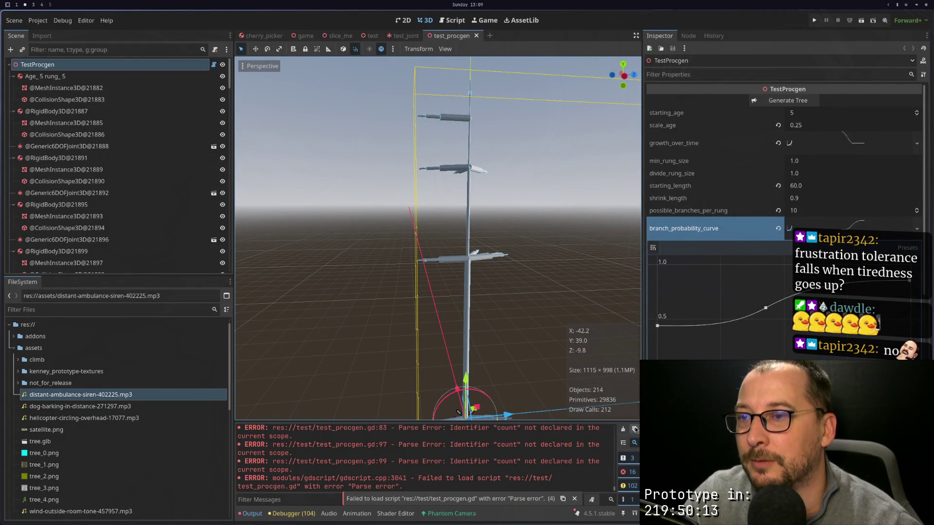
pyautogui.press('super+1')
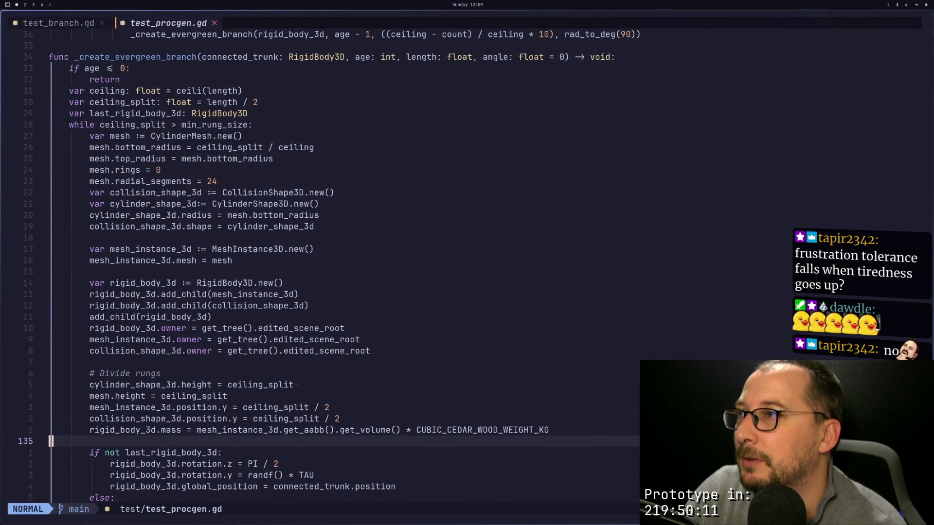
# Step: Copy the 'ceiling_split / ceiling' expression from the bottom_radius line 48
pyautogui.press('k')
pyautogui.press('k')
pyautogui.press('k')
pyautogui.press('k')
pyautogui.press('k')
pyautogui.press('k')
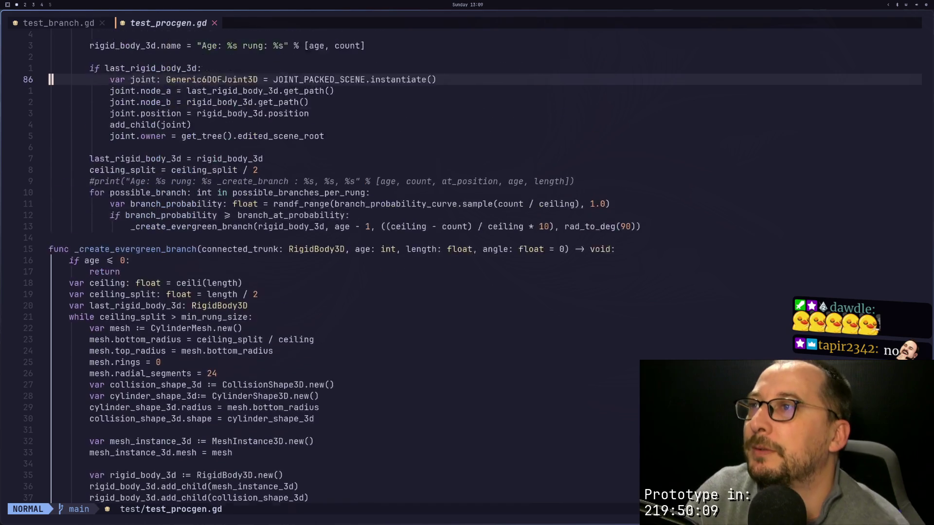
pyautogui.press('k')
pyautogui.press('k')
pyautogui.press('k')
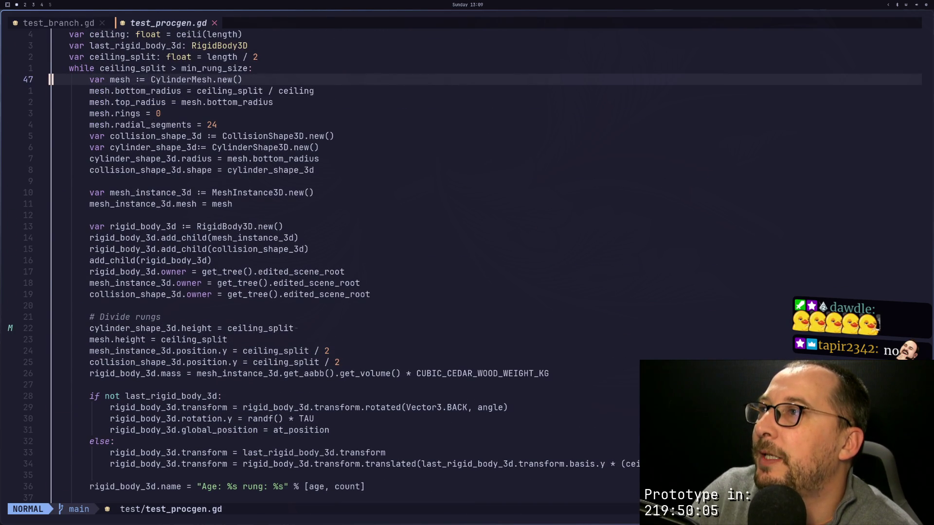
pyautogui.press('w')
pyautogui.press('w')
pyautogui.press('w')
pyautogui.press('f')
pyautogui.press('a')
pyautogui.press('l')
pyautogui.press('l')
pyautogui.press('l')
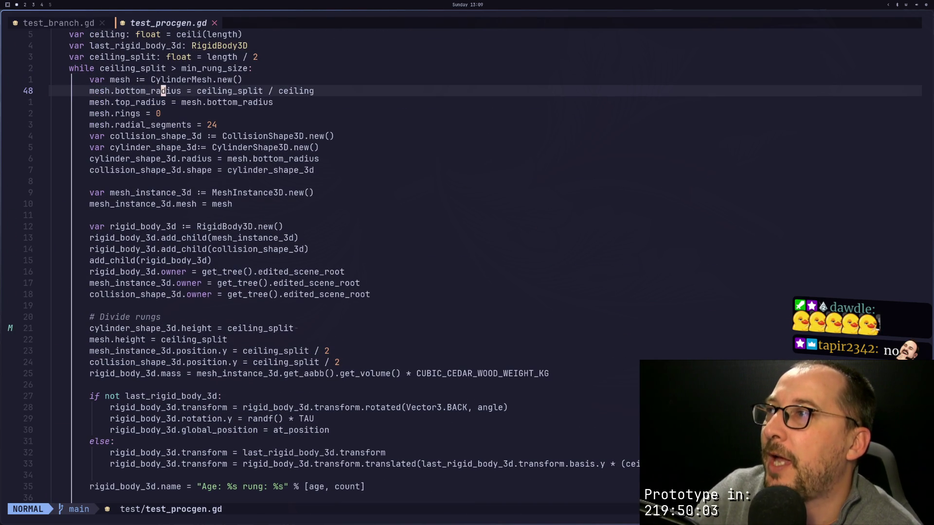
pyautogui.press('v')
pyautogui.press('Escape')
pyautogui.press('l')
pyautogui.press('v')
pyautogui.press('l')
pyautogui.press('l')
pyautogui.press('l')
pyautogui.press('l')
pyautogui.press('l')
pyautogui.press('l')
pyautogui.press('l')
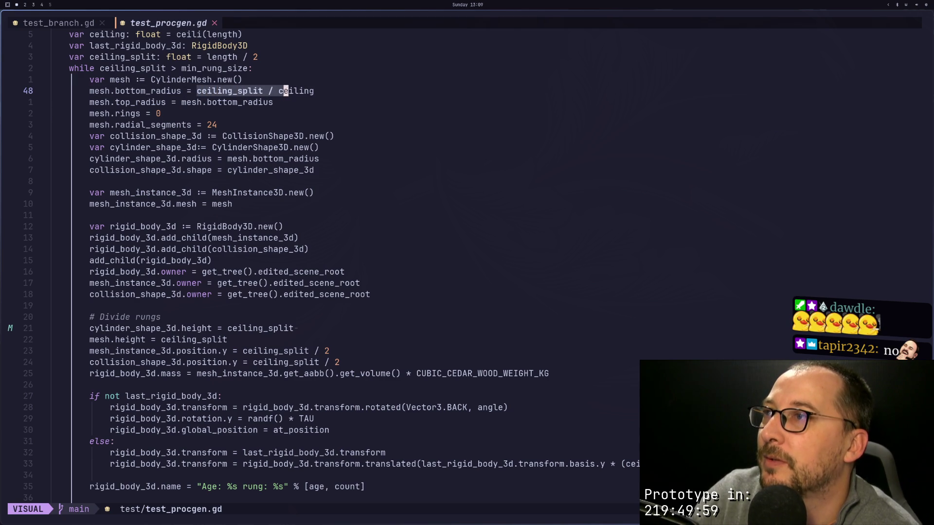
pyautogui.press('y')
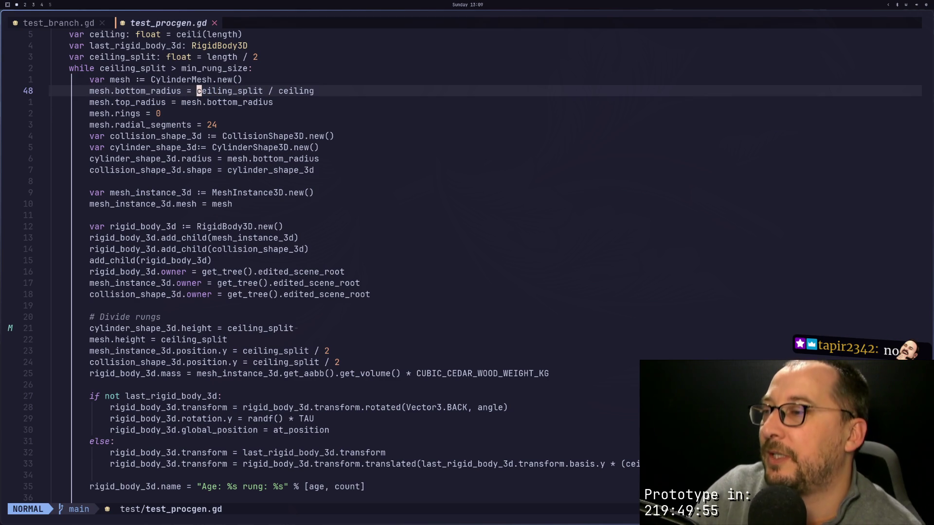
# Step: Insert a blank line above the 'for possible_branch' loop, below the commented print
pyautogui.press('j')
pyautogui.press('j')
pyautogui.press('j')
pyautogui.press('j')
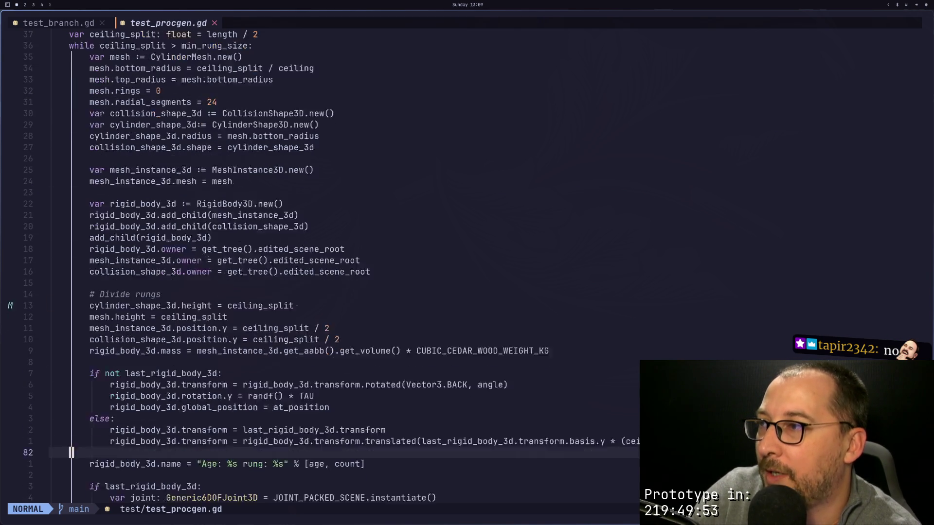
pyautogui.press('k')
pyautogui.press('k')
pyautogui.press('k')
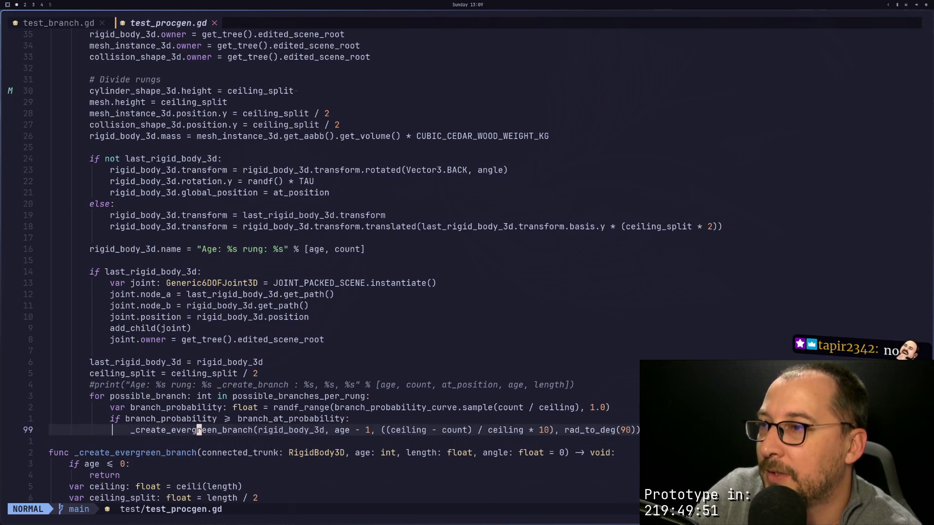
pyautogui.press('k')
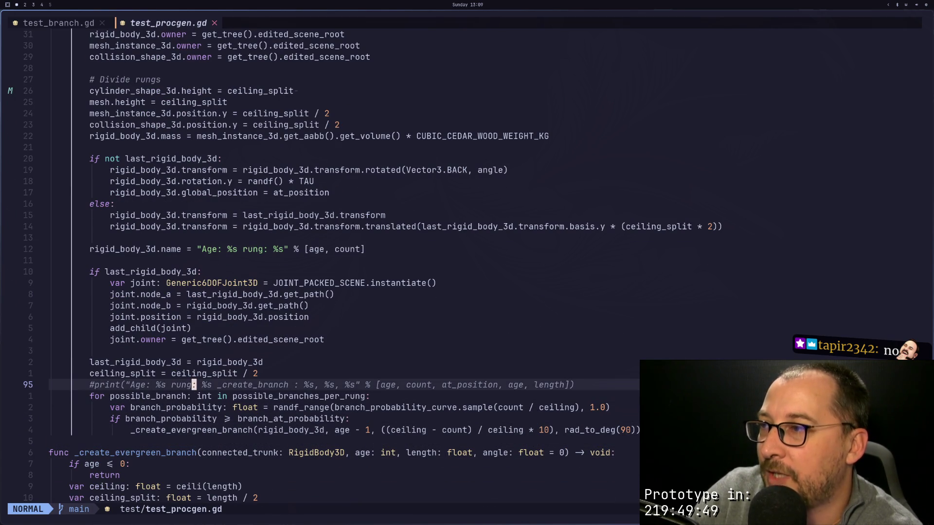
pyautogui.press('j')
pyautogui.press('b')
pyautogui.press('b')
pyautogui.press('0')
pyautogui.press('w')
pyautogui.press('k')
pyautogui.press('j')
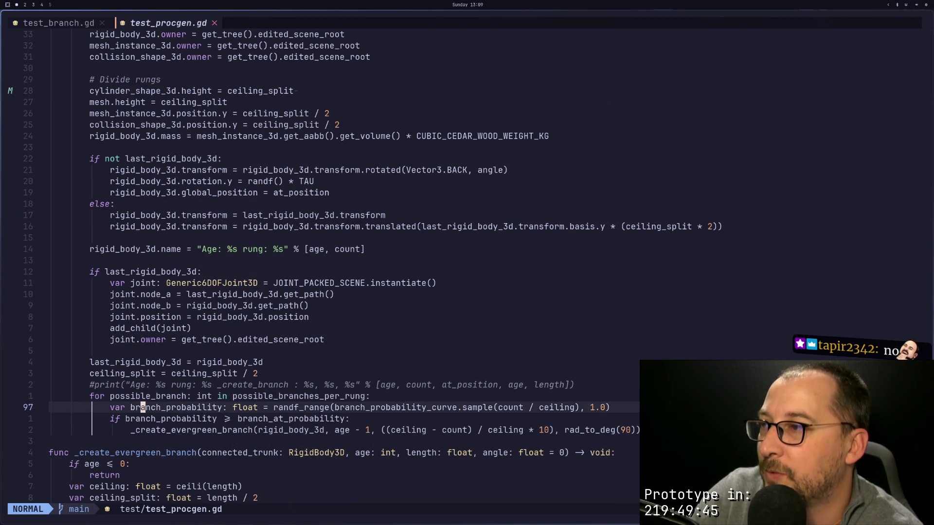
pyautogui.press('k')
pyautogui.press('j')
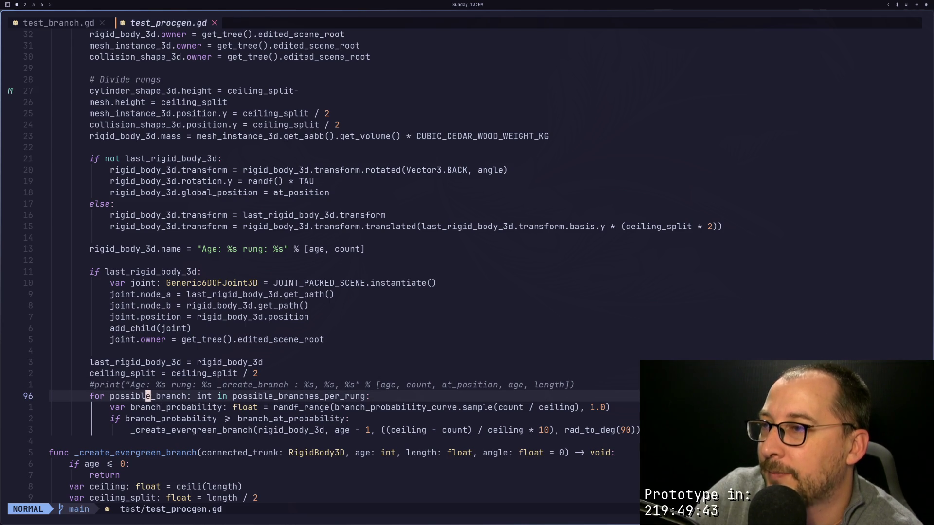
pyautogui.press('O')
pyautogui.press('Escape')
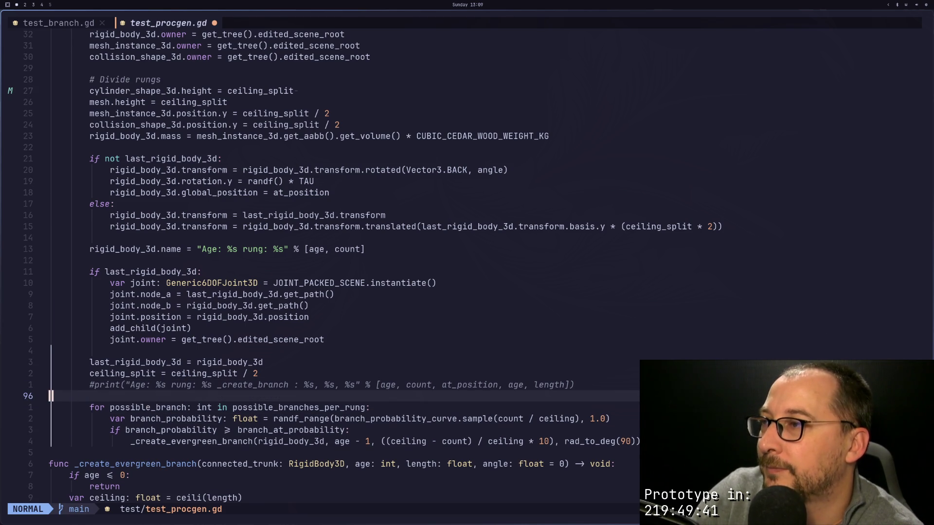
# Step: Search for every use of ceiling, stepping through matches to line 110
pyautogui.press('g')
pyautogui.press('g')
pyautogui.press('j')
pyautogui.press('4')
pyautogui.press('j')
pyautogui.press('j')
pyautogui.press('j')
pyautogui.press('j')
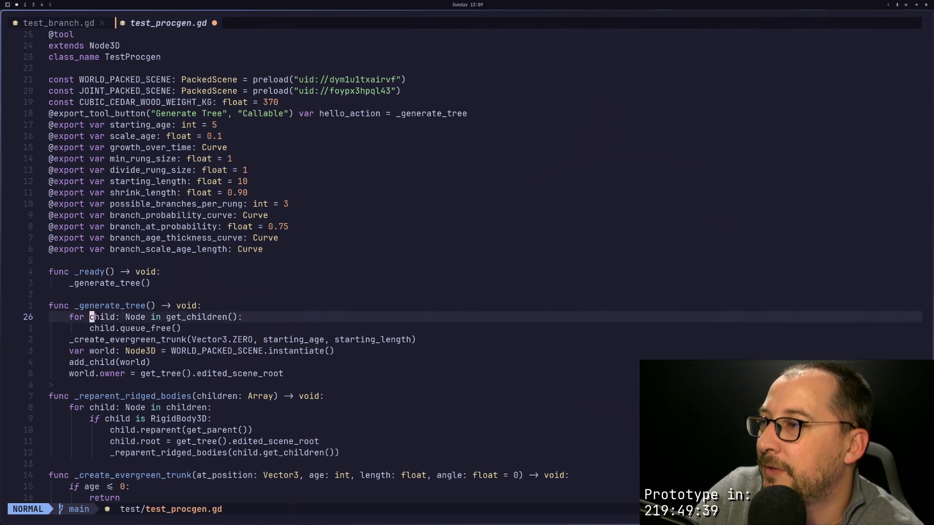
pyautogui.press('k')
pyautogui.press('k')
pyautogui.press('k')
pyautogui.press('k')
pyautogui.press('k')
pyautogui.press('k')
pyautogui.press('*')
pyautogui.press('n')
pyautogui.press('n')
pyautogui.press('n')
pyautogui.press('n')
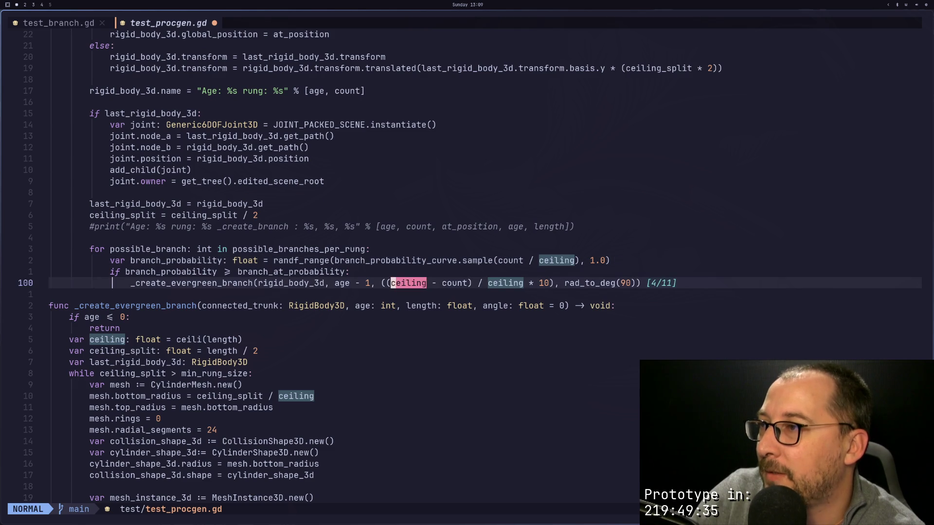
pyautogui.press('Escape')
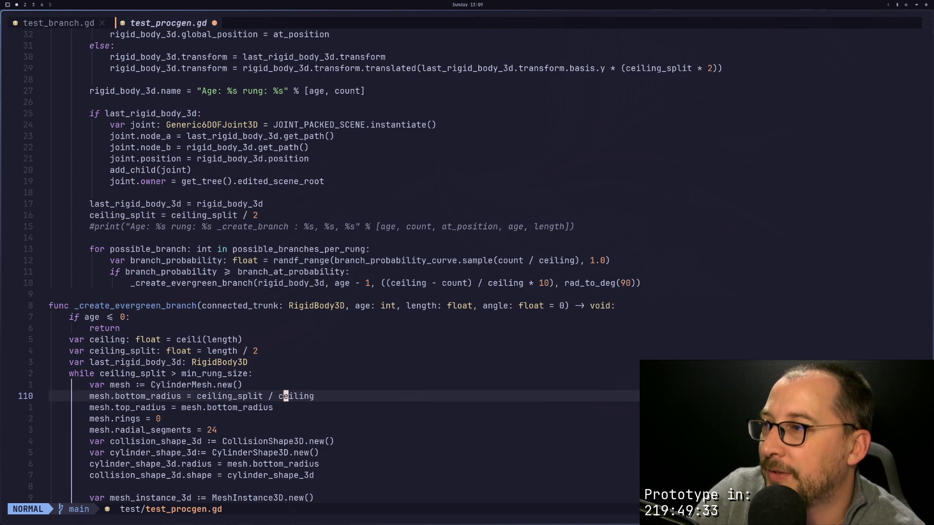
# Step: Change the line-110 radius divisor to length and delete the branch's ceiling declaration
pyautogui.press('l')
pyautogui.hotkey('shift', 'c')
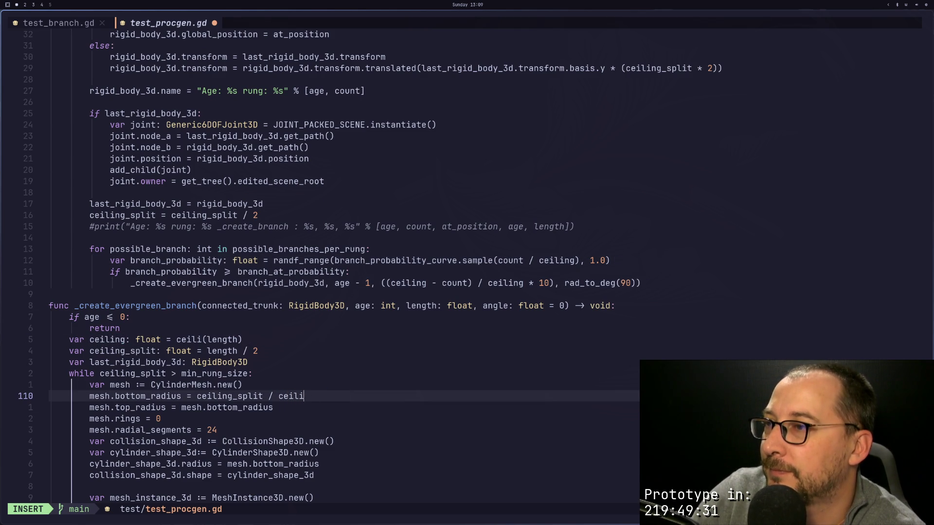
pyautogui.write('leght')
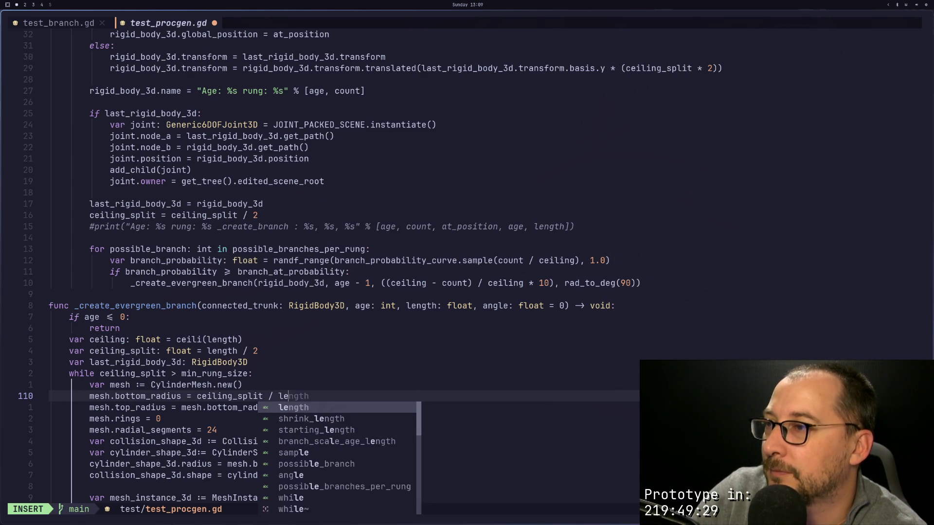
pyautogui.press('BackSpace')
pyautogui.press('BackSpace')
pyautogui.press('BackSpace')
pyautogui.write('ngth')
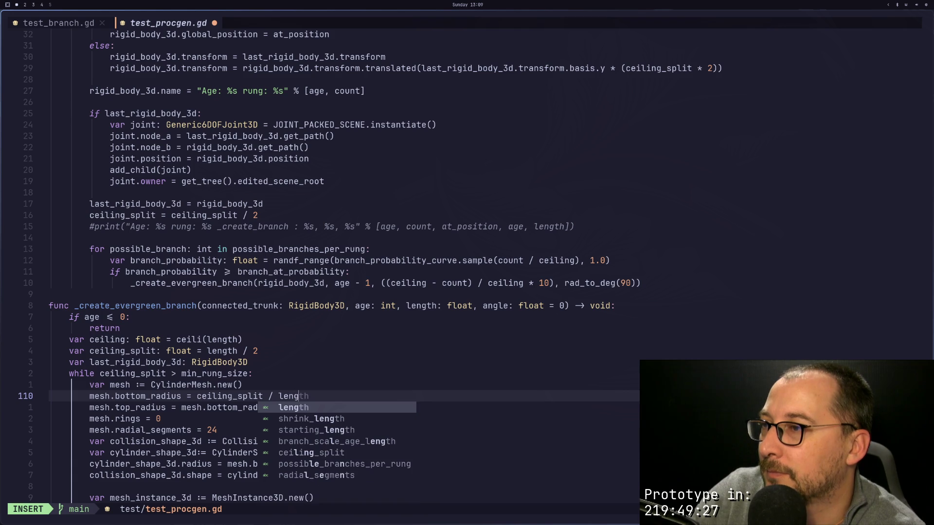
pyautogui.press('Escape')
pyautogui.press('k')
pyautogui.press('k')
pyautogui.press('k')
pyautogui.press('k')
pyautogui.press('d')
pyautogui.press('d')
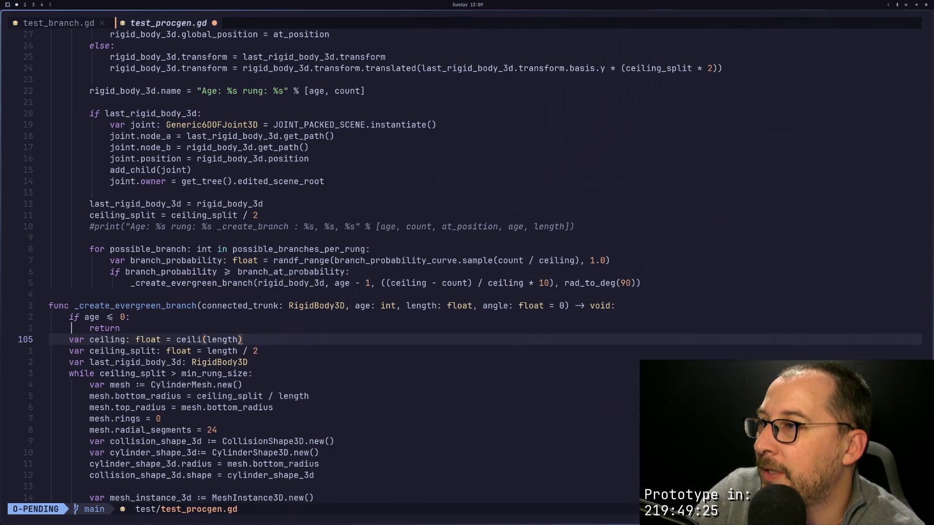
pyautogui.hotkey('ctrl', 's')
# Step: Undo both edits so the branch function again declares ceiling and divides by it
pyautogui.press('j')
pyautogui.press('j')
pyautogui.press('j')
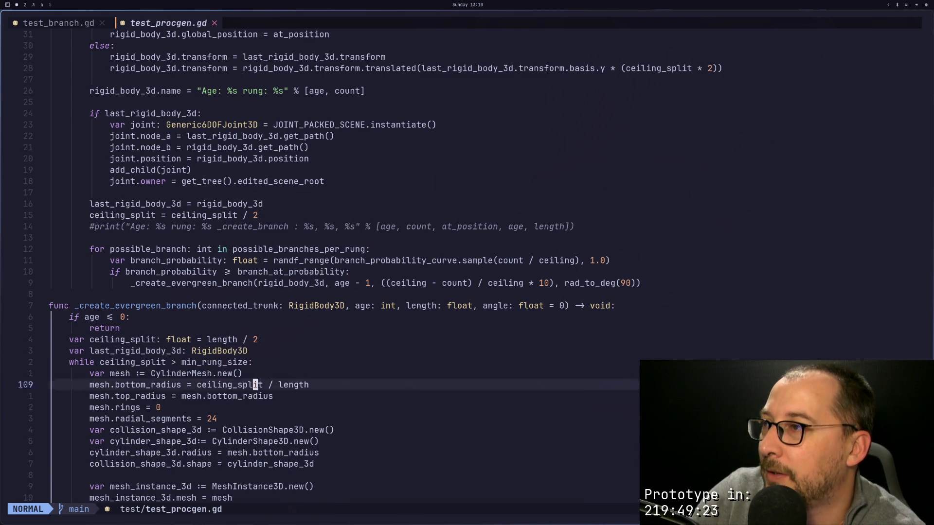
pyautogui.press('j')
pyautogui.press('j')
pyautogui.press('j')
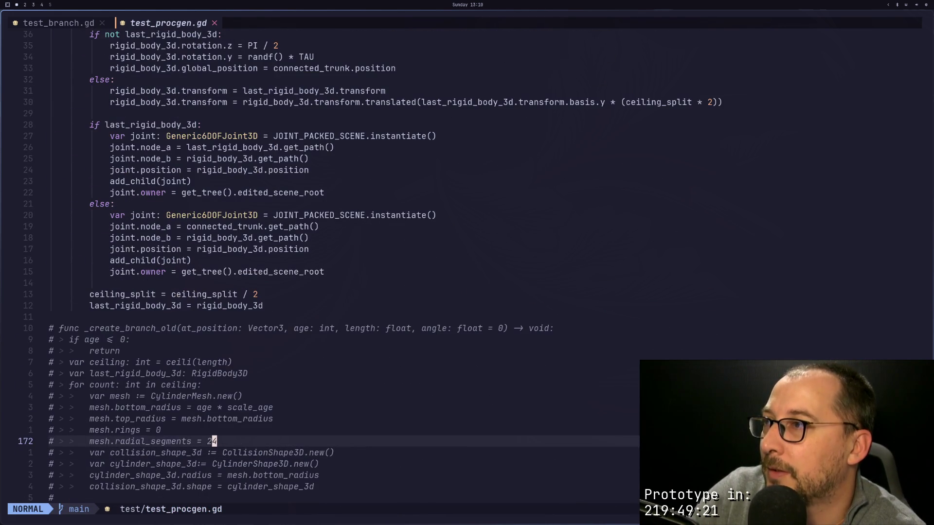
pyautogui.press('k')
pyautogui.press('k')
pyautogui.press('k')
pyautogui.press('k')
pyautogui.press('k')
pyautogui.press('k')
pyautogui.press('j')
pyautogui.press('j')
pyautogui.press('j')
pyautogui.press('u')
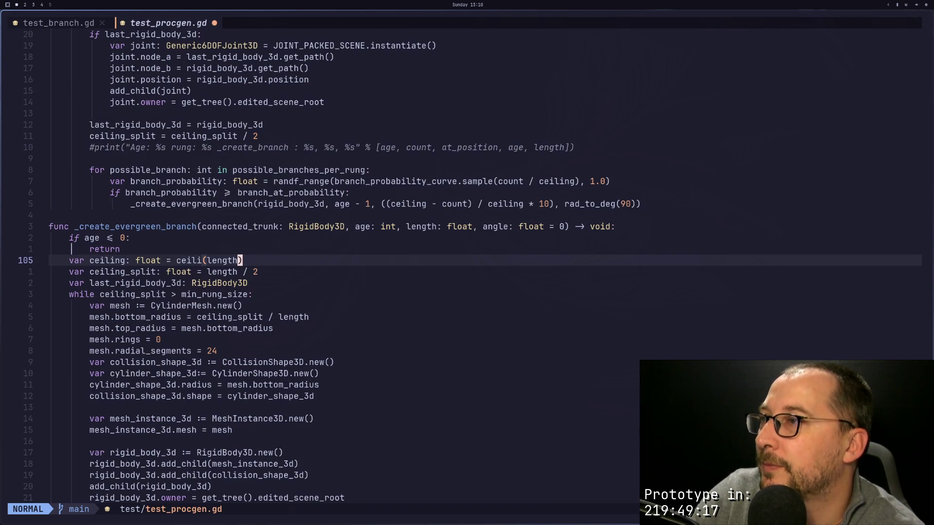
pyautogui.press('u')
pyautogui.press('u')
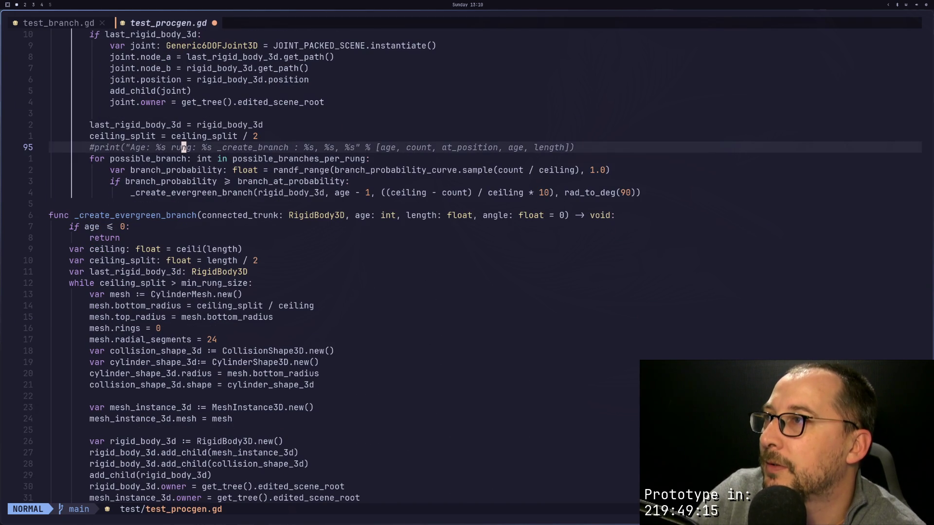
pyautogui.press('k')
pyautogui.press('k')
pyautogui.press('k')
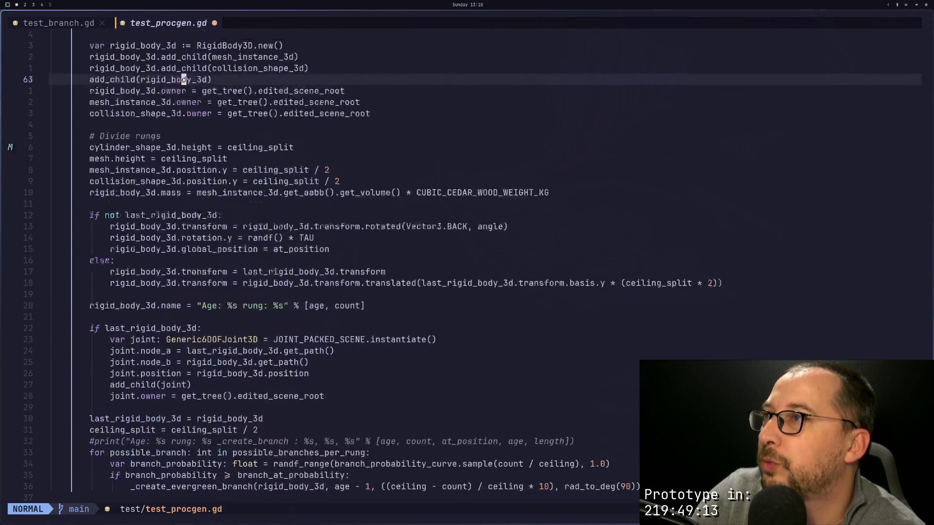
pyautogui.hotkey('ctrl', 'y')
pyautogui.hotkey('ctrl', 'y')
pyautogui.hotkey('ctrl', 'y')
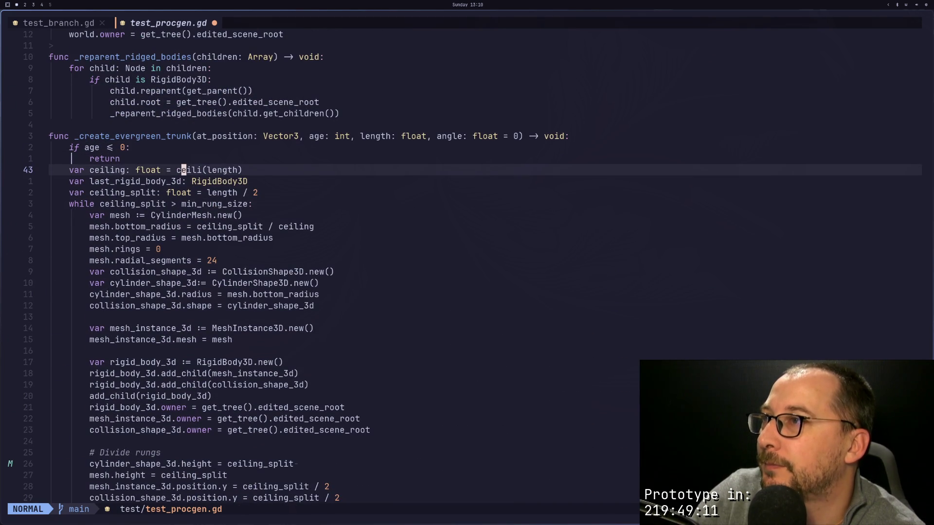
# Step: Cut the trunk's 'var ceiling' line and change the bottom_radius divisor to length
pyautogui.press('d')
pyautogui.press('d')
pyautogui.press('j')
pyautogui.press('j')
pyautogui.press('j')
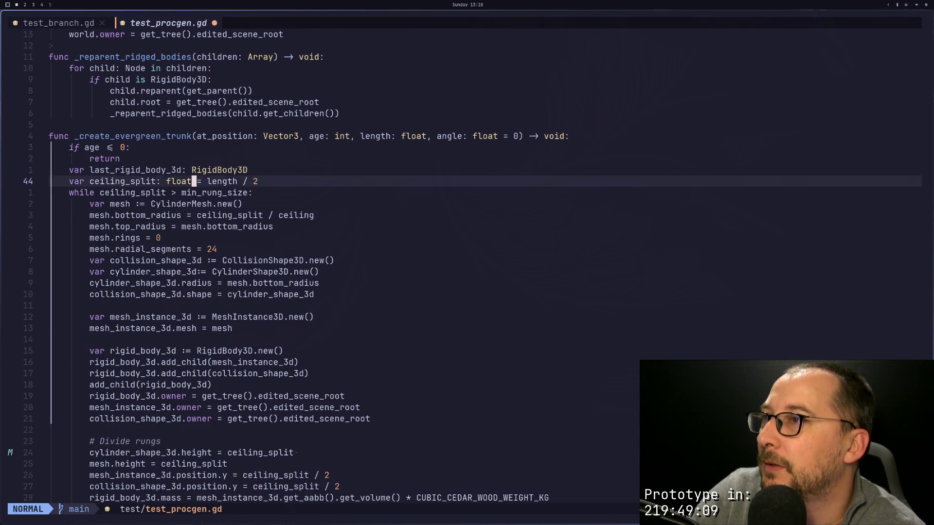
pyautogui.press('w')
pyautogui.press('j')
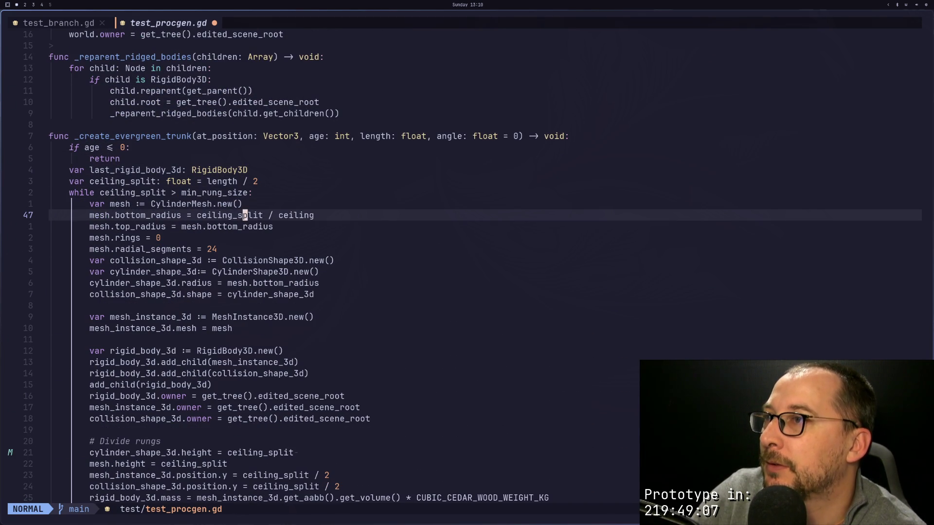
pyautogui.press('A')
pyautogui.press('BackSpace')
pyautogui.press('BackSpace')
pyautogui.press('BackSpace')
pyautogui.press('BackSpace')
pyautogui.write('leng')
pyautogui.press('Tab')
pyautogui.press('Escape')
pyautogui.press('j')
pyautogui.press('j')
pyautogui.press('j')
pyautogui.press('j')
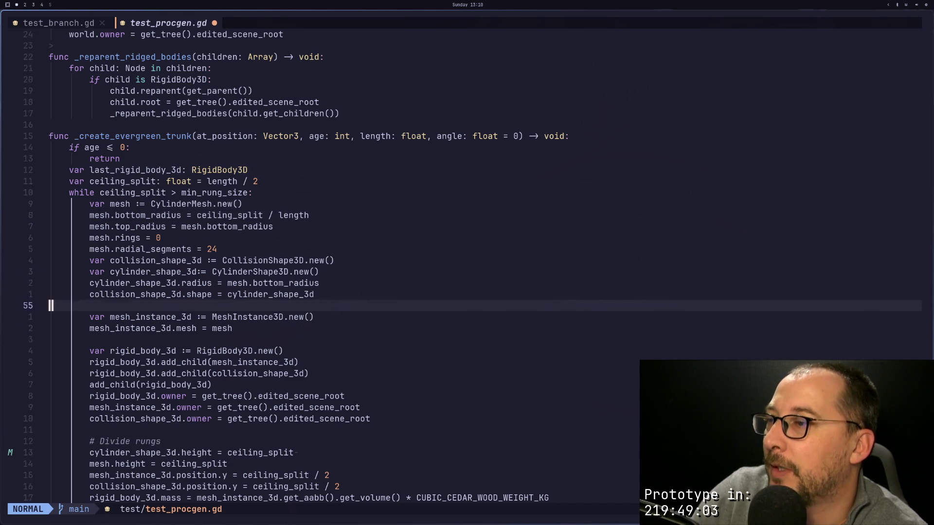
# Step: Paste the ceiling declaration just above the branch-spawning loop, indented to match
pyautogui.press('k')
pyautogui.press('k')
pyautogui.press('k')
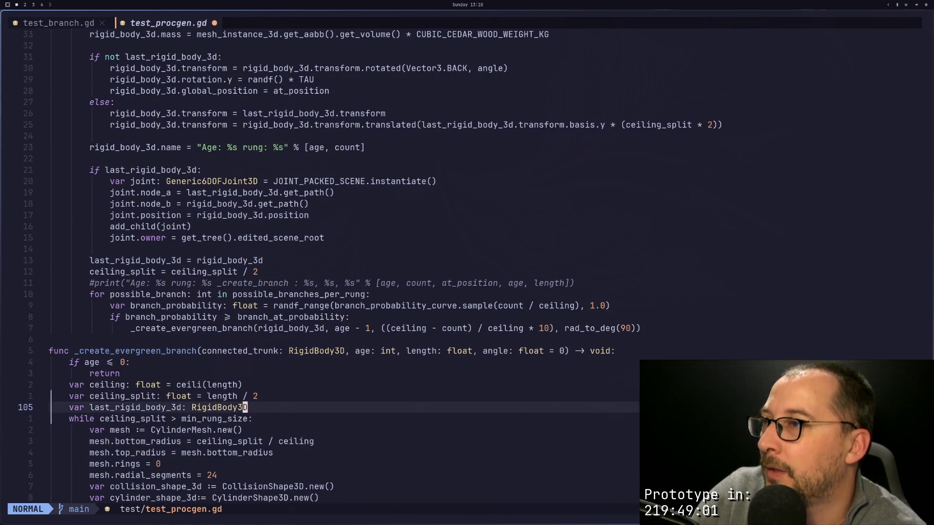
pyautogui.press('k')
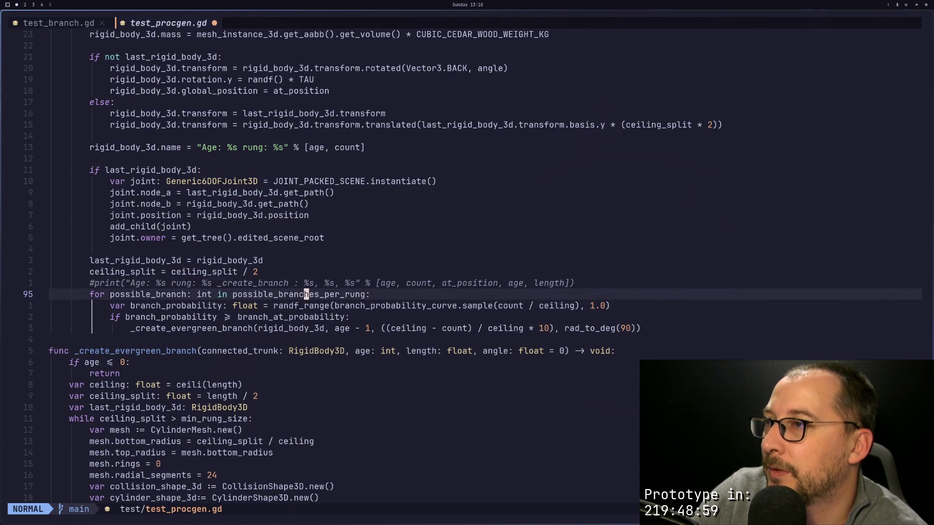
pyautogui.hotkey('shift', 'o')
pyautogui.press('Escape')
pyautogui.press('p')
pyautogui.press('k')
pyautogui.press('d')
pyautogui.press('d')
pyautogui.hotkey('shift', '.')
pyautogui.hotkey('shift', '.')
pyautogui.press('w')
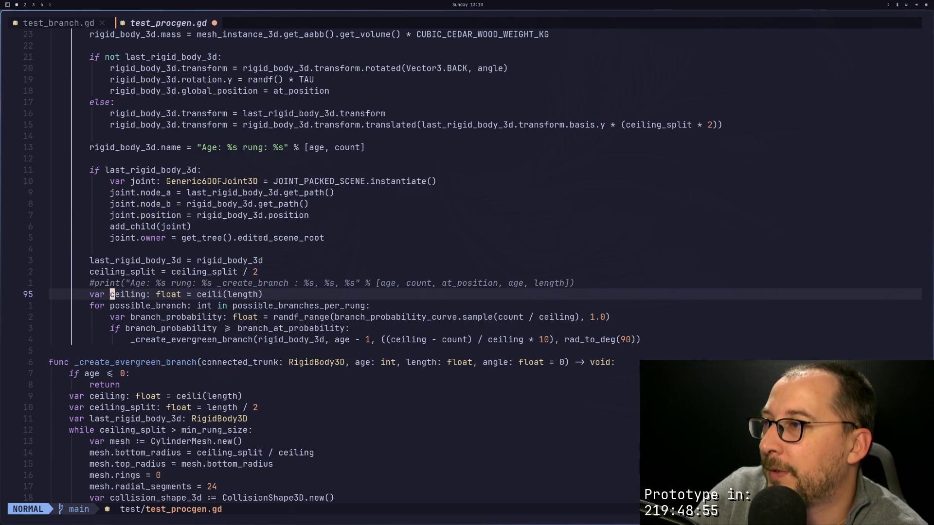
# Step: Replace possible_branches_per_rung with ceiling in the loop's range
pyautogui.press('l')
pyautogui.press('j')
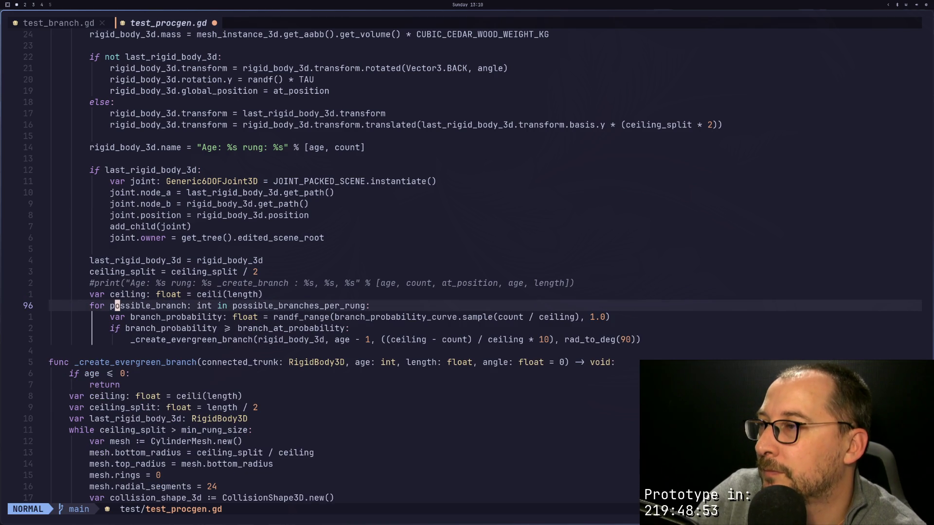
pyautogui.press('w')
pyautogui.press('w')
pyautogui.press('w')
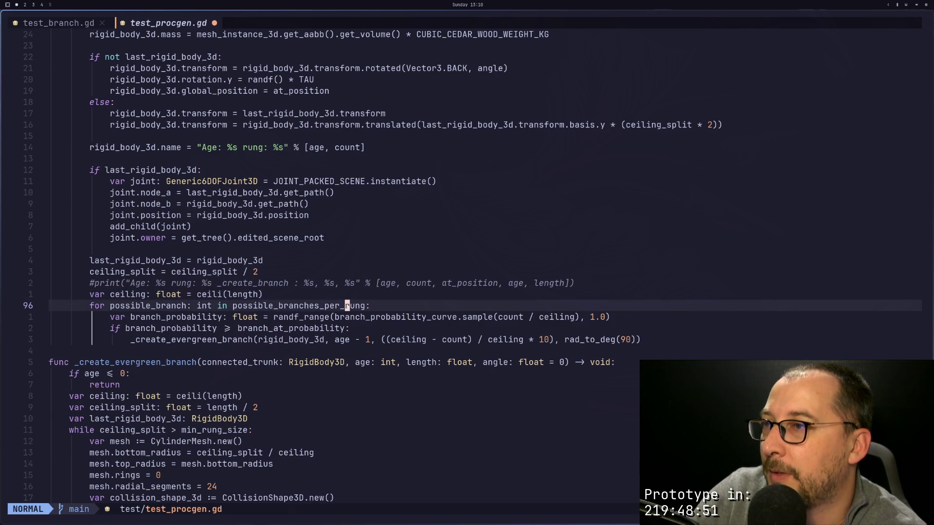
pyautogui.press('a')
pyautogui.press('BackSpace')
pyautogui.press('BackSpace')
pyautogui.press('BackSpace')
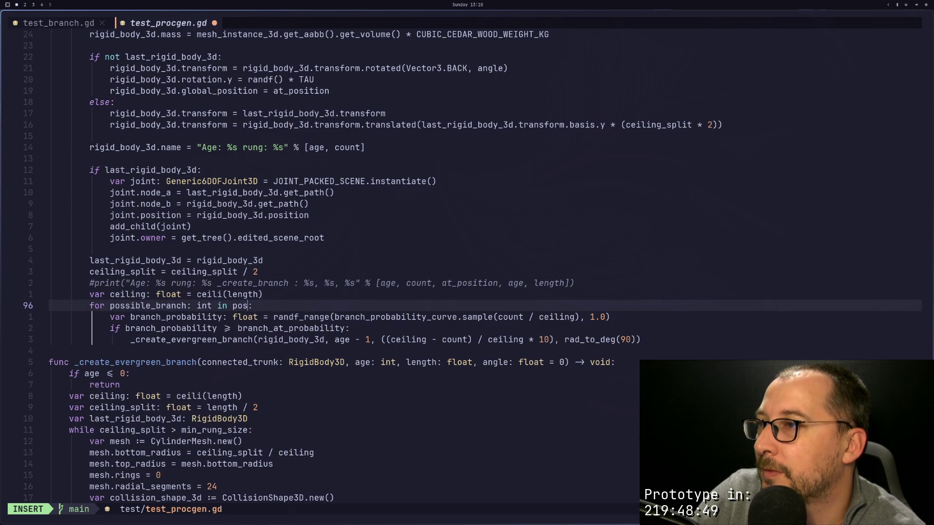
pyautogui.press('BackSpace')
pyautogui.press('Escape')
# Step: Review the ceiling declaration and the loop line, then save the script
pyautogui.press('p')
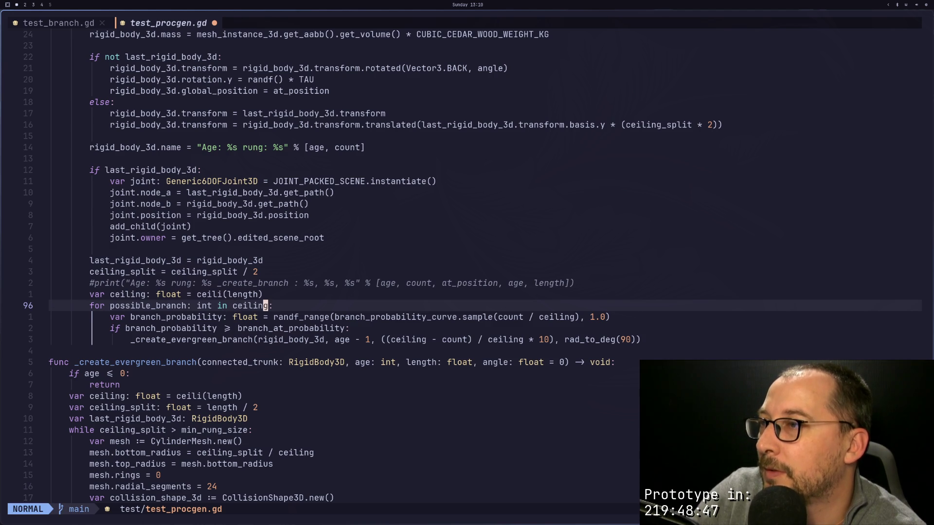
pyautogui.press('k')
pyautogui.press('b')
pyautogui.press('b')
pyautogui.press('b')
pyautogui.press('h')
pyautogui.press('h')
pyautogui.press('h')
pyautogui.press('h')
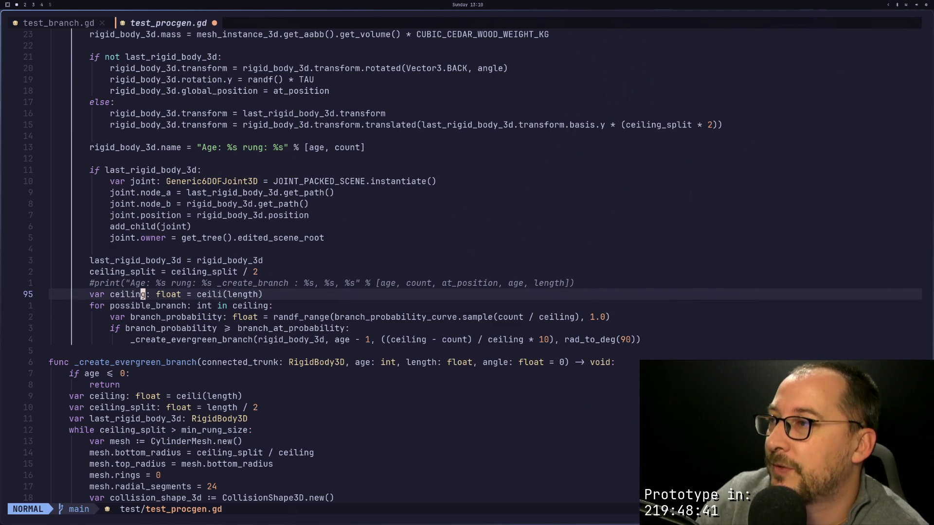
pyautogui.press('Return')
pyautogui.press('"')
pyautogui.press('Escape')
pyautogui.press('Return')
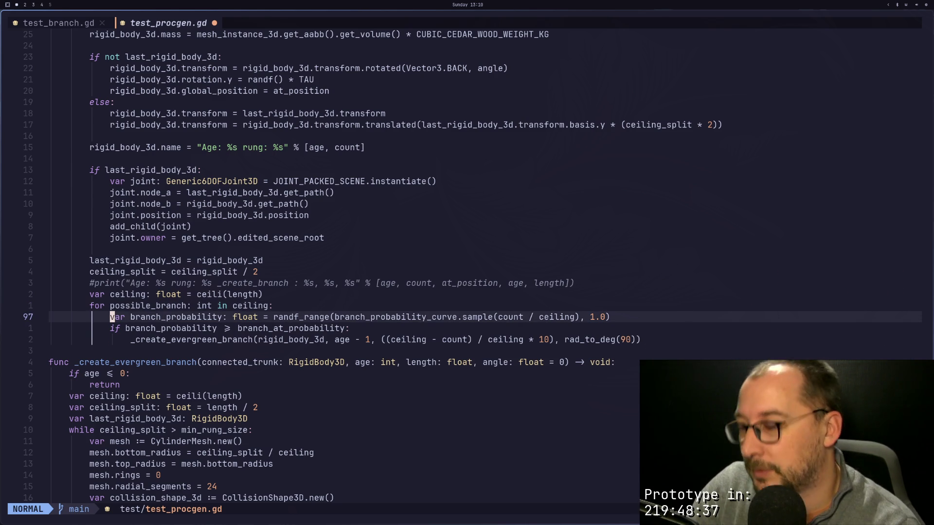
pyautogui.write(':w')
pyautogui.press('Return')
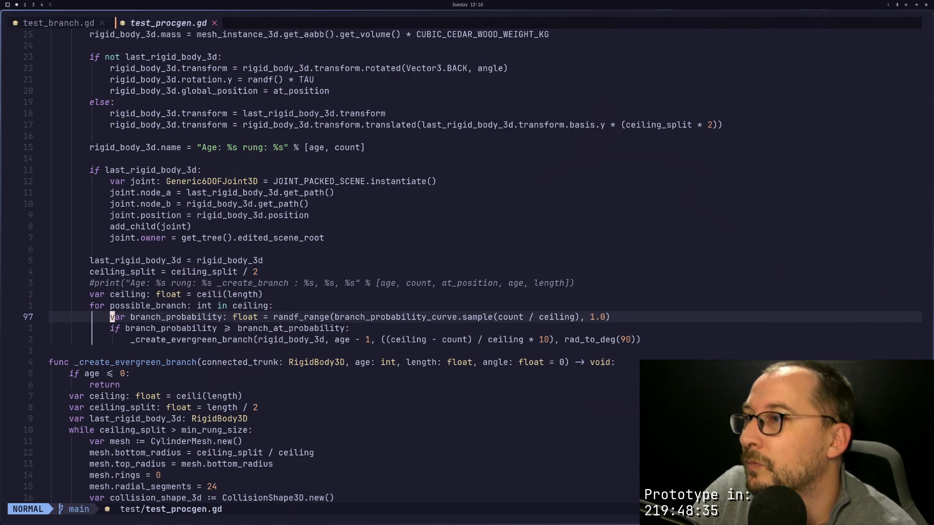
# Step: Look over the loop body lines and copy the word ceiling
pyautogui.press('j')
pyautogui.press('k')
pyautogui.press('j')
pyautogui.press('k')
pyautogui.press('j')
pyautogui.press('k')
pyautogui.press('k')
pyautogui.press('k')
pyautogui.press('j')
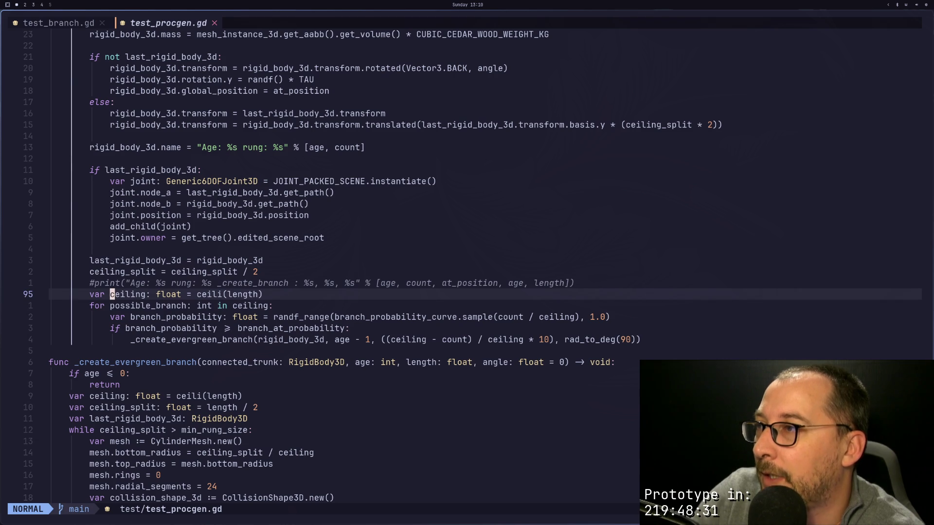
pyautogui.press('y')
pyautogui.press('i')
pyautogui.press('w')
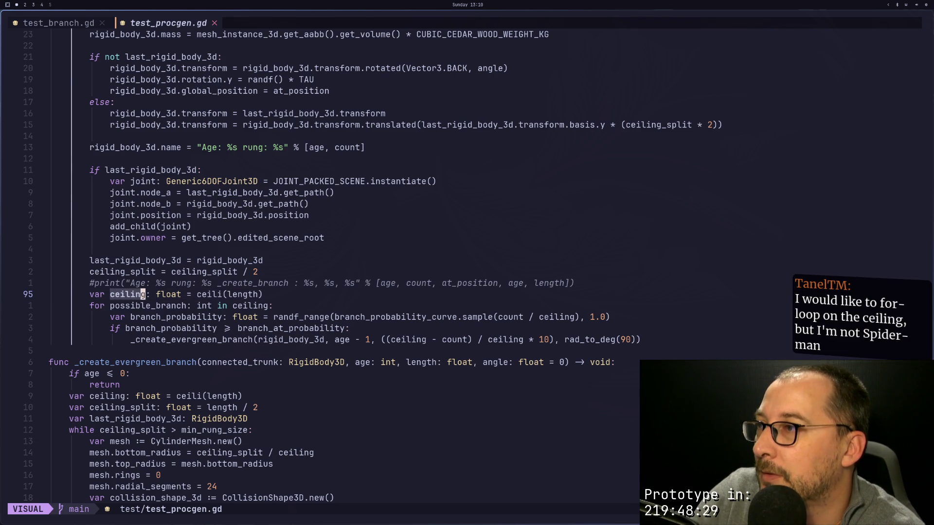
# Step: Search for other uses of the possible_branch loop variable
pyautogui.press('j')
pyautogui.press('k')
pyautogui.press('j')
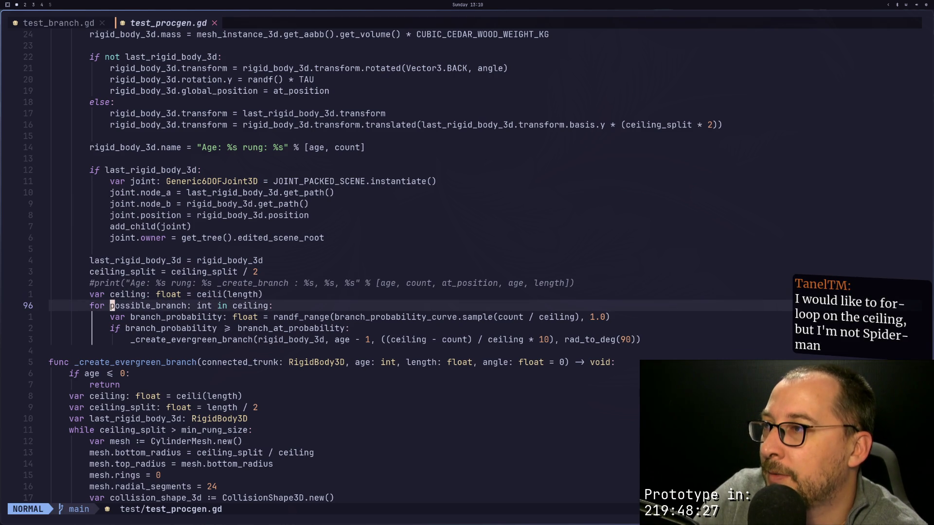
pyautogui.press('v')
pyautogui.press('l')
pyautogui.press('l')
pyautogui.press('l')
pyautogui.press('l')
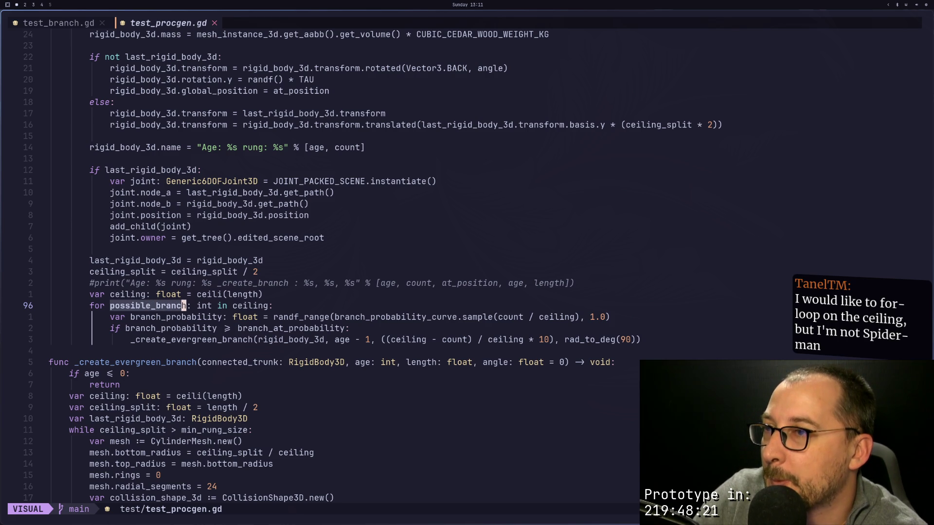
pyautogui.press('Escape')
pyautogui.press('*')
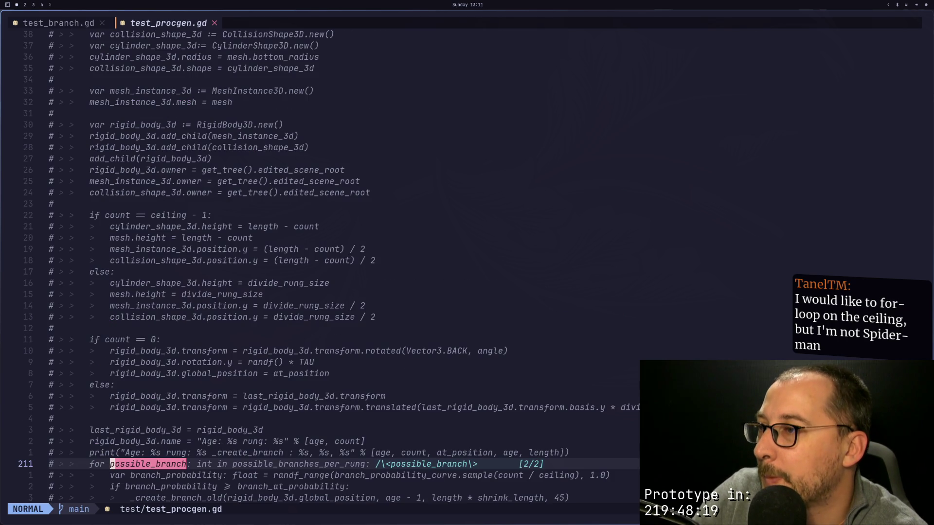
pyautogui.press('n')
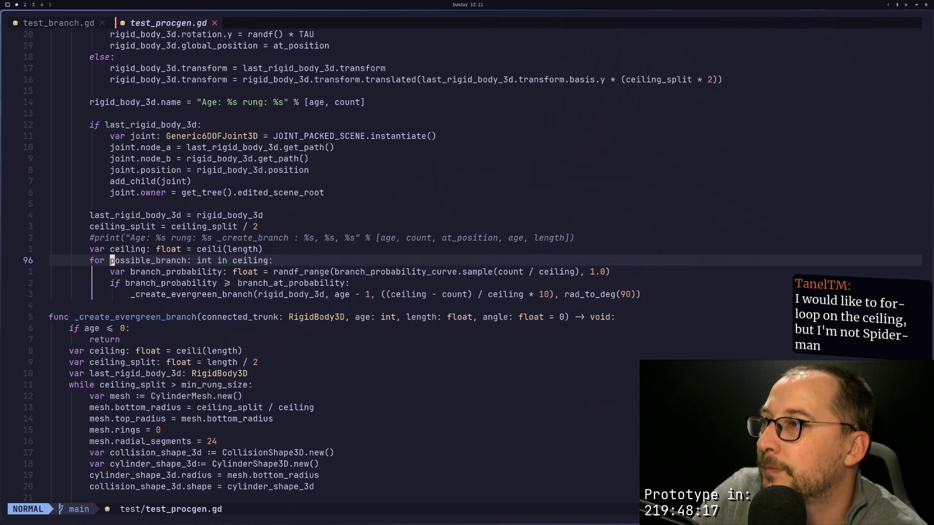
# Step: Rename possible_branch to rung, save with :w, and check the loop body
pyautogui.write('ciwpossi')
pyautogui.press('BackSpace')
pyautogui.press('BackSpace')
pyautogui.press('BackSpace')
pyautogui.write('rung')
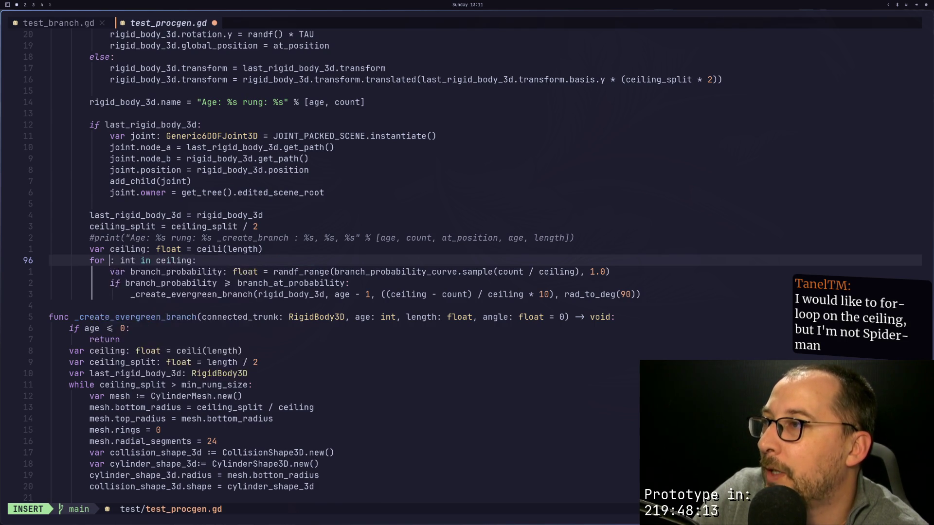
pyautogui.press('Escape')
pyautogui.write(':w')
pyautogui.press('Return')
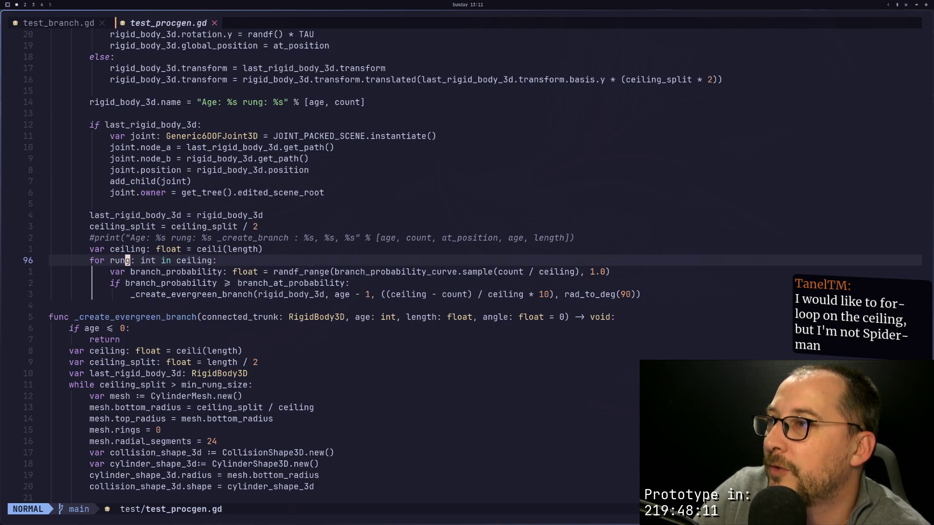
pyautogui.press('j')
pyautogui.press('j')
pyautogui.press('k')
pyautogui.press('k')
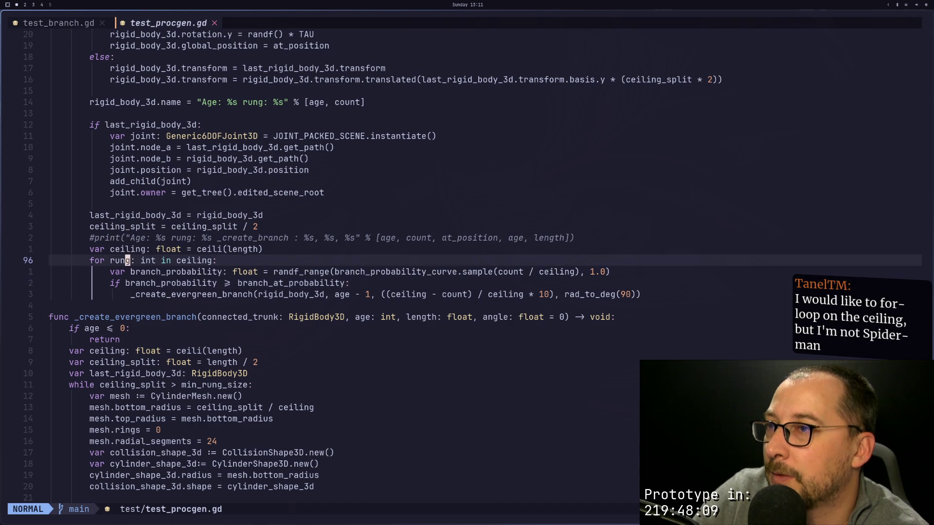
pyautogui.press('w')
pyautogui.press('j')
pyautogui.press('j')
pyautogui.press('j')
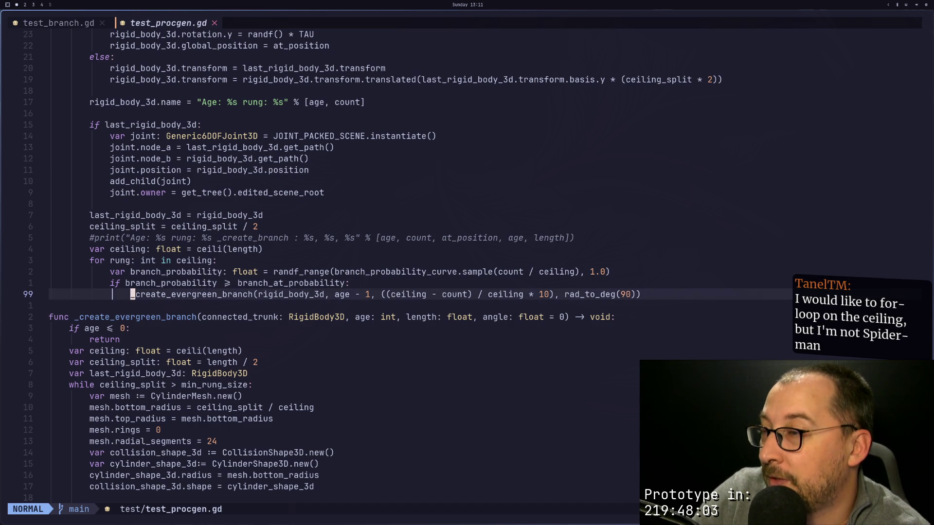
# Step: Try adding rung as an extra argument to the branch call, then remove it
pyautogui.press('l')
pyautogui.press('l')
pyautogui.press('l')
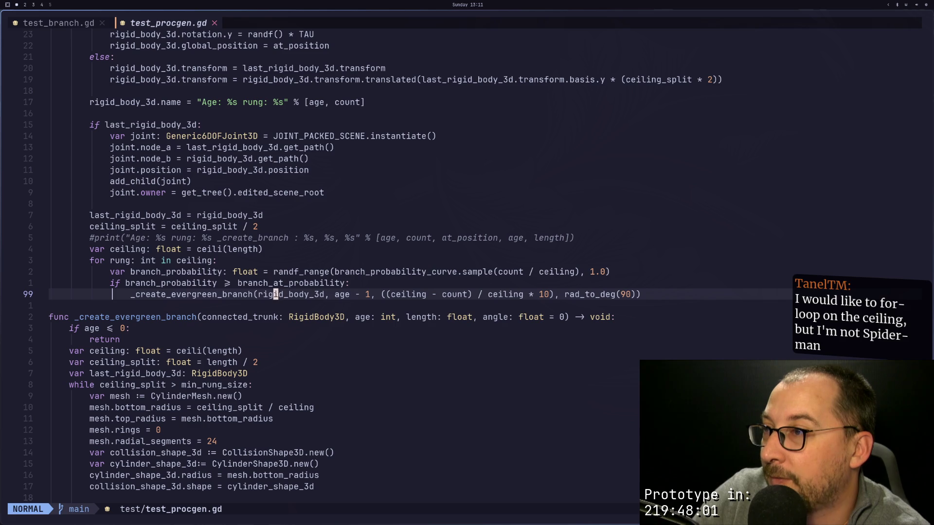
pyautogui.press('l')
pyautogui.press('l')
pyautogui.press('l')
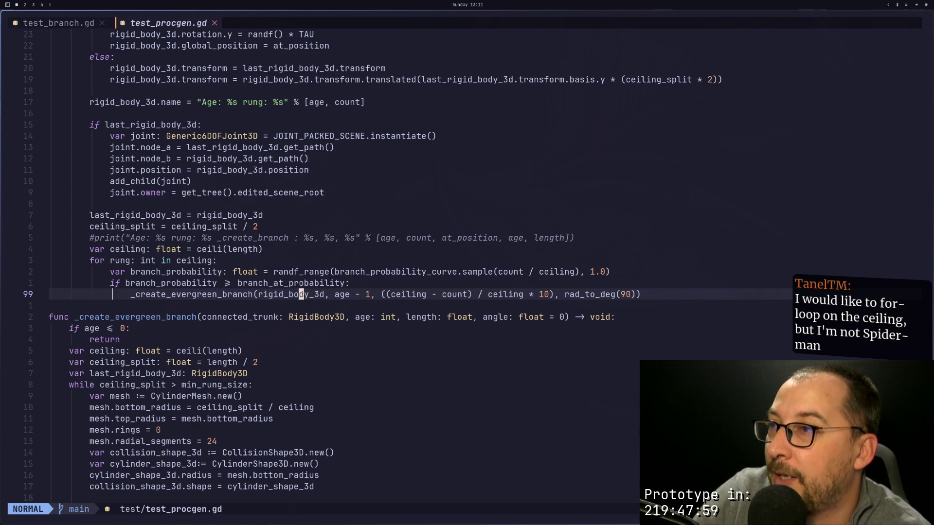
pyautogui.press('l')
pyautogui.press('l')
pyautogui.press('l')
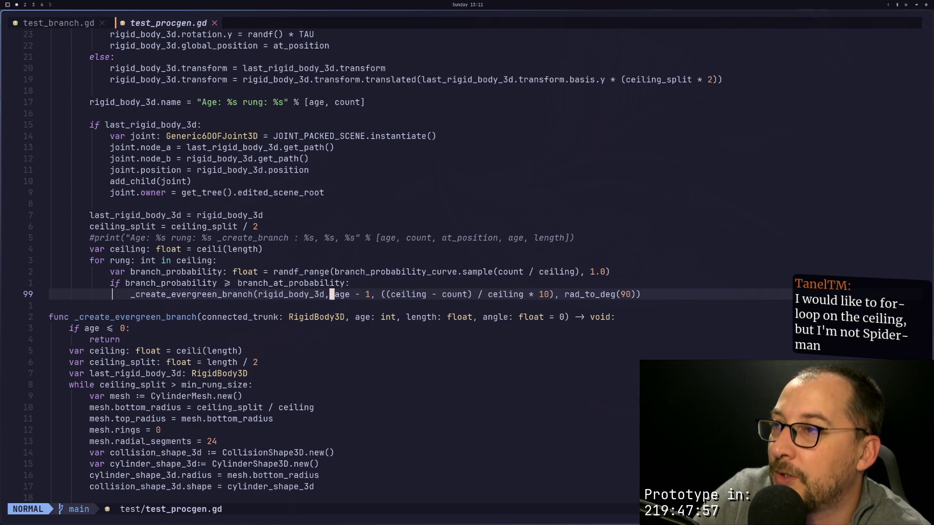
pyautogui.write('i')
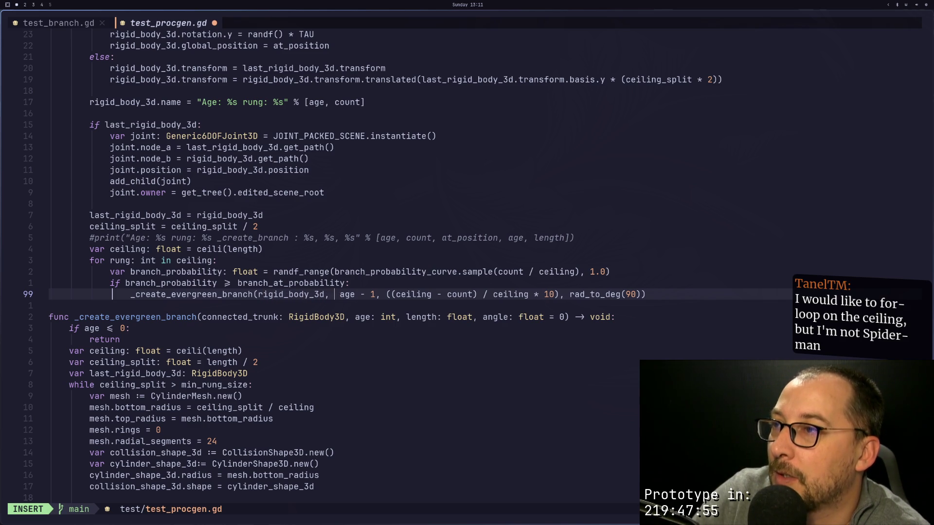
pyautogui.write(' a')
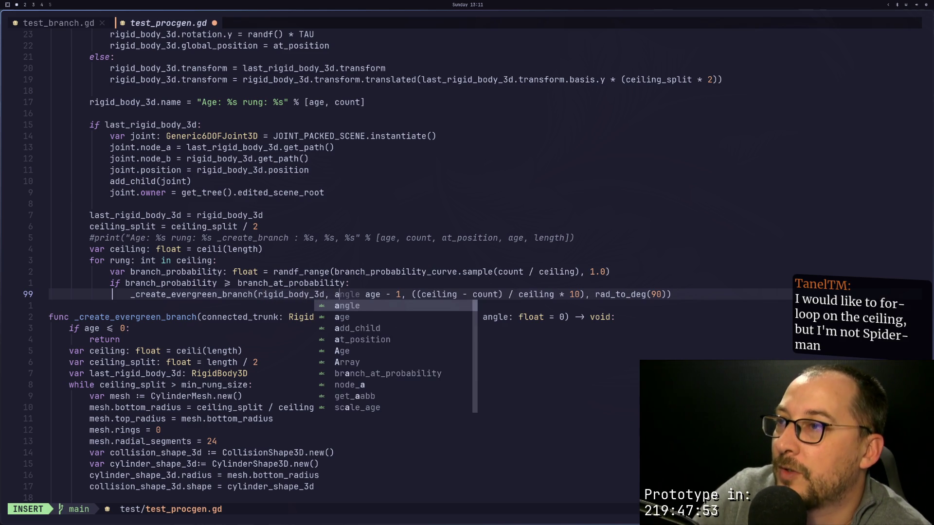
pyautogui.press('BackSpace')
pyautogui.write('rung')
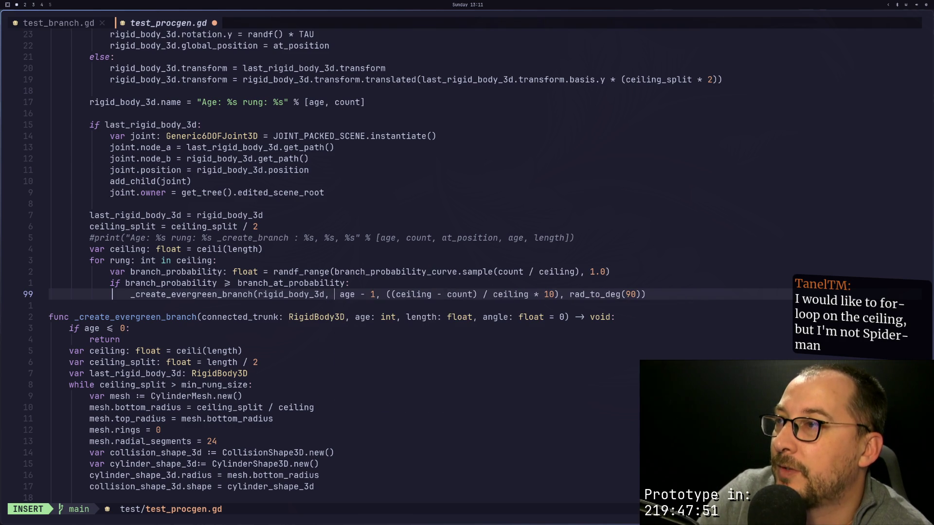
pyautogui.press('Escape')
pyautogui.press('a')
pyautogui.press('BackSpace')
pyautogui.press('BackSpace')
pyautogui.press('BackSpace')
pyautogui.press('Escape')
# Step: Select the last_rigid_body_3d name on its assignment line
pyautogui.press('k')
pyautogui.press('k')
pyautogui.press('k')
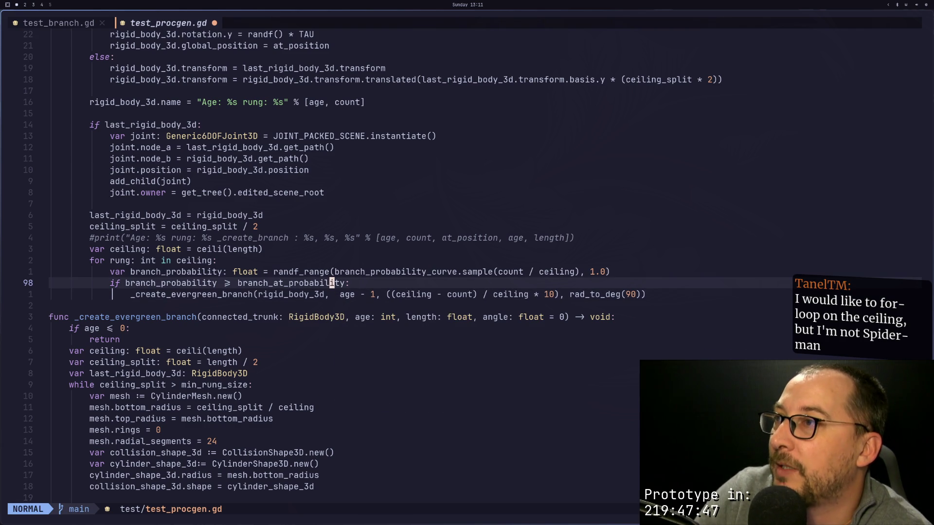
pyautogui.press('j')
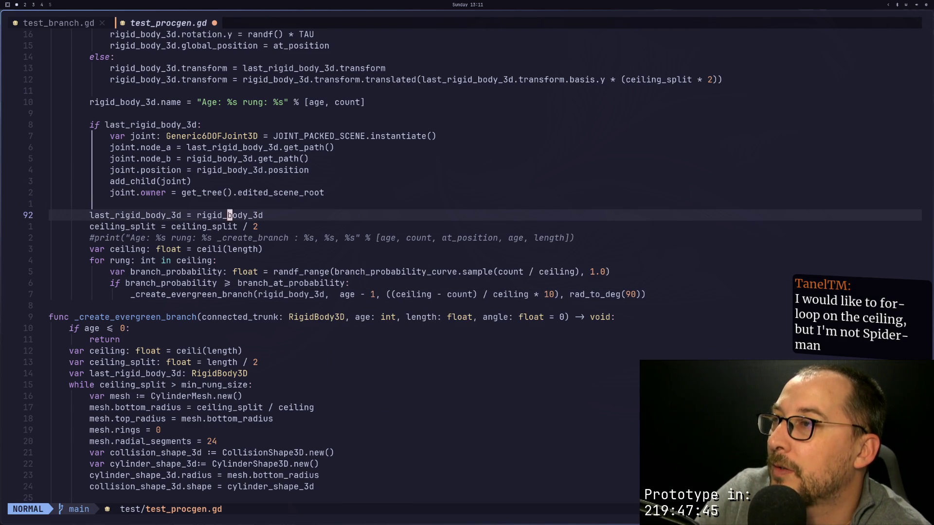
pyautogui.press('h')
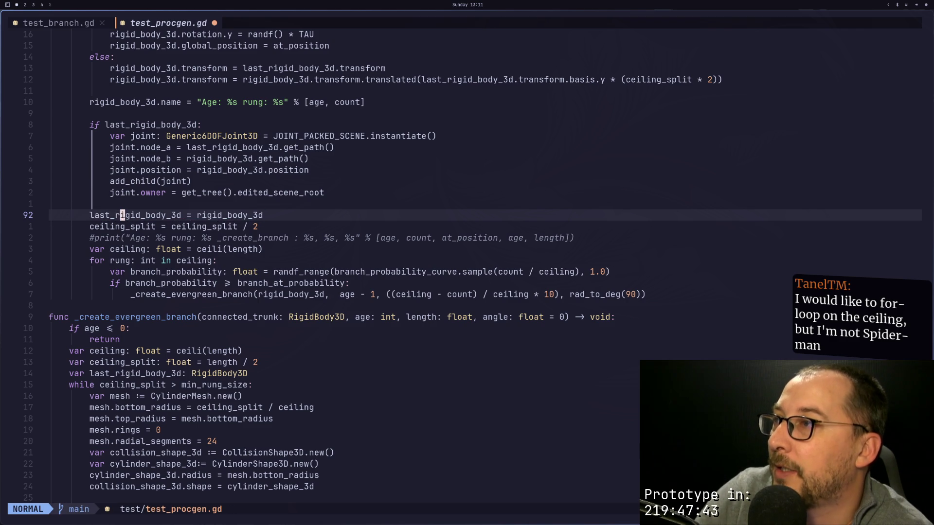
pyautogui.press('^')
pyautogui.press('v')
pyautogui.press('l')
pyautogui.press('l')
pyautogui.press('l')
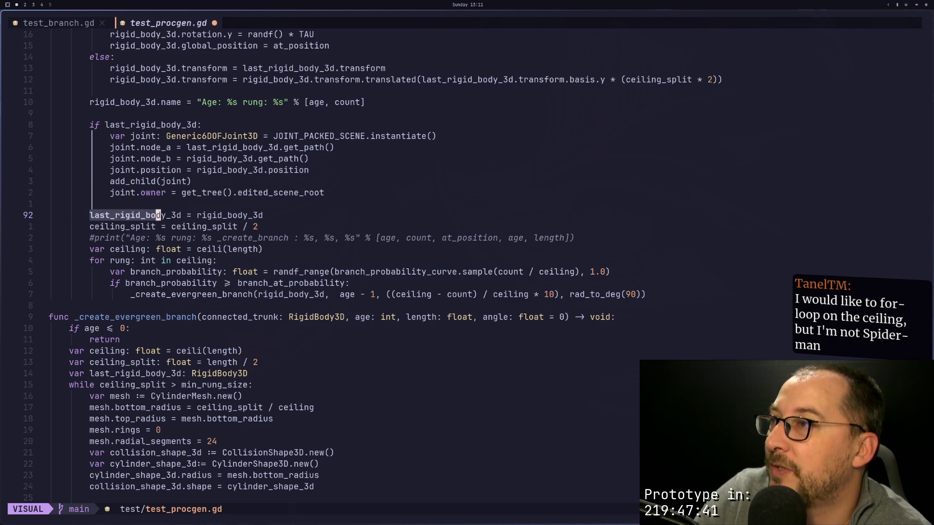
pyautogui.press('Escape')
pyautogui.press('j')
pyautogui.press('j')
pyautogui.press('j')
pyautogui.press('j')
pyautogui.press('^')
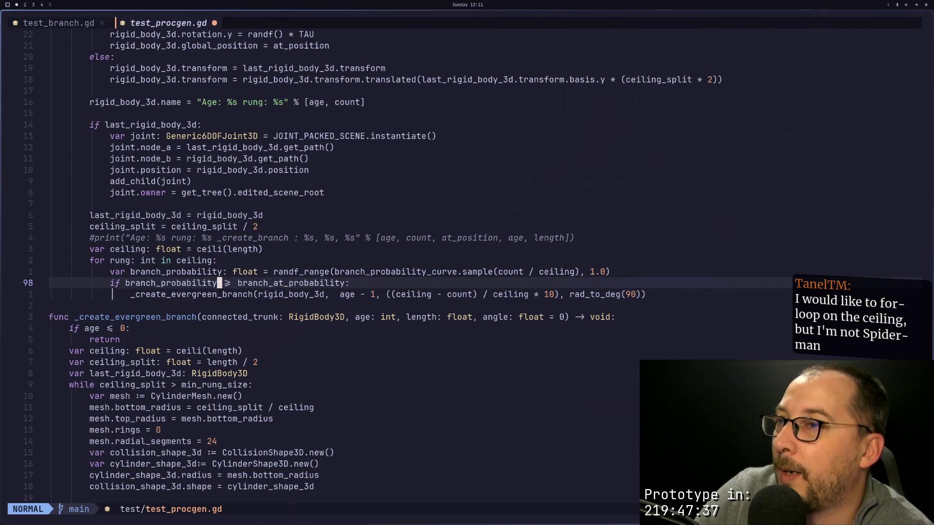
# Step: Tidy the spacing around the age argument in the branch call
pyautogui.press('j')
pyautogui.press('w')
pyautogui.press('w')
pyautogui.press('w')
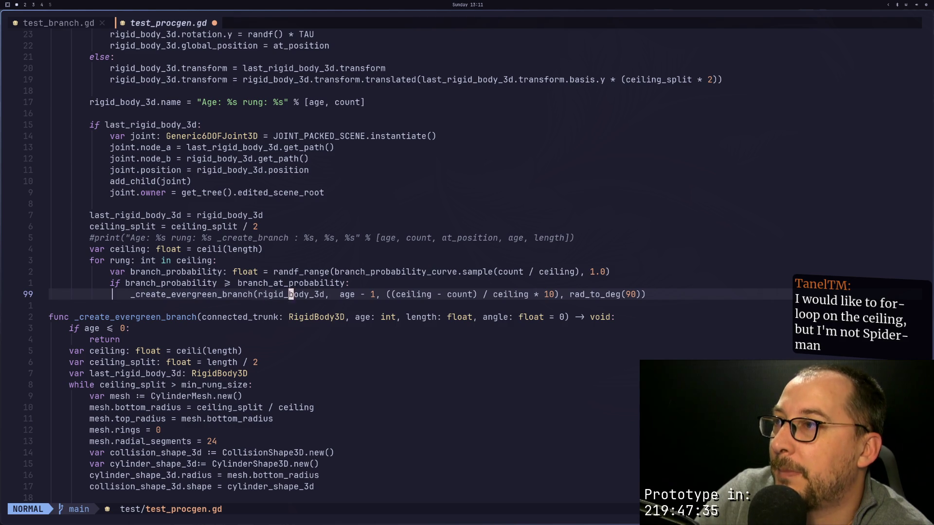
pyautogui.press('l')
pyautogui.press('l')
pyautogui.press('l')
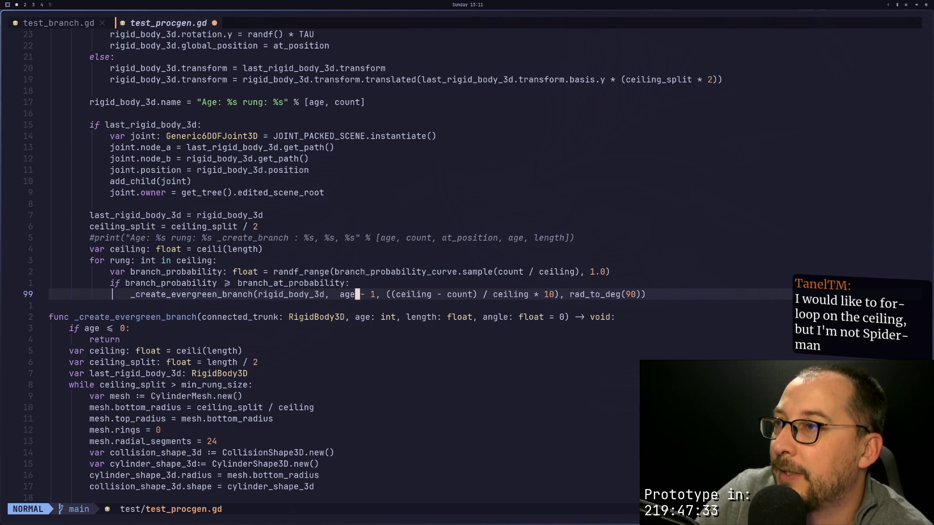
pyautogui.press('i')
pyautogui.press('BackSpace')
pyautogui.press('Escape')
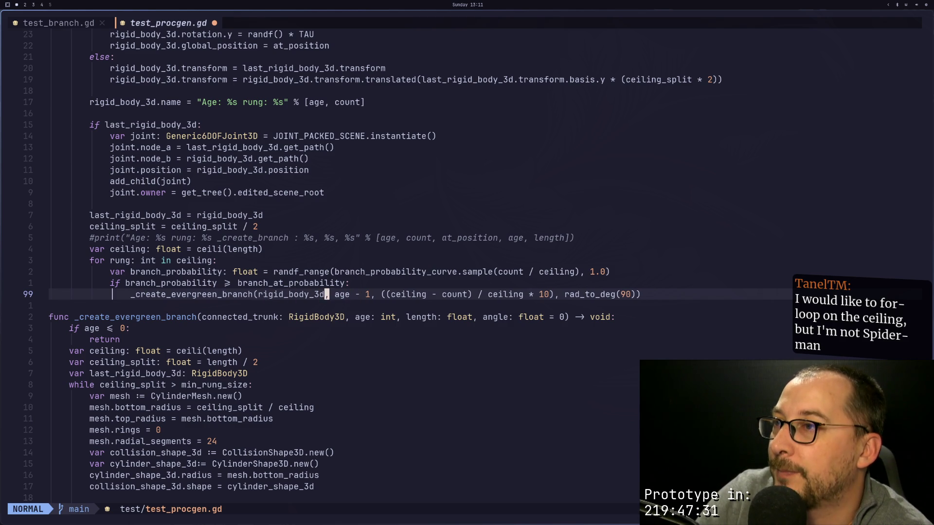
pyautogui.press('l')
pyautogui.press('l')
pyautogui.press('l')
pyautogui.press('i')
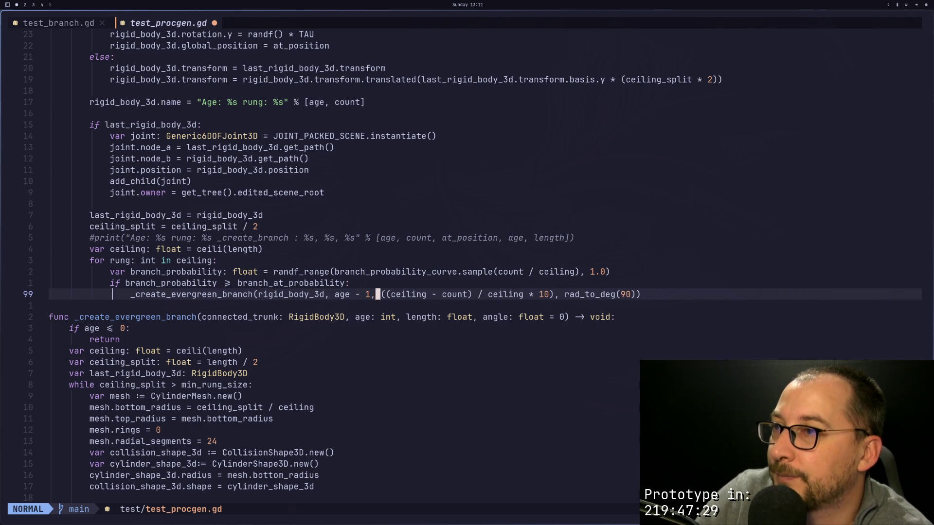
pyautogui.press('Escape')
pyautogui.press('h')
pyautogui.press('h')
pyautogui.press('h')
pyautogui.press('h')
pyautogui.press('h')
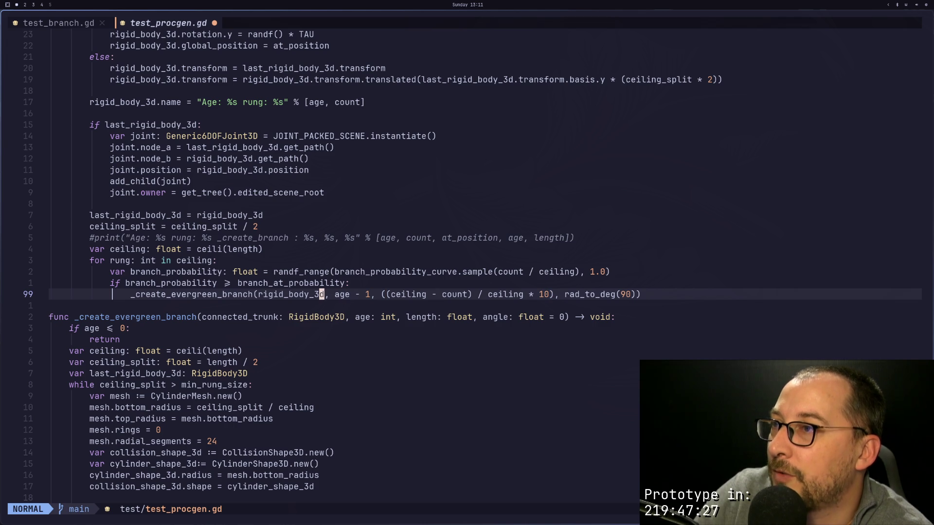
# Step: Insert last_rigid_body_3d.position + Vector3(0, rung into the branch call arguments
pyautogui.write('la last_rigid_body_3d,')
pyautogui.press('Escape')
pyautogui.write('ast_rigid_body_3d')
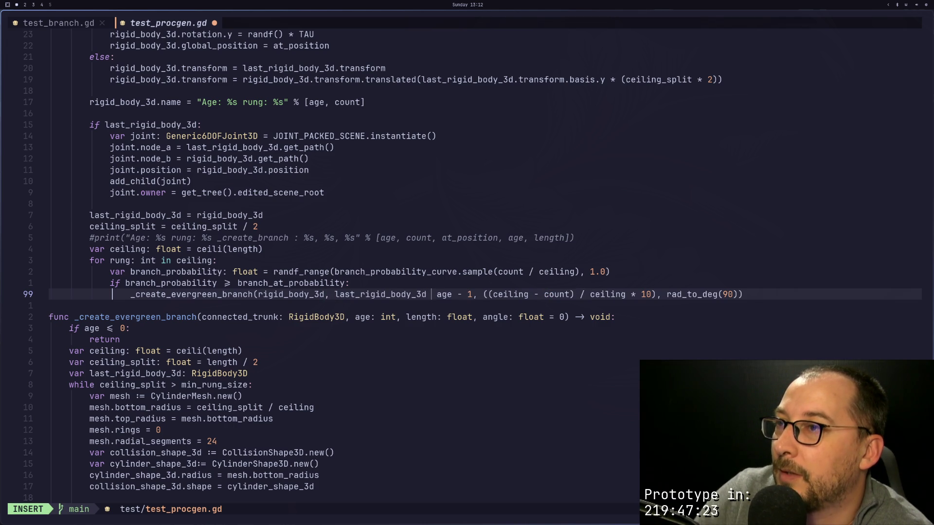
pyautogui.write('.position')
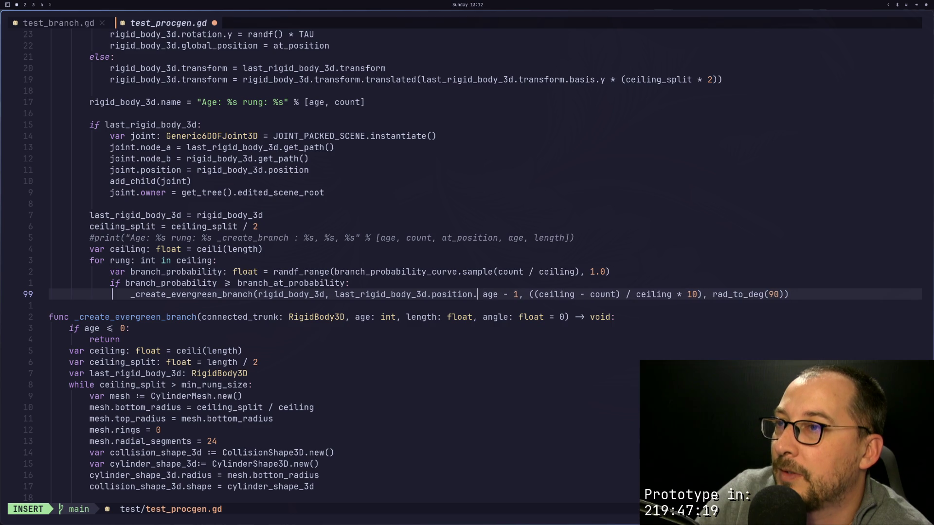
pyautogui.write(' + ')
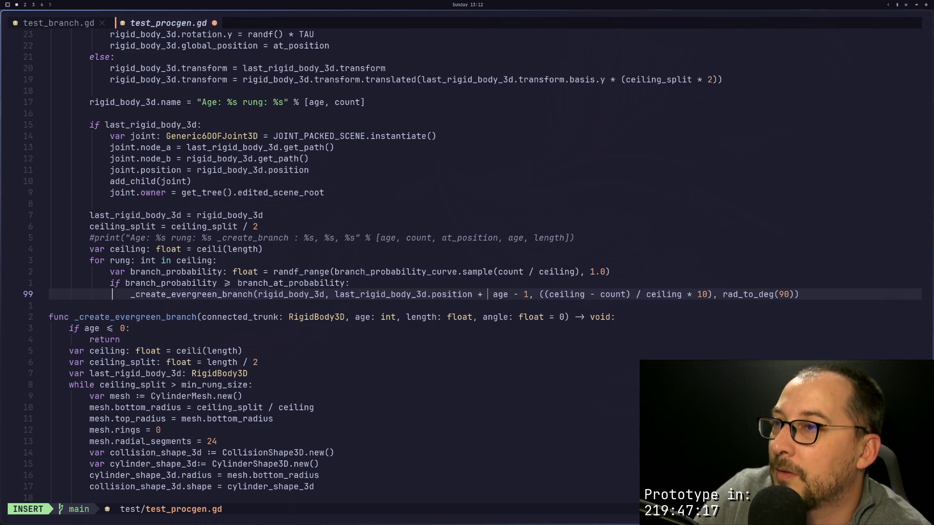
pyautogui.write('Vector3)')
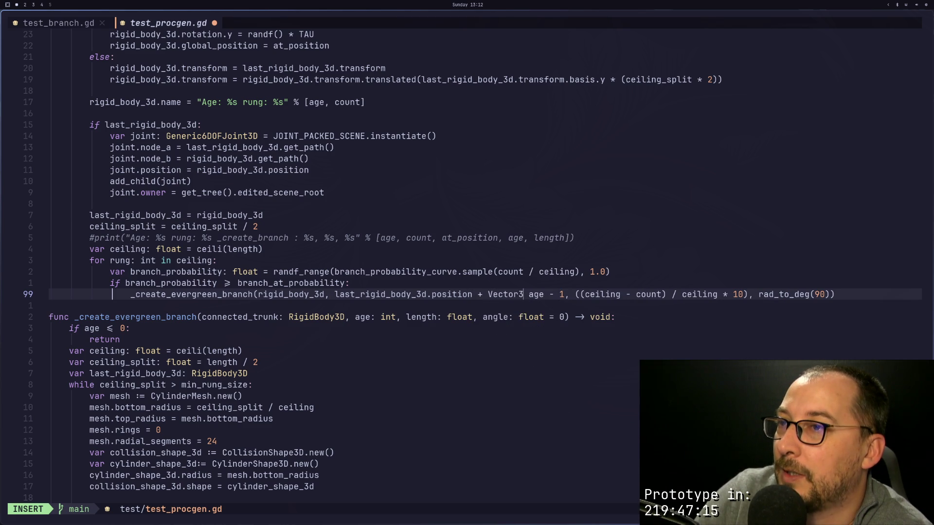
pyautogui.press('BackSpace')
pyautogui.write('(')
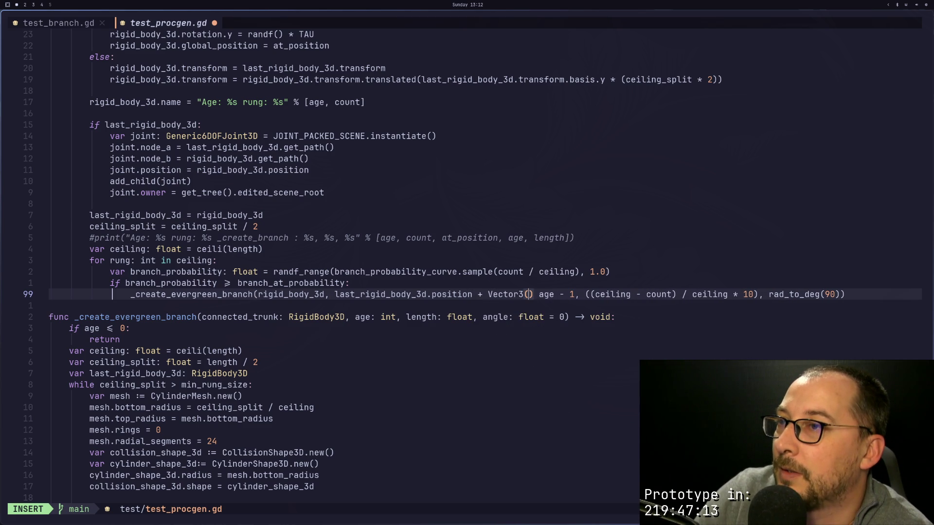
pyautogui.write('0, ')
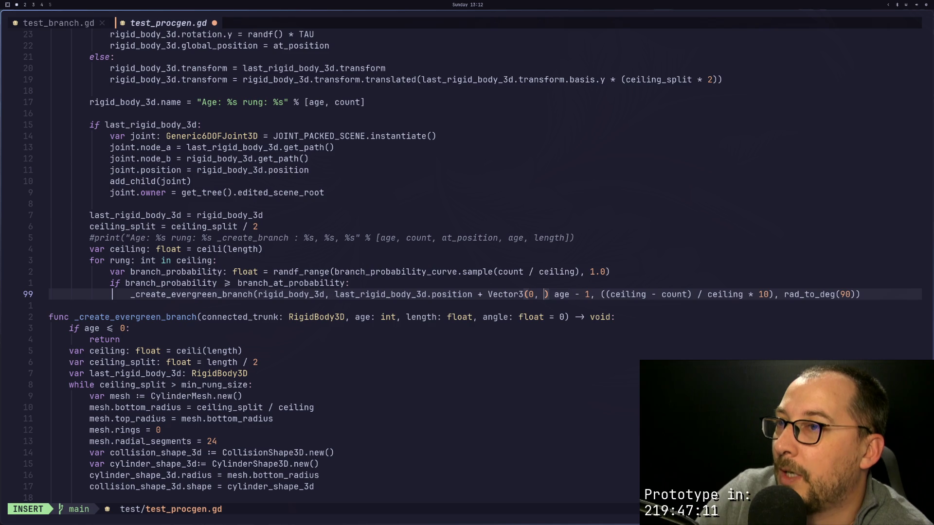
pyautogui.write('rung')
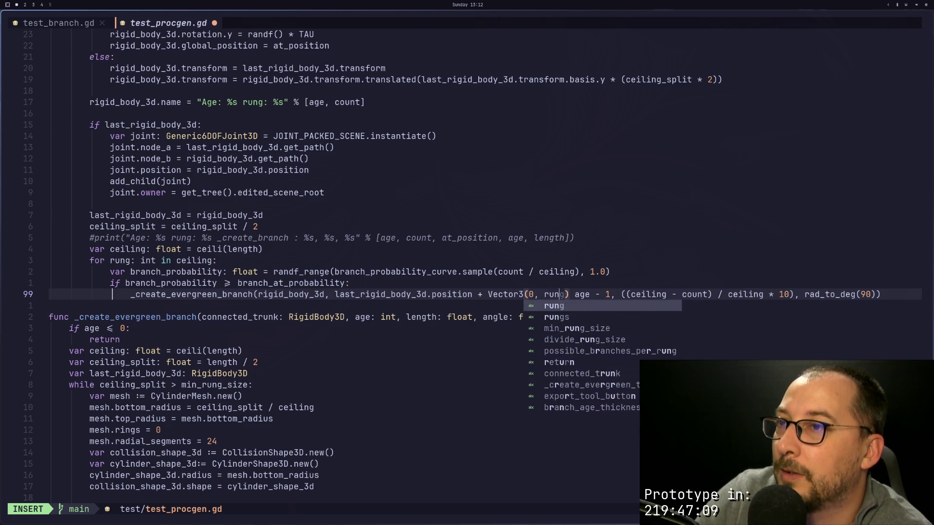
pyautogui.press('Escape')
# Step: Complete the offset as Vector3(0, rung, 0) with a trailing comma and save
pyautogui.press(':')
pyautogui.press('Escape')
pyautogui.write('a, 0')
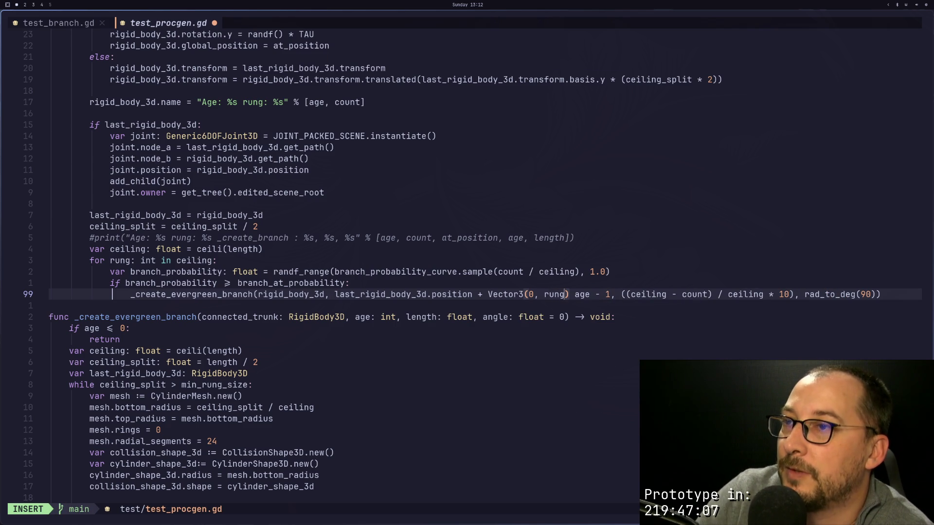
pyautogui.press('Escape')
pyautogui.write('a,')
pyautogui.press('Escape')
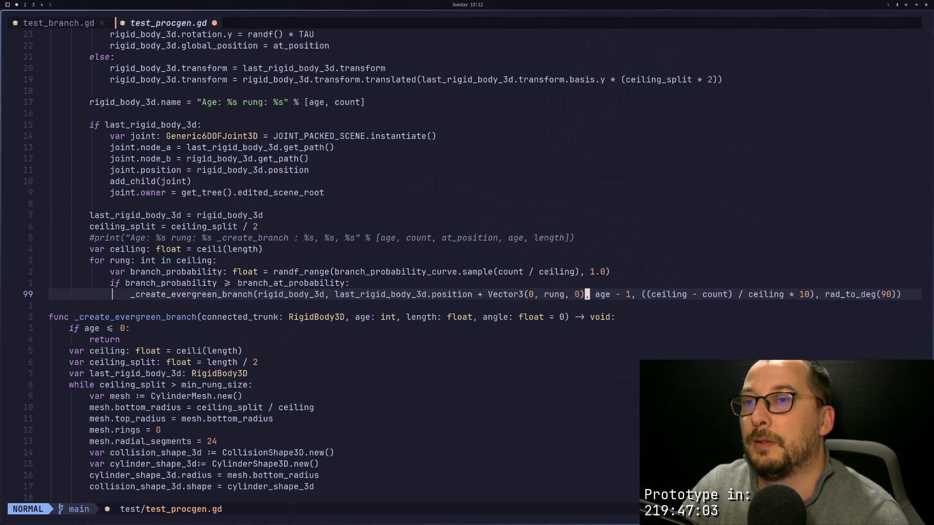
pyautogui.write(':w')
pyautogui.press('Return')
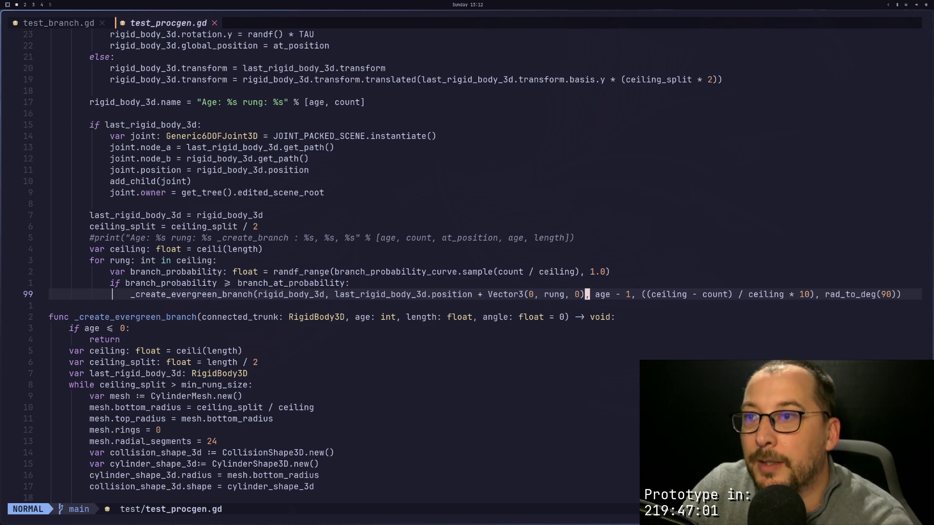
# Step: Quit Neovim with :q back to the terminal
pyautogui.press('h')
pyautogui.press('b')
pyautogui.press('b')
pyautogui.press('b')
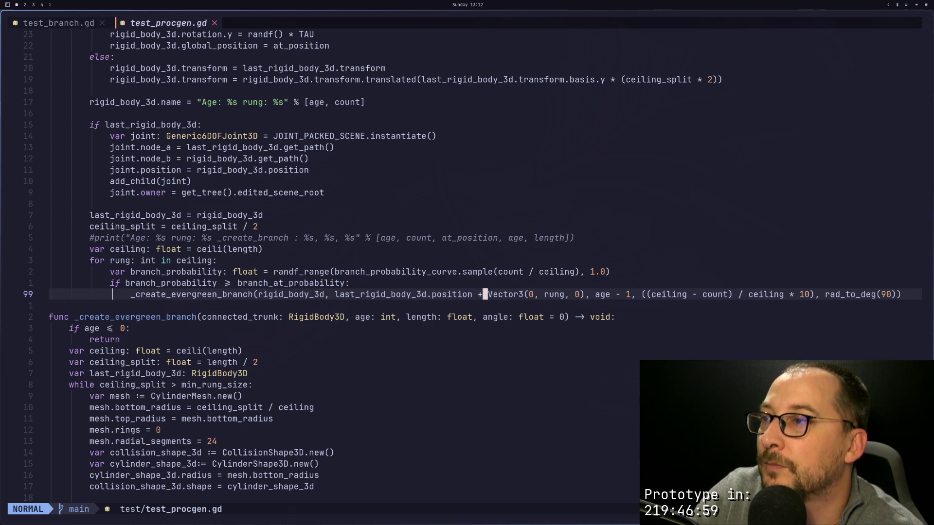
pyautogui.press('j')
pyautogui.press('j')
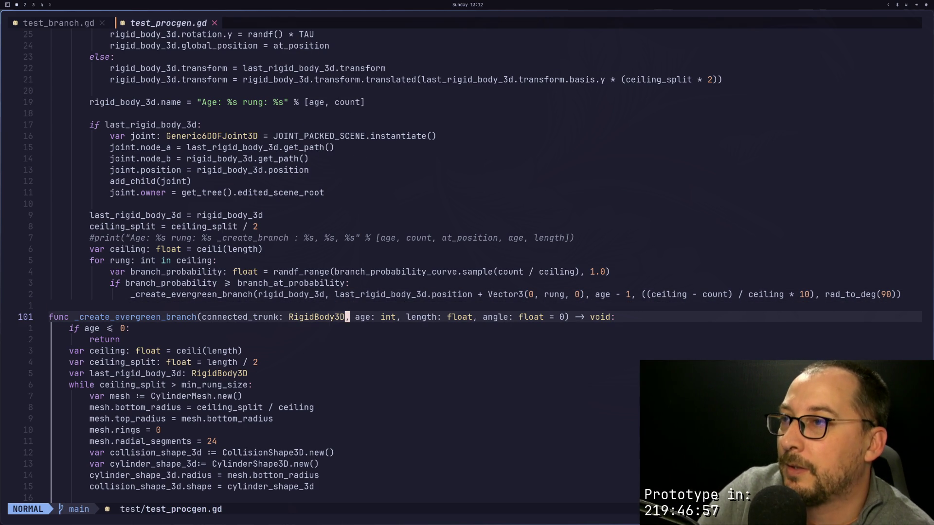
pyautogui.write(':q')
pyautogui.press('Return')
# Step: Relaunch Neovim and restore the session with test_procgen.gd
pyautogui.write('nvim')
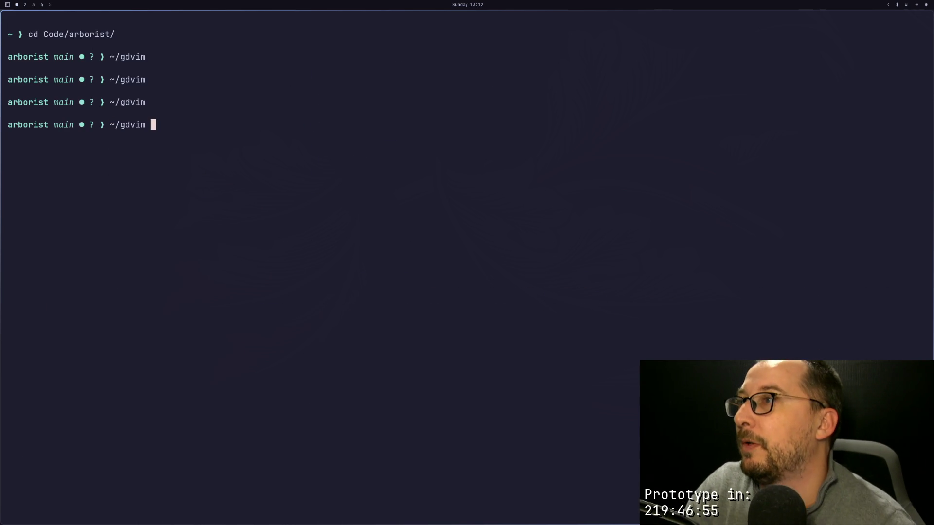
pyautogui.press('Return')
pyautogui.press('space')
pyautogui.press('Escape')
pyautogui.press('s')
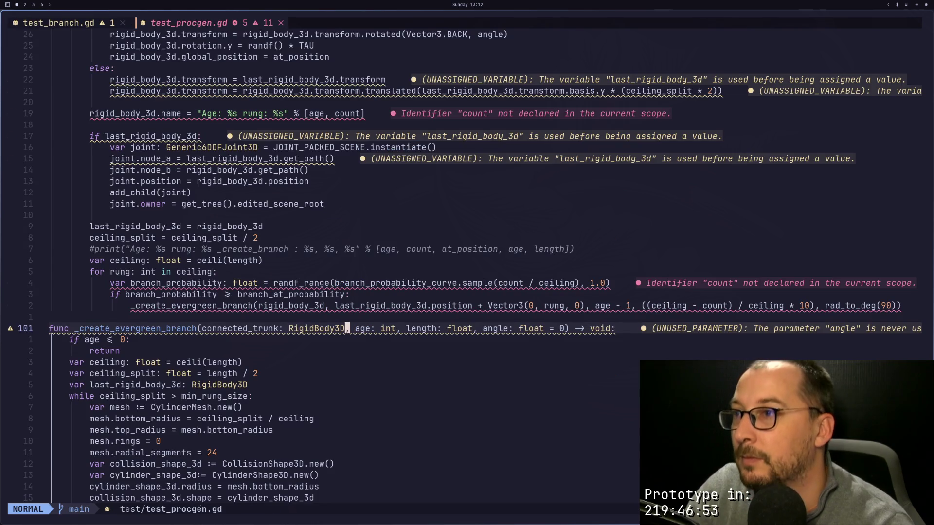
# Step: Add a count += 1 line after the ceiling_split halving
pyautogui.press('k')
pyautogui.press('k')
pyautogui.press('k')
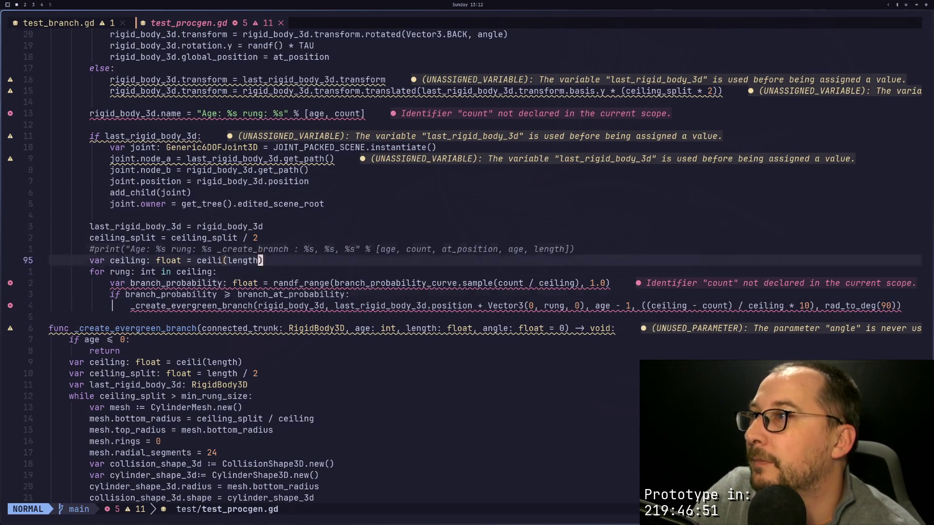
pyautogui.scroll(2, 467, 263)
pyautogui.press('k')
pyautogui.press('}')
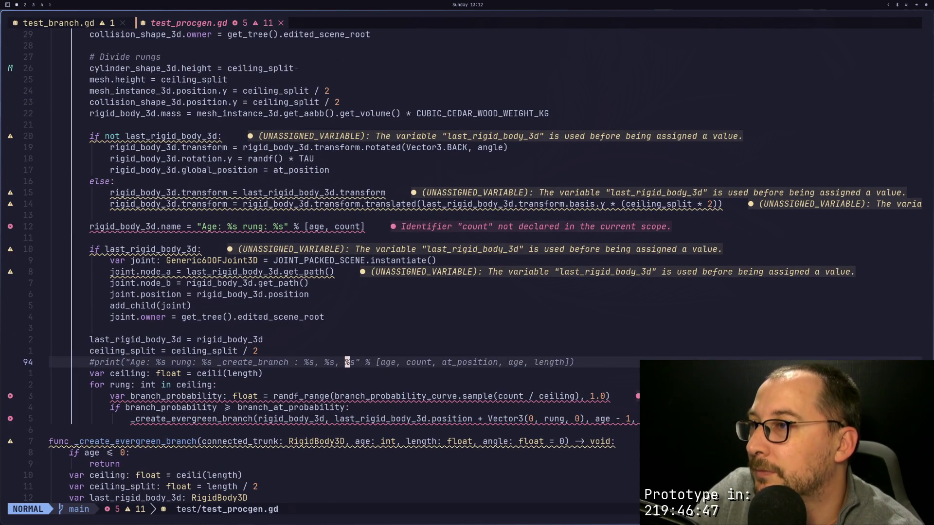
pyautogui.click(255, 351)
pyautogui.write('oount +=')
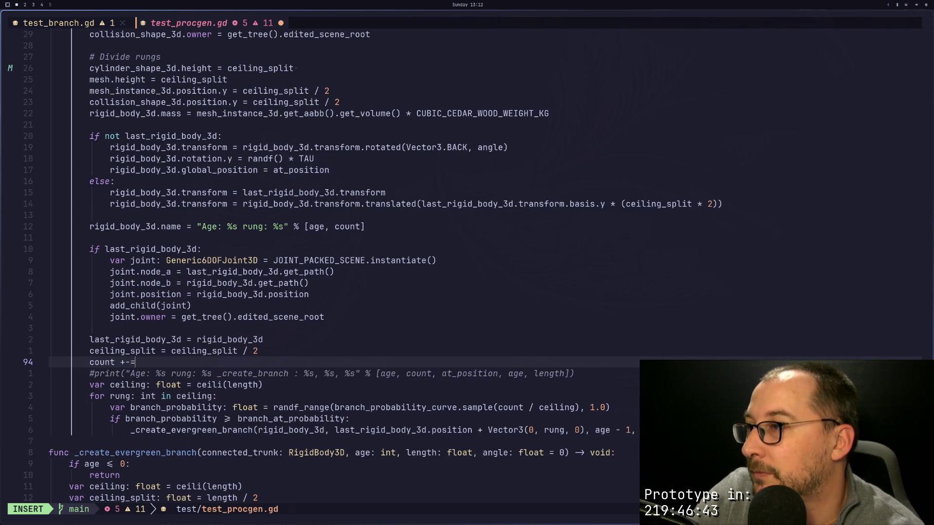
pyautogui.write('1')
pyautogui.press('Escape')
pyautogui.press('4')
# Step: Declare var count = 0 before the while loop and save the script
pyautogui.press('j')
pyautogui.press('k')
pyautogui.press('k')
pyautogui.press('k')
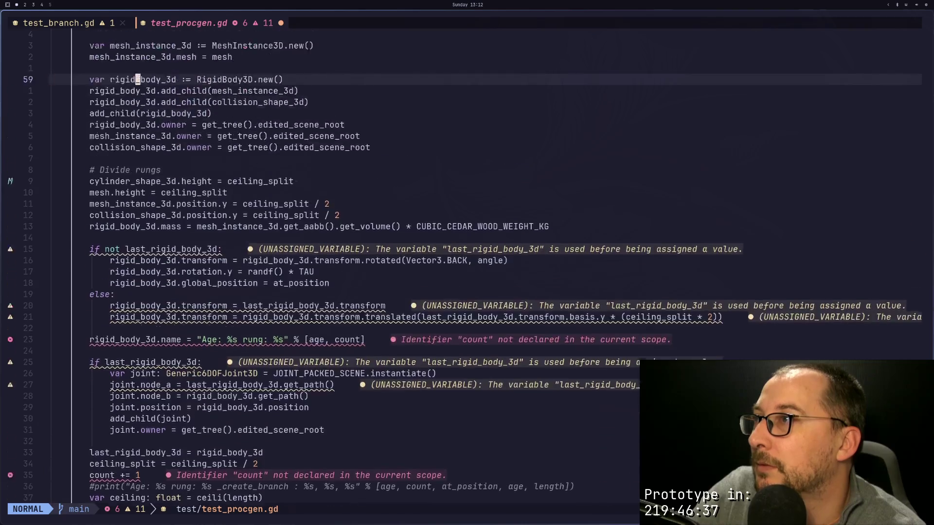
pyautogui.press('k')
pyautogui.press('k')
pyautogui.press('k')
pyautogui.press('Return')
pyautogui.press('Return')
pyautogui.press('Return')
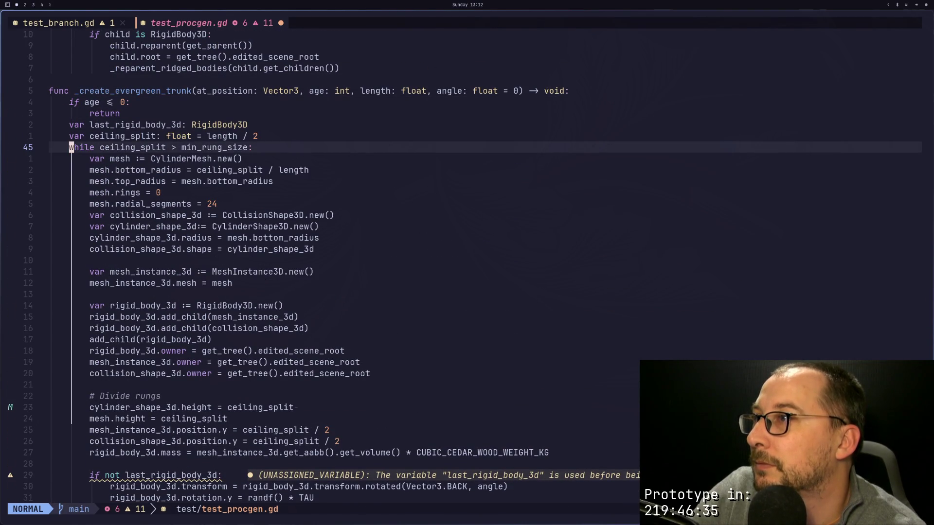
pyautogui.press('k')
pyautogui.press('BackSpace')
pyautogui.press('BackSpace')
pyautogui.press('BackSpace')
pyautogui.write('var count = 0')
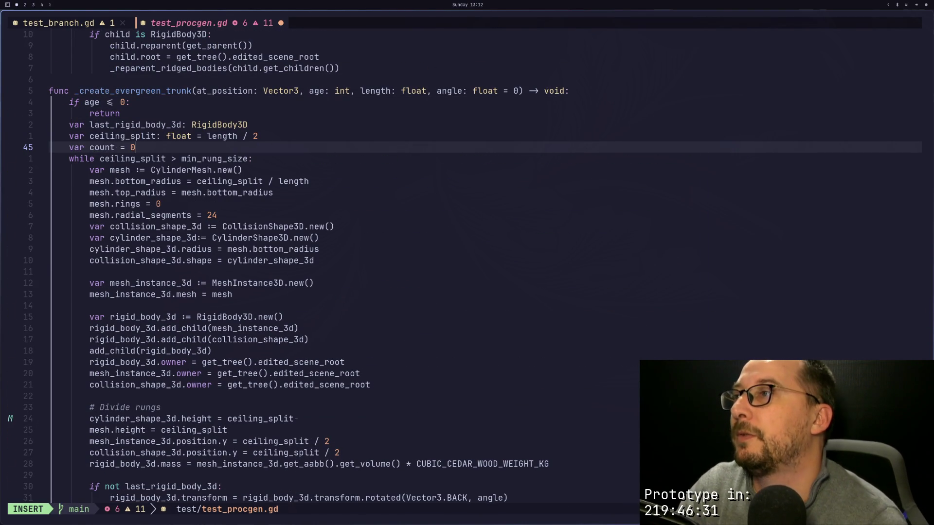
pyautogui.press('Escape')
pyautogui.write(':w')
pyautogui.press('Return')
# Step: Move down to the _create_evergreen_branch call and begin listing diagnostics
pyautogui.press('j')
pyautogui.press('j')
pyautogui.press('j')
pyautogui.press('j')
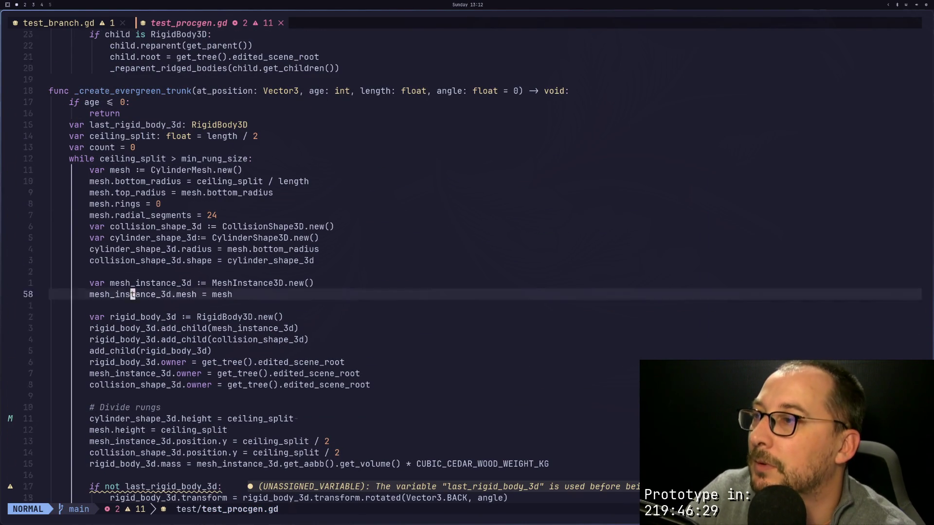
pyautogui.press('j')
pyautogui.press('j')
pyautogui.press('j')
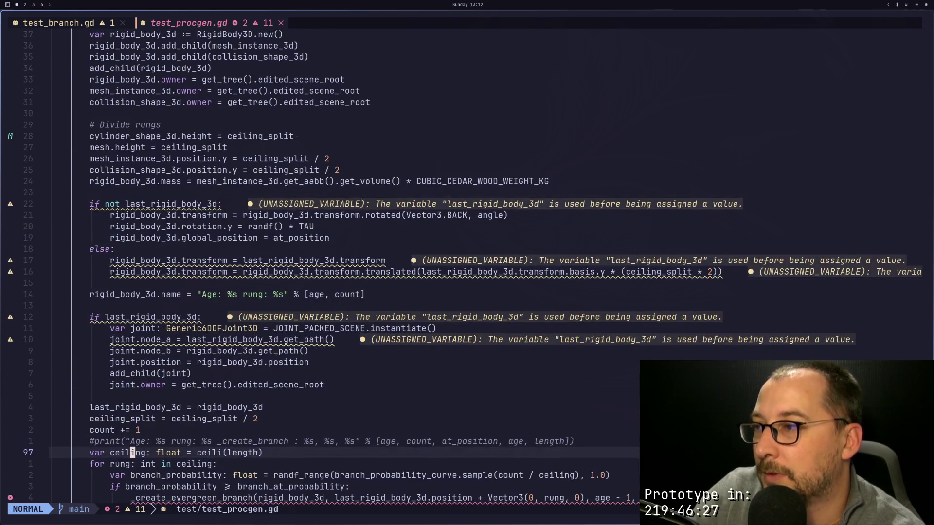
pyautogui.press('l')
pyautogui.press('l')
pyautogui.press('l')
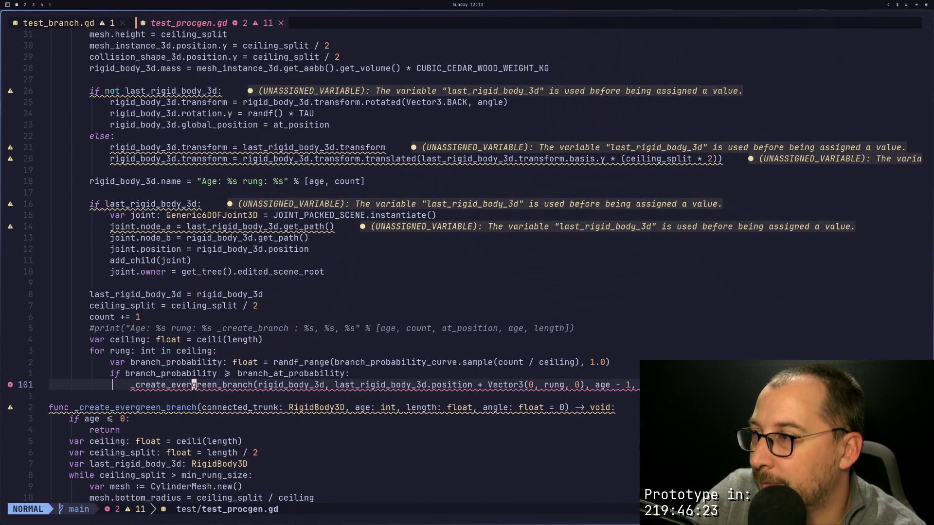
pyautogui.press('space')
# Step: Show the diagnostics list and jump to the _create_evergreen_branch function header
pyautogui.press('x')
pyautogui.press('x')
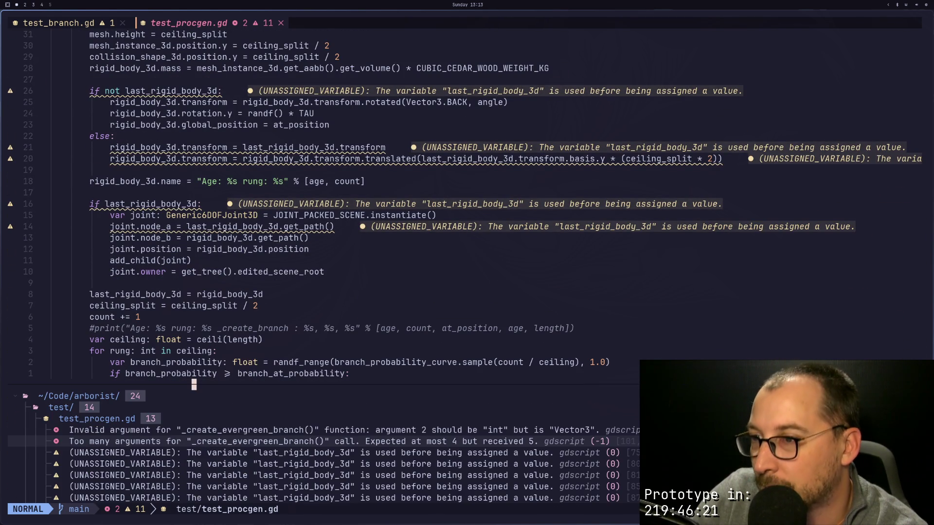
pyautogui.press('Return')
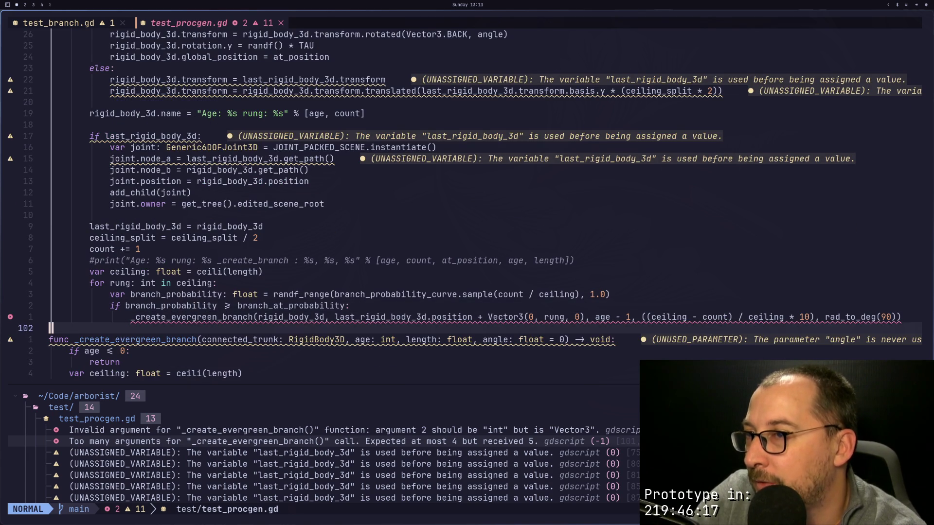
pyautogui.press(']')
pyautogui.press('d')
# Step: Add an at_position: Vector3 parameter after connected_trunk in the signature
pyautogui.press('w')
pyautogui.press('w')
pyautogui.press('w')
pyautogui.write('a at')
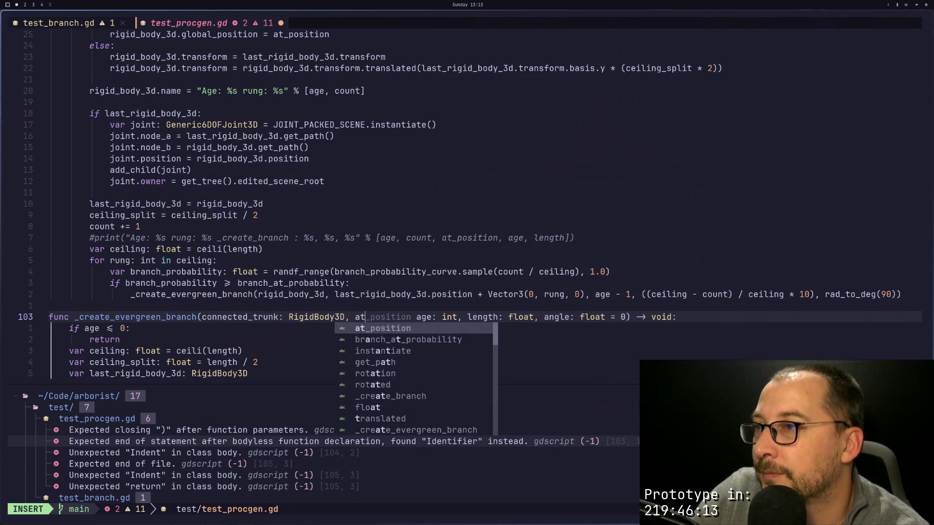
pyautogui.hotkey('ctrl', 'n')
pyautogui.hotkey('ctrl', 'p')
pyautogui.press('Return')
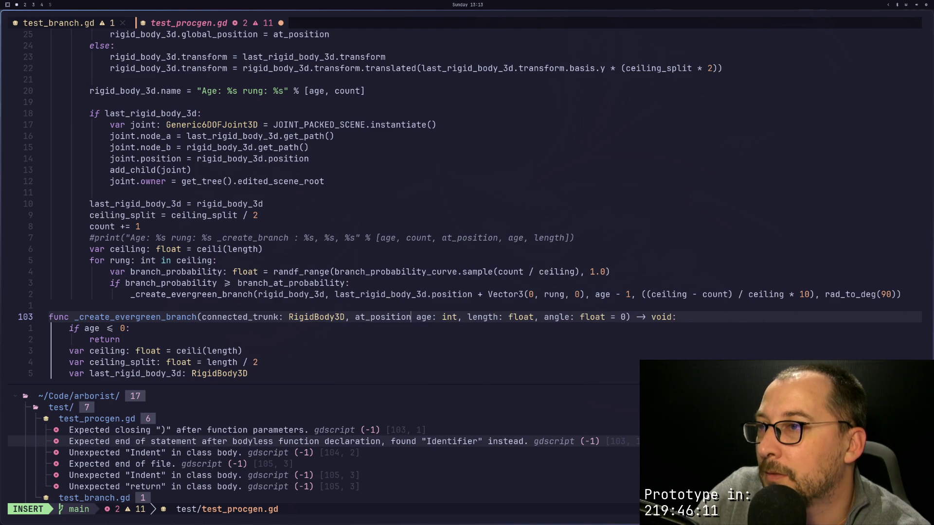
pyautogui.write(':')
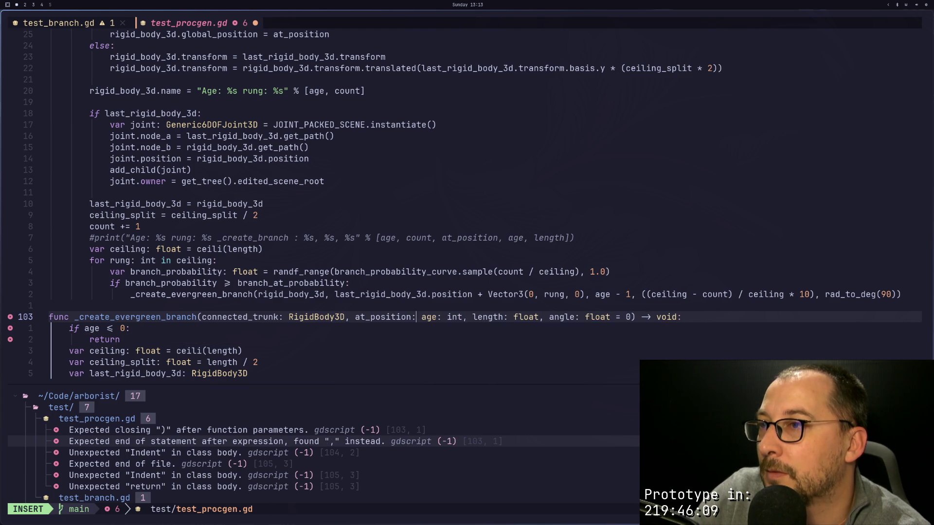
pyautogui.write(' Vector')
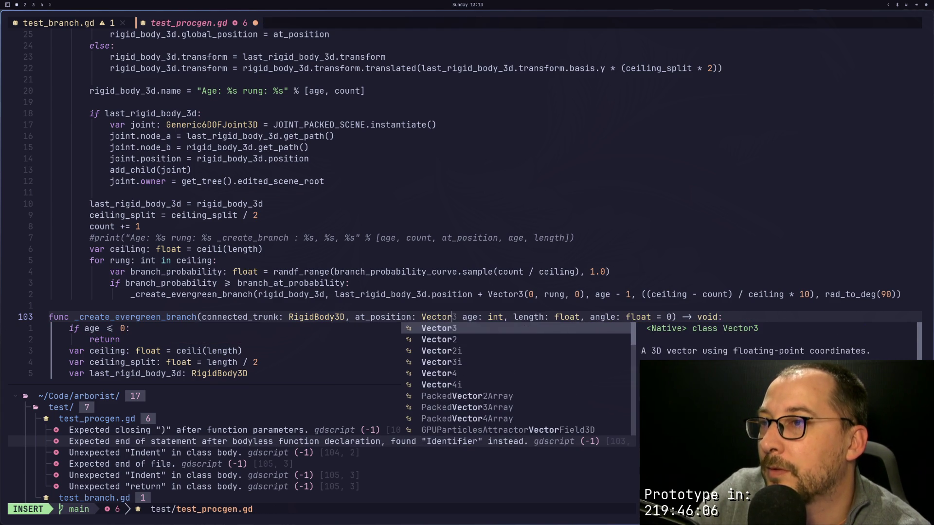
pyautogui.press('Return')
pyautogui.write(',')
pyautogui.press('Escape')
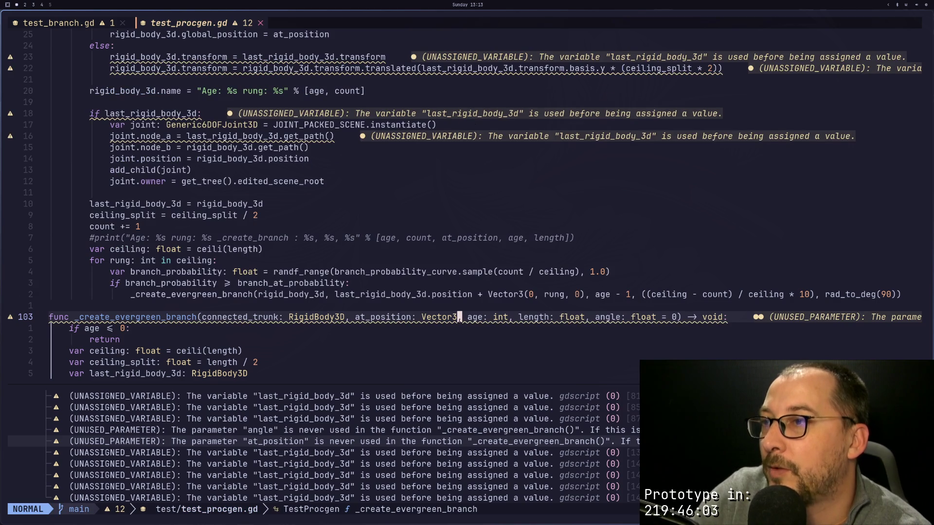
# Step: Copy the at_position name and move down to the joint node_b line
pyautogui.press('h')
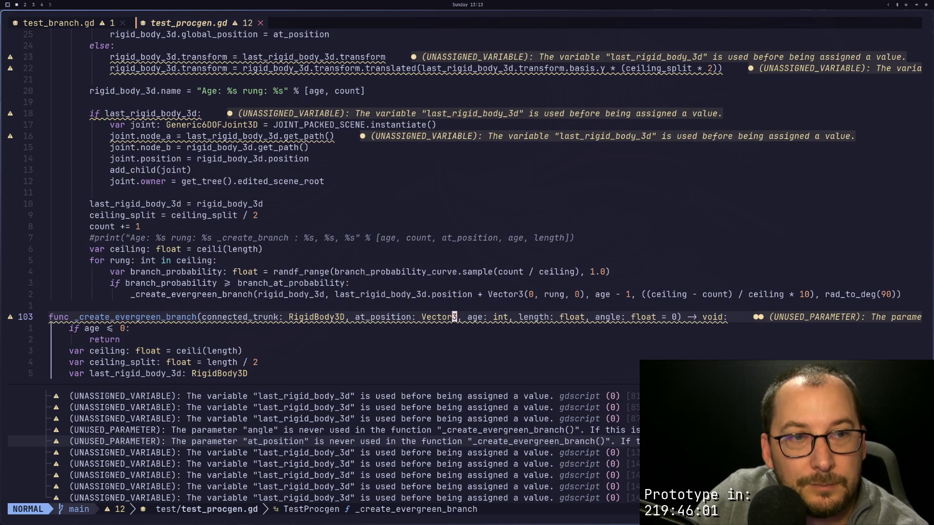
pyautogui.press('h')
pyautogui.press('h')
pyautogui.press('h')
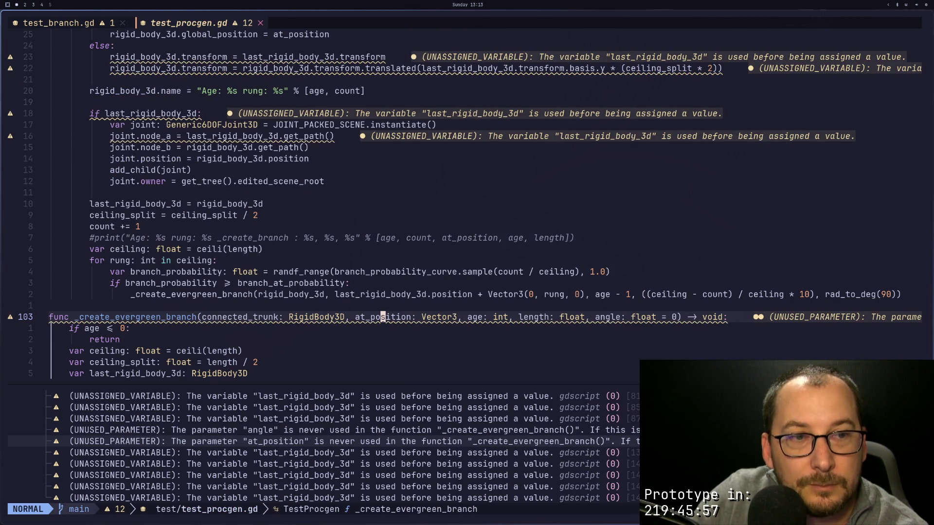
pyautogui.press('h')
pyautogui.press('h')
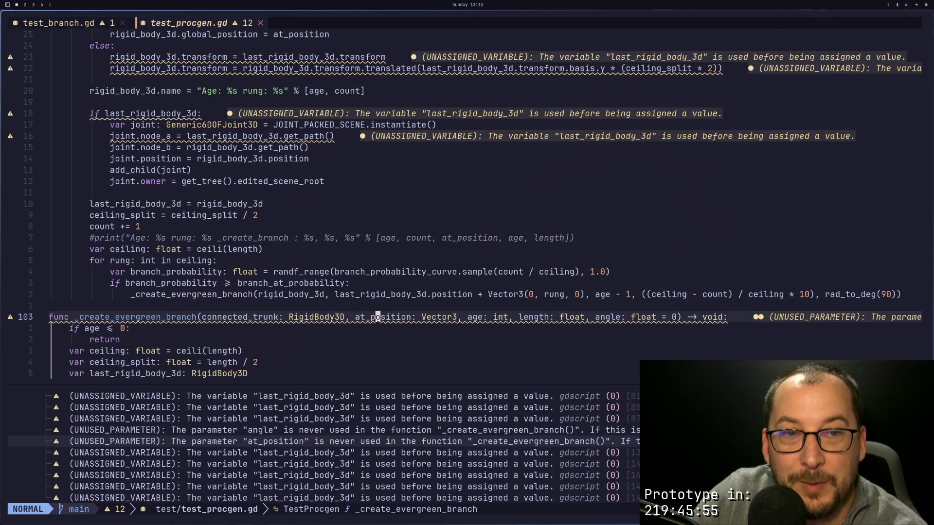
pyautogui.press('h')
pyautogui.press('h')
pyautogui.press('h')
pyautogui.press('y')
pyautogui.press('i')
pyautogui.press('w')
pyautogui.press('j')
pyautogui.press('j')
pyautogui.press('j')
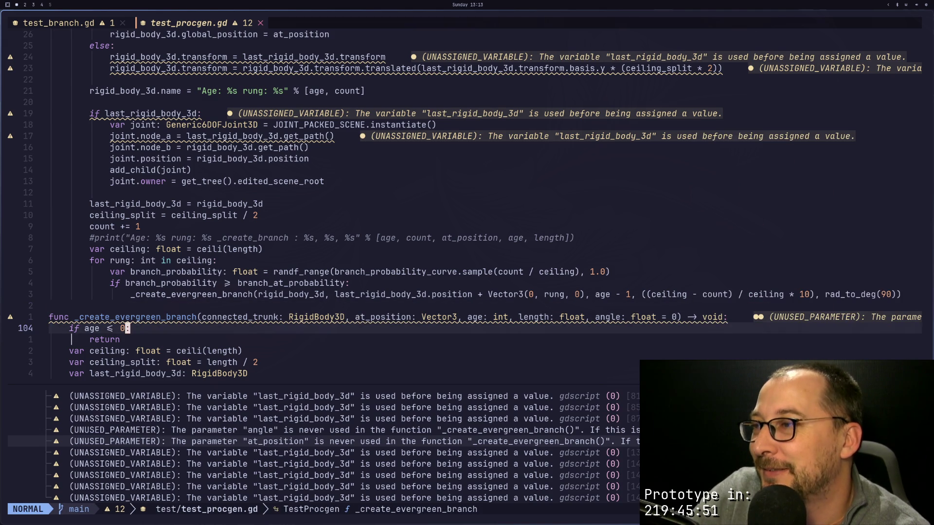
pyautogui.press('j')
pyautogui.press('j')
pyautogui.press('j')
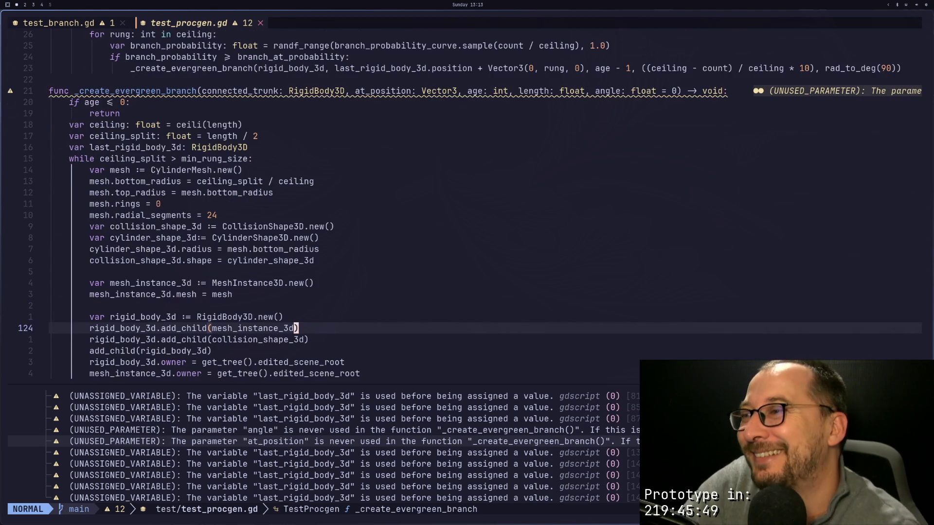
pyautogui.press('j')
pyautogui.press('j')
pyautogui.press('j')
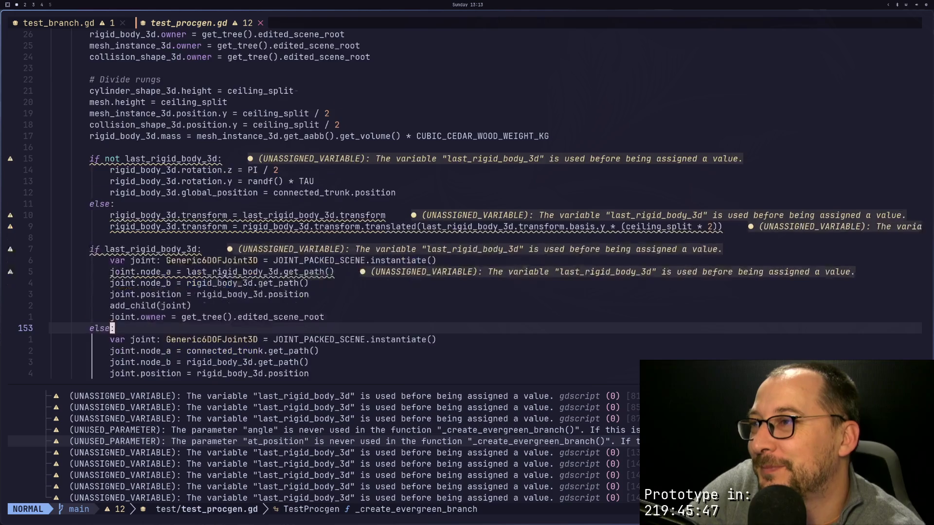
pyautogui.press('k')
pyautogui.press('k')
pyautogui.press('k')
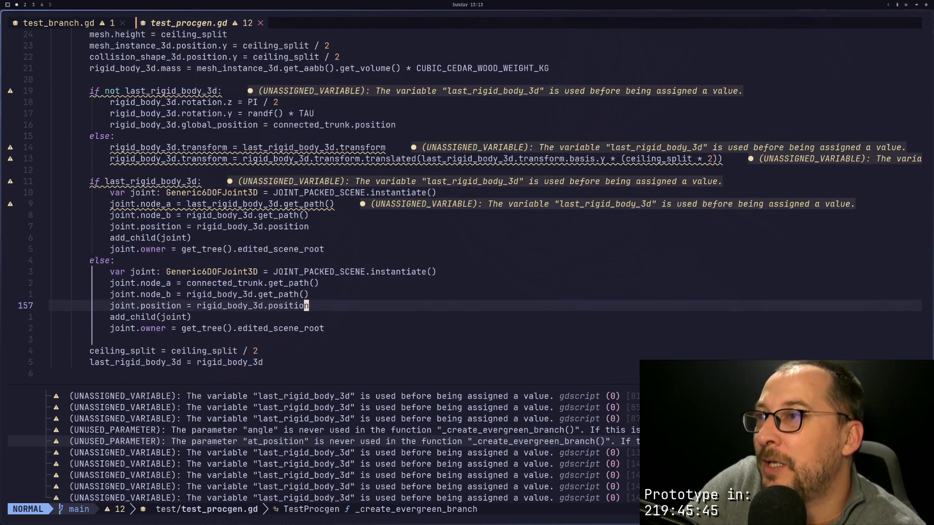
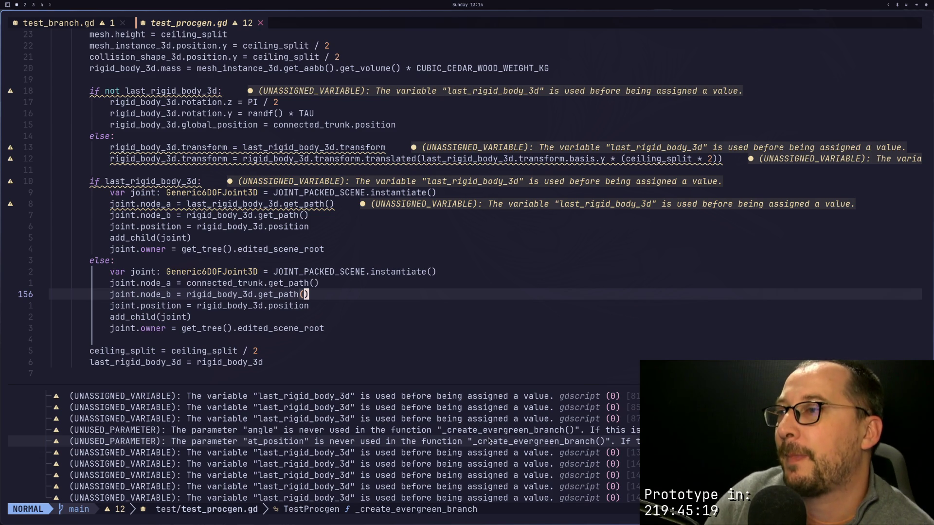
# Step: Review the joint setup code and the old commented branch loop near line 141
pyautogui.press('j')
pyautogui.press('k')
pyautogui.press('j')
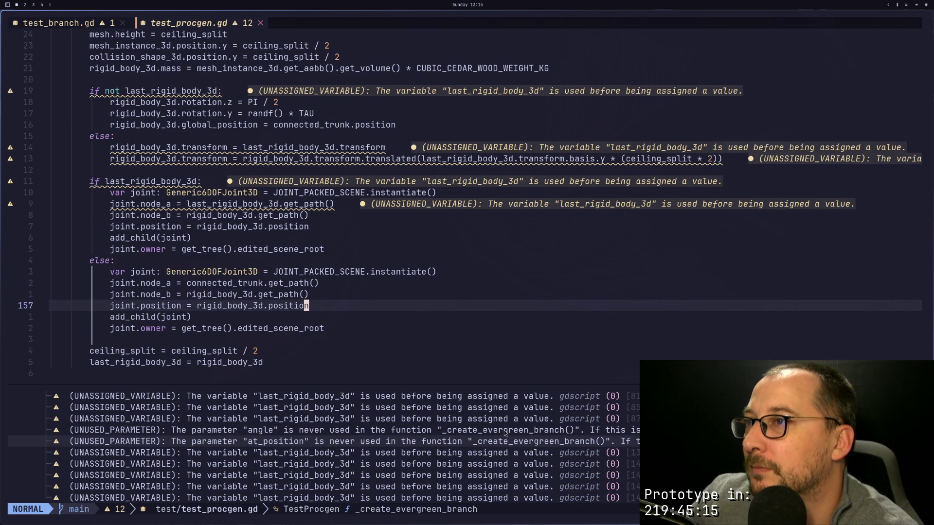
pyautogui.press('k')
pyautogui.press('k')
pyautogui.press('k')
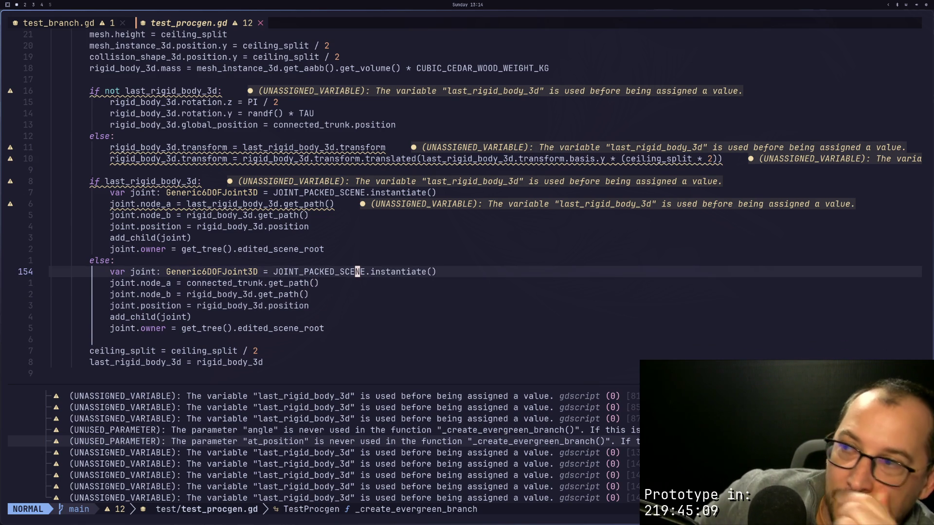
pyautogui.press('n')
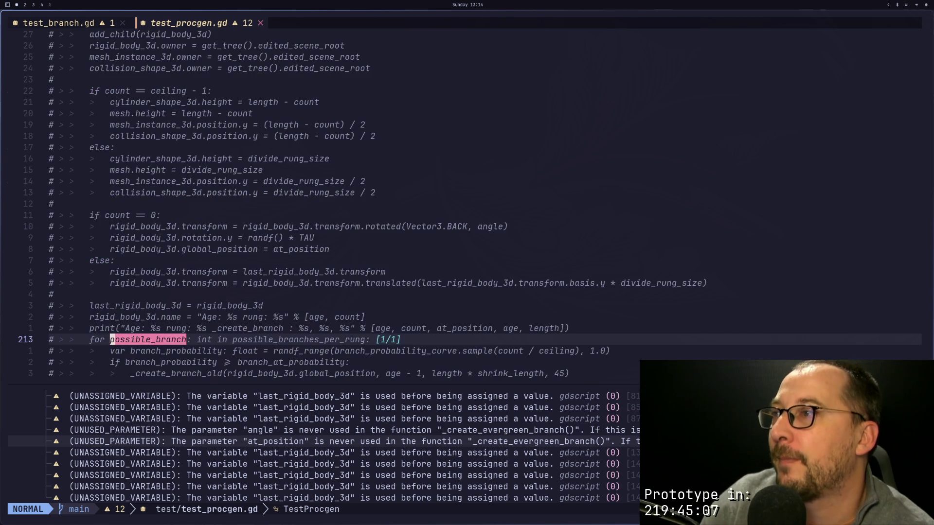
pyautogui.press('k')
pyautogui.press('k')
pyautogui.press('k')
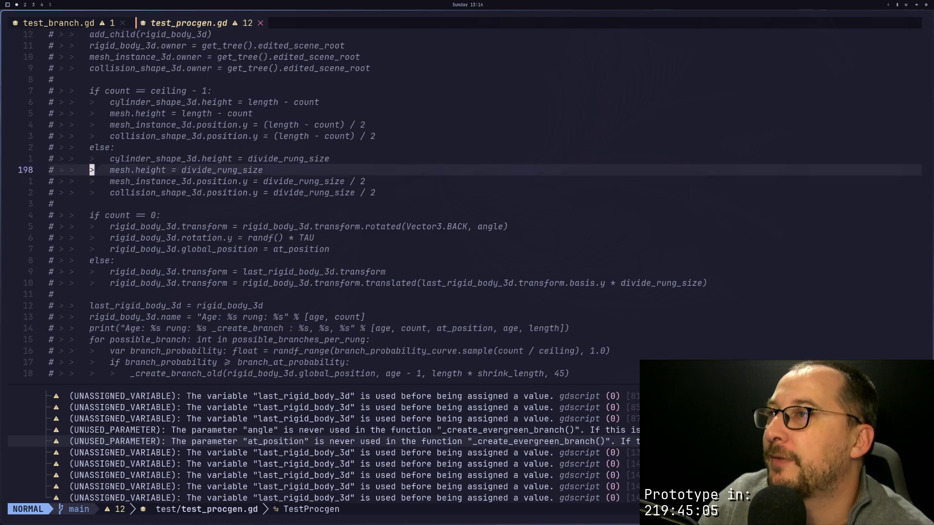
pyautogui.press('j')
pyautogui.press('j')
pyautogui.press('j')
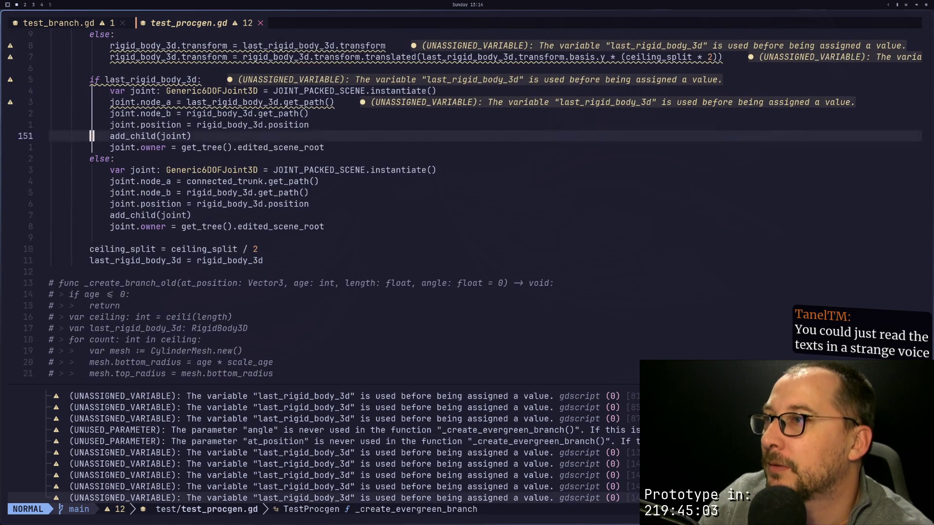
pyautogui.press('k')
pyautogui.press('k')
pyautogui.press('k')
pyautogui.press('k')
pyautogui.press('k')
pyautogui.press('k')
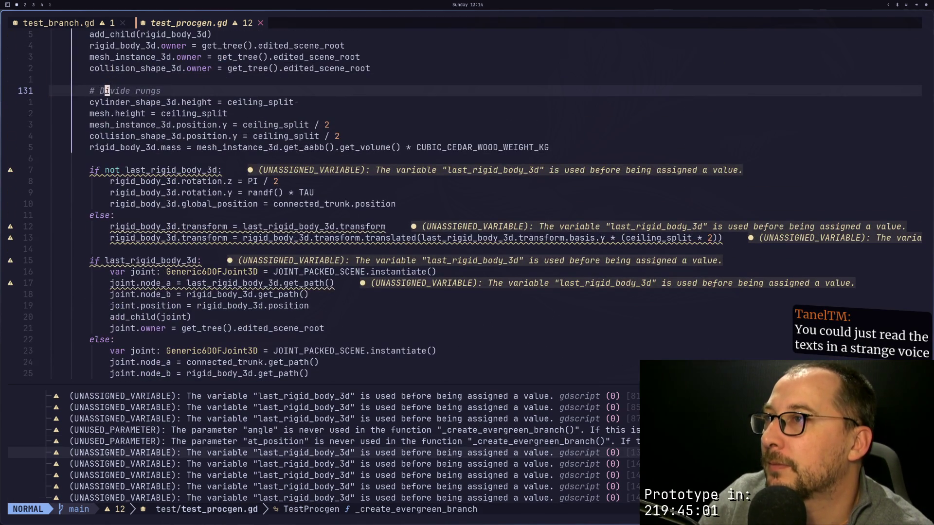
pyautogui.press('j')
pyautogui.press('j')
pyautogui.press('j')
# Step: Change the first trunk piece's global_position from connected_trunk.position to at_position
pyautogui.press('j')
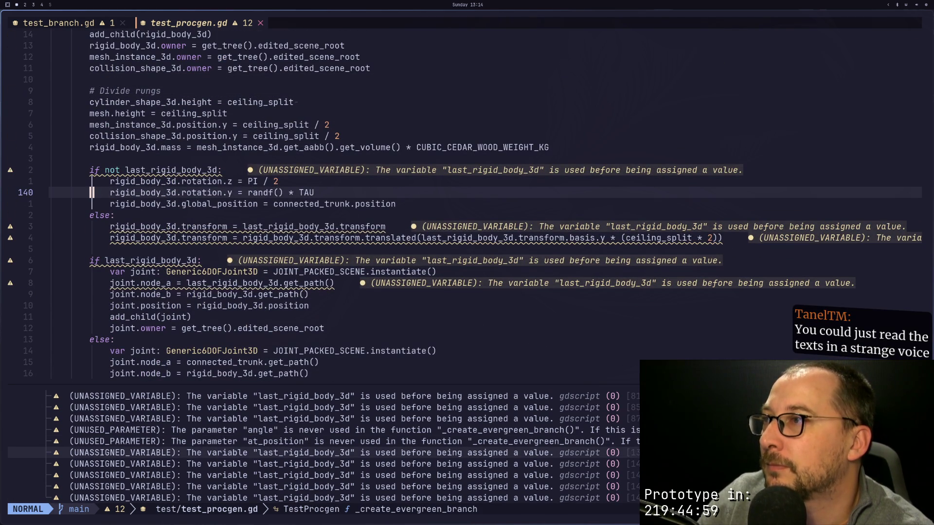
pyautogui.press('w')
pyautogui.press('w')
pyautogui.press('w')
pyautogui.press('j')
pyautogui.press('e')
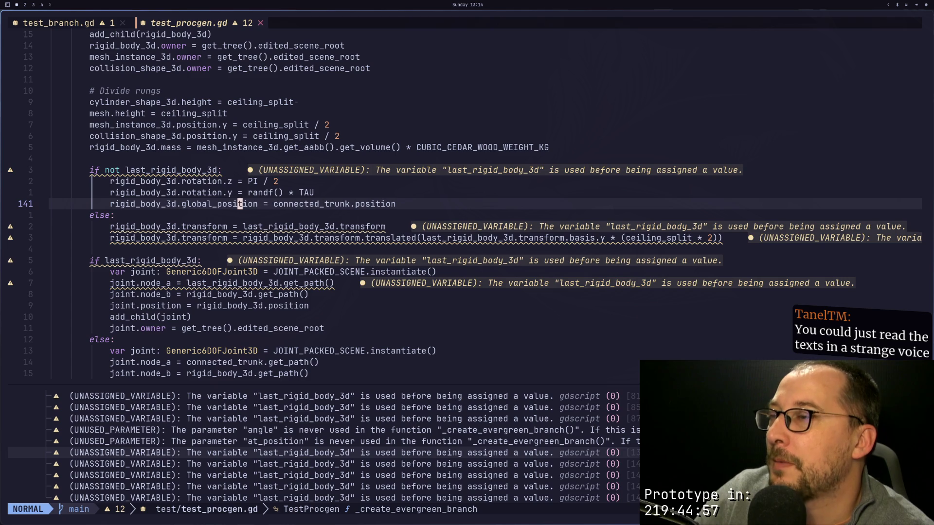
pyautogui.press('w')
pyautogui.press('e')
pyautogui.press('e')
pyautogui.press('a')
pyautogui.press('BackSpace')
pyautogui.press('BackSpace')
pyautogui.press('BackSpace')
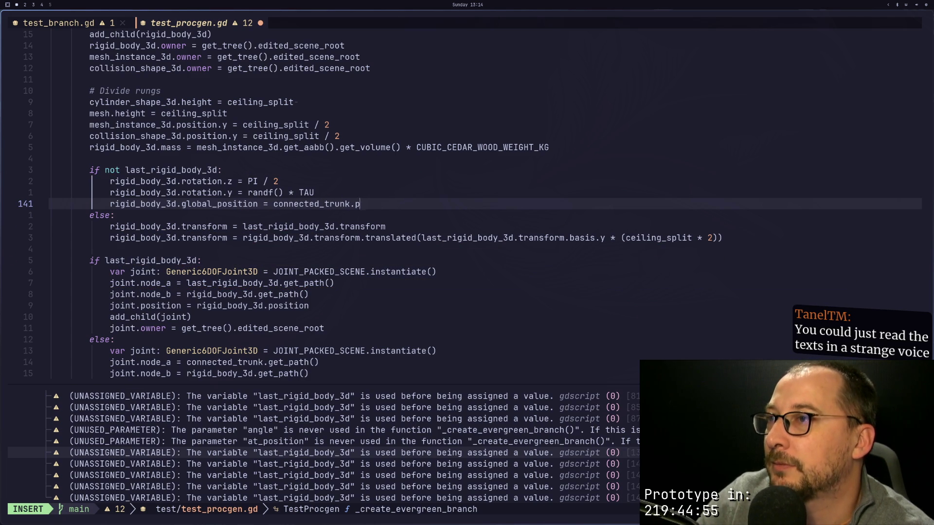
pyautogui.write('at_position')
pyautogui.press('Escape')
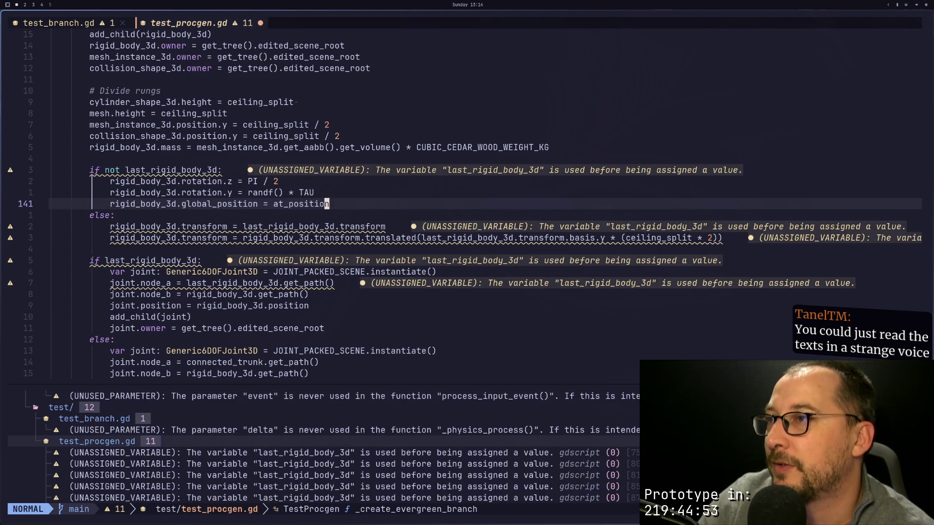
pyautogui.press('super+2')
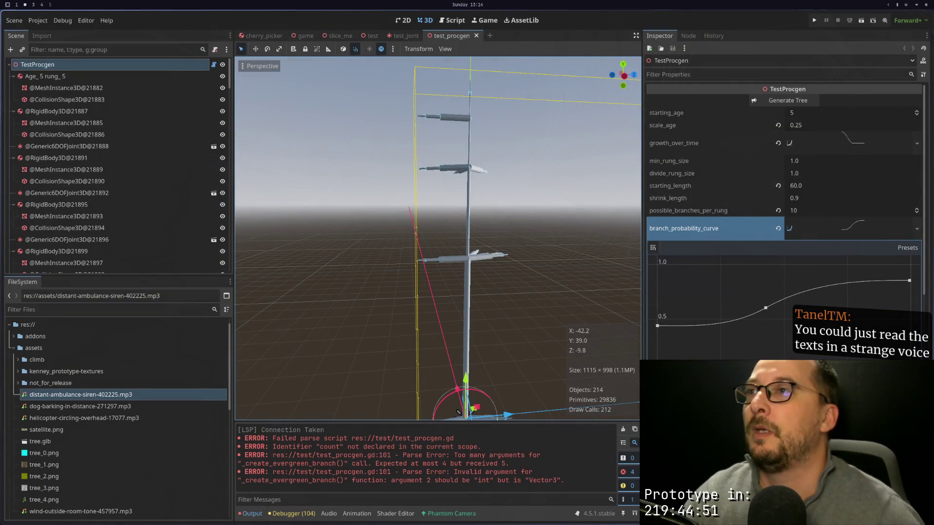
# Step: Regenerate the tree with the updated script and orbit around it to inspect
pyautogui.click(788, 100)
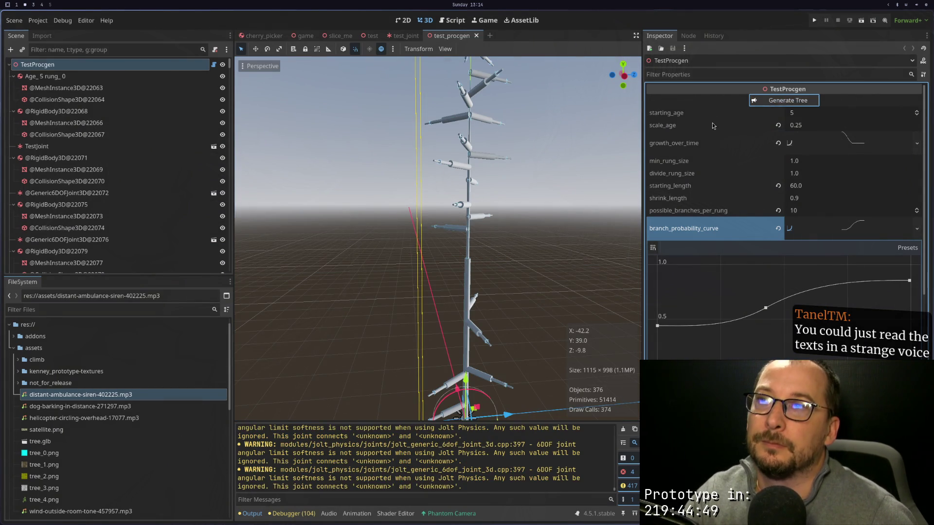
pyautogui.moveTo(524, 238)
pyautogui.mouseDown()
pyautogui.moveTo(496, 190)
pyautogui.moveTo(487, 214)
pyautogui.moveTo(543, 255)
pyautogui.moveTo(524, 255)
pyautogui.moveTo(517, 233)
pyautogui.moveTo(489, 222)
pyautogui.moveTo(492, 211)
pyautogui.moveTo(486, 273)
pyautogui.moveTo(464, 328)
pyautogui.moveTo(533, 322)
pyautogui.moveTo(558, 247)
pyautogui.moveTo(557, 187)
pyautogui.moveTo(556, 293)
pyautogui.moveTo(541, 271)
pyautogui.moveTo(505, 267)
pyautogui.moveTo(505, 277)
pyautogui.moveTo(501, 230)
pyautogui.moveTo(530, 185)
pyautogui.moveTo(523, 163)
pyautogui.moveTo(560, 253)
pyautogui.moveTo(579, 266)
pyautogui.moveTo(516, 257)
pyautogui.moveTo(504, 265)
pyautogui.mouseUp()
pyautogui.scroll(5, 491, 219)
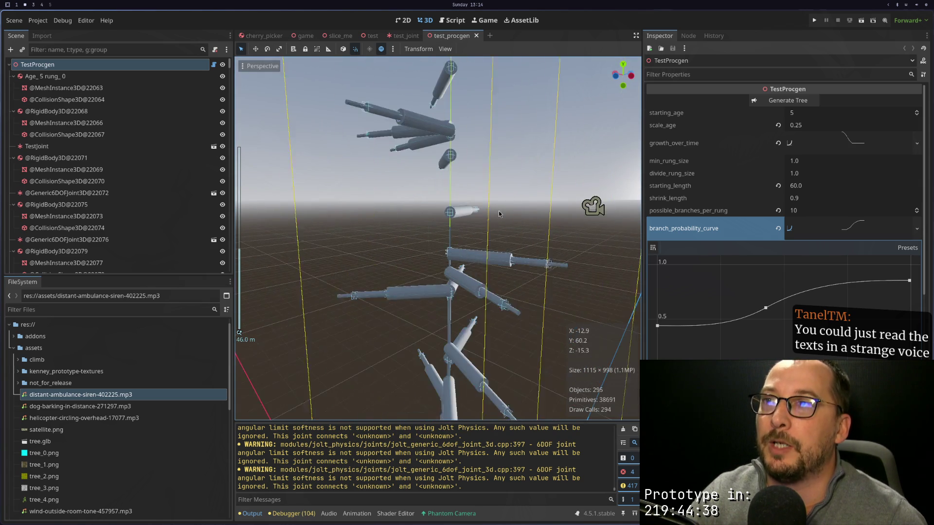
pyautogui.scroll(-3, 500, 224)
pyautogui.scroll(-3, 464, 329)
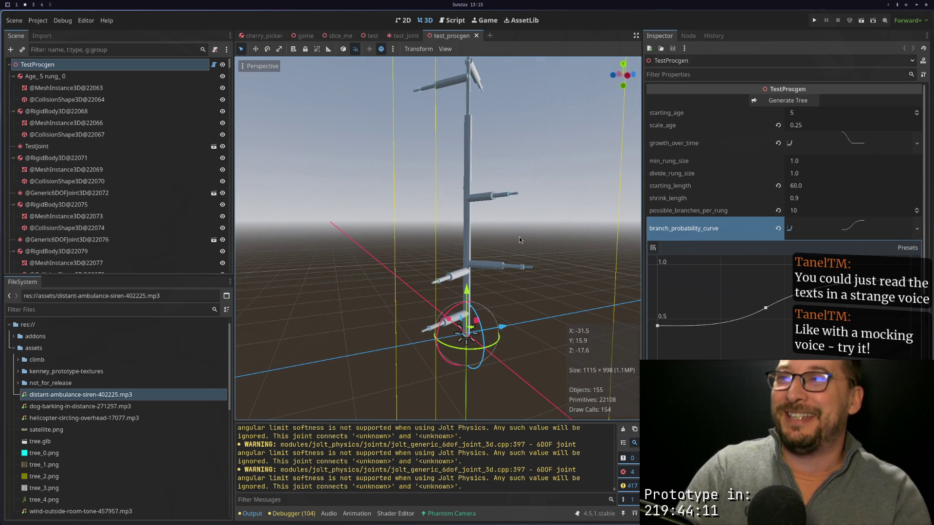
pyautogui.moveTo(520, 240)
pyautogui.mouseDown()
pyautogui.moveTo(457, 282)
pyautogui.moveTo(466, 284)
pyautogui.mouseUp()
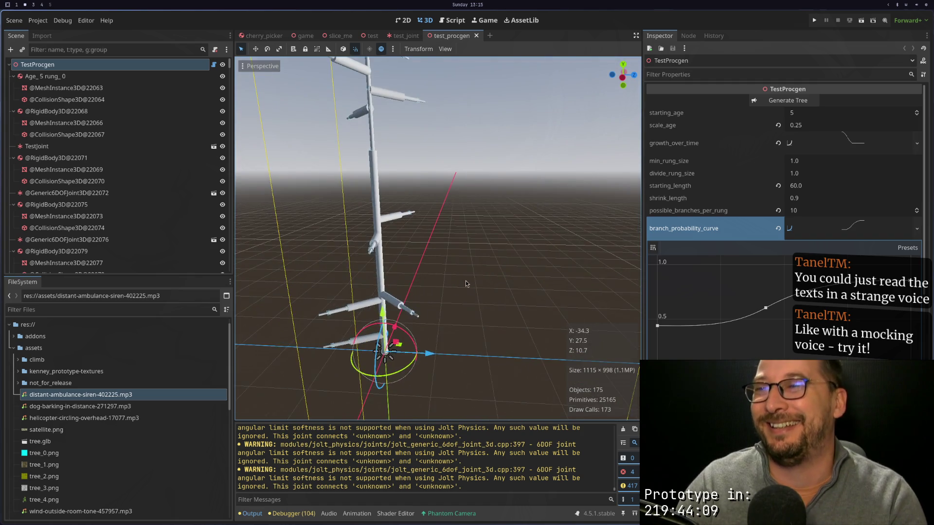
pyautogui.scroll(2, 452, 223)
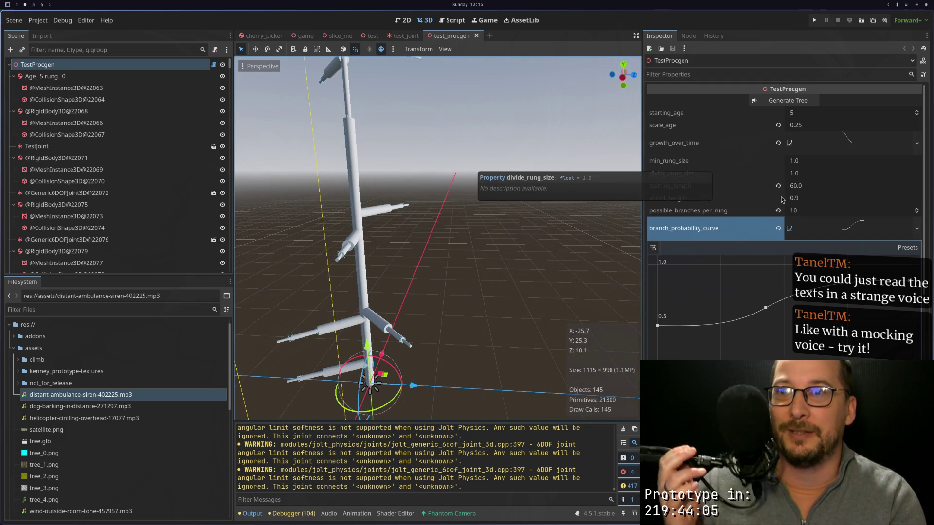
# Step: Set possible_branches_per_rung to 100 and regenerate the tree
pyautogui.click(805, 214)
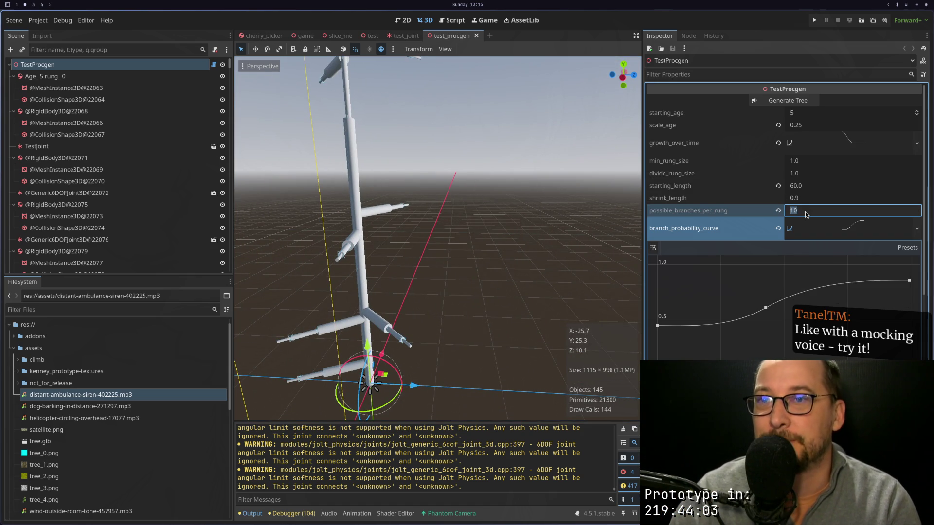
pyautogui.write('100')
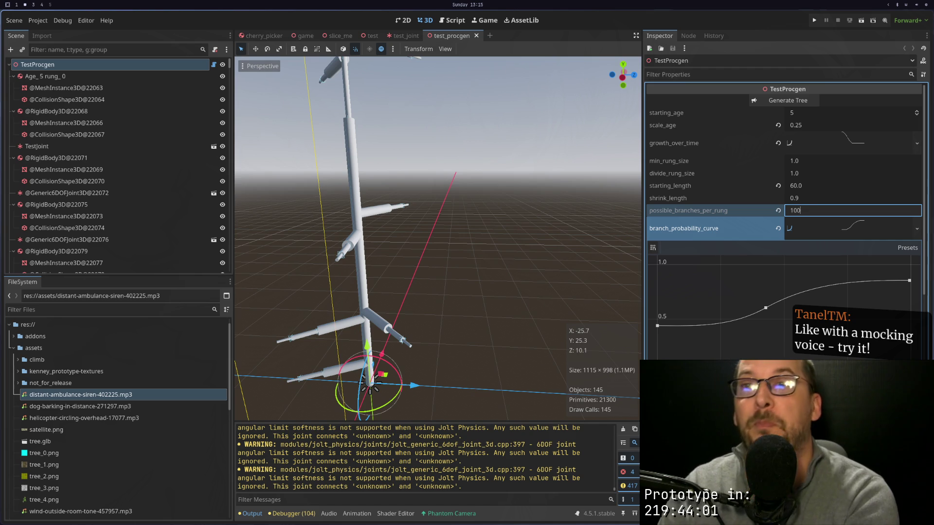
pyautogui.click(805, 103)
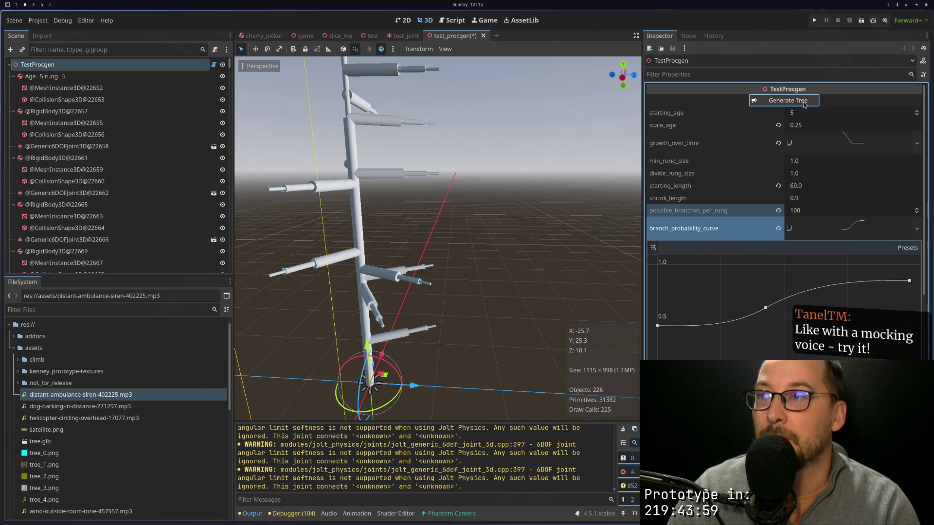
pyautogui.scroll(-10, 490, 200)
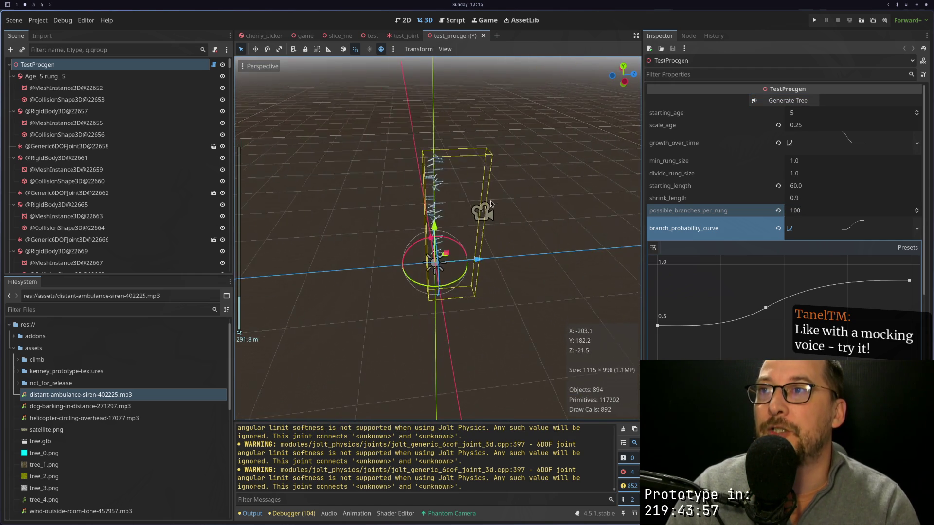
pyautogui.scroll(15, 491, 200)
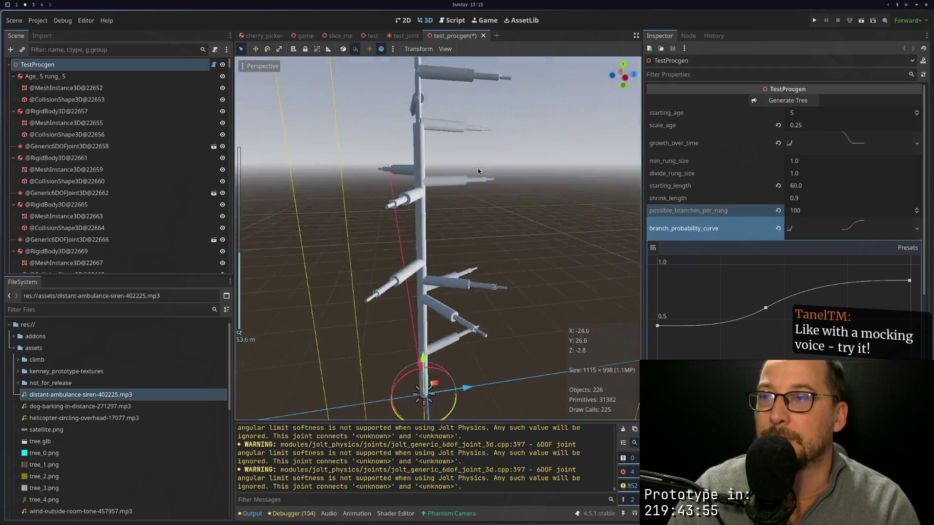
pyautogui.press('super+1')
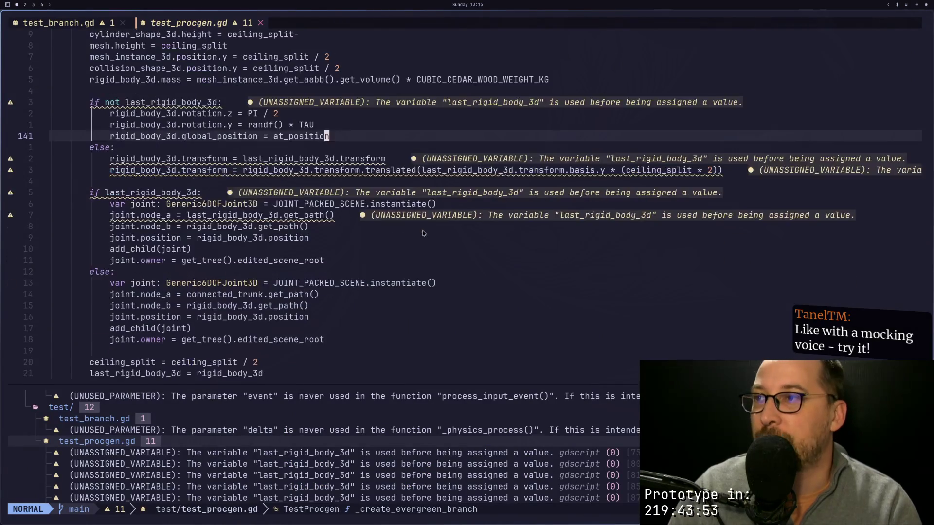
# Step: Locate the ceiling and branch_probability lines in the rung loop, checking the tree in Godot
pyautogui.scroll(11, 430, 183)
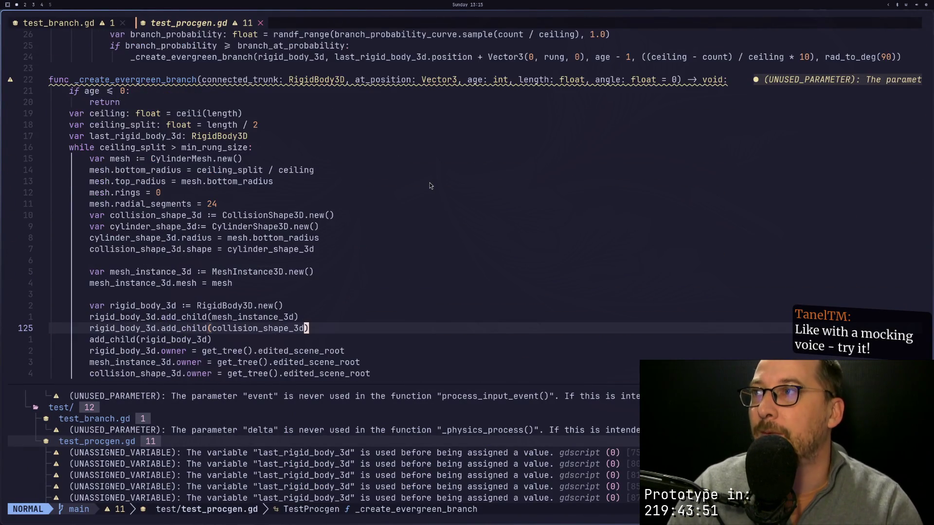
pyautogui.scroll(4, 430, 186)
pyautogui.click(557, 192)
pyautogui.press('k')
pyautogui.press('k')
pyautogui.press('h')
pyautogui.press('b')
pyautogui.press('b')
pyautogui.press('b')
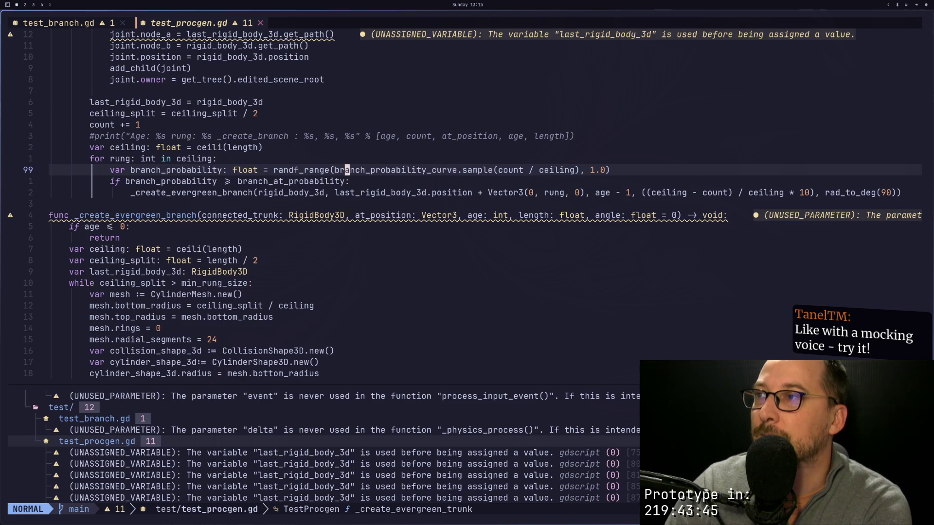
pyautogui.press('super+2')
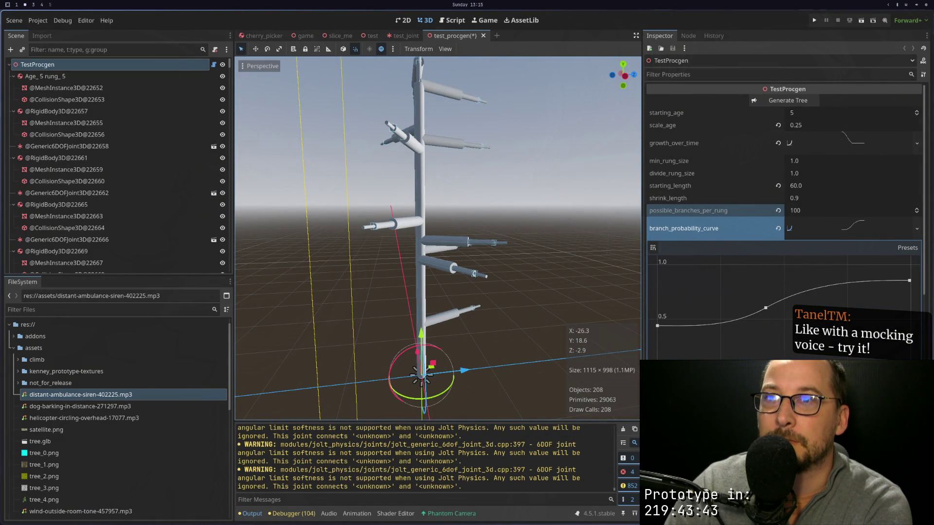
pyautogui.press('super+1')
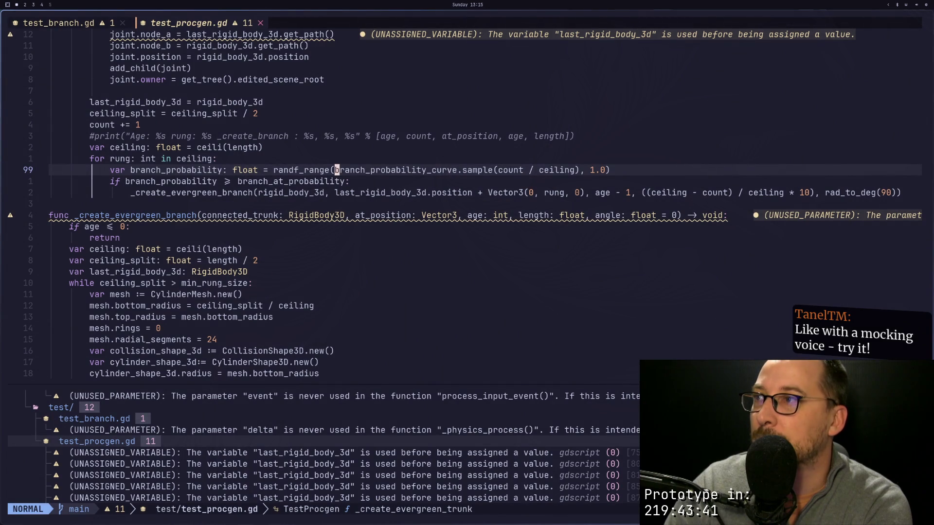
# Step: Inspect the branch_at_probability check and compare against the generated tree in Godot
pyautogui.press('j')
pyautogui.press('F')
pyautogui.press('a')
pyautogui.press(';')
pyautogui.press(';')
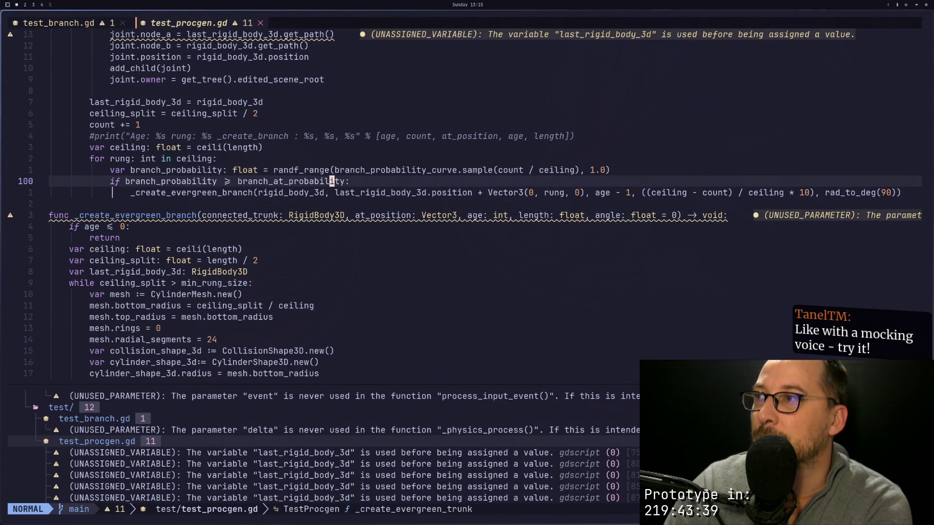
pyautogui.press('b')
pyautogui.press('b')
pyautogui.press('k')
pyautogui.press('k')
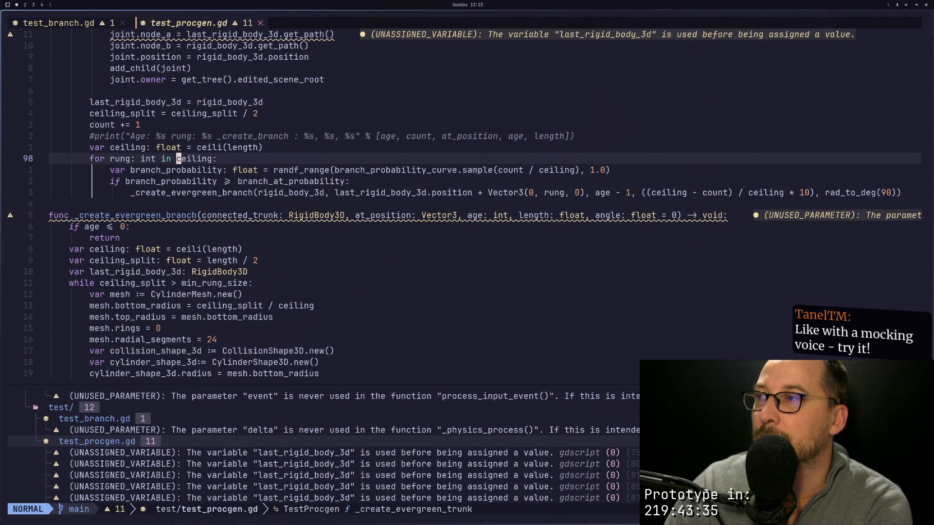
pyautogui.press('super+2')
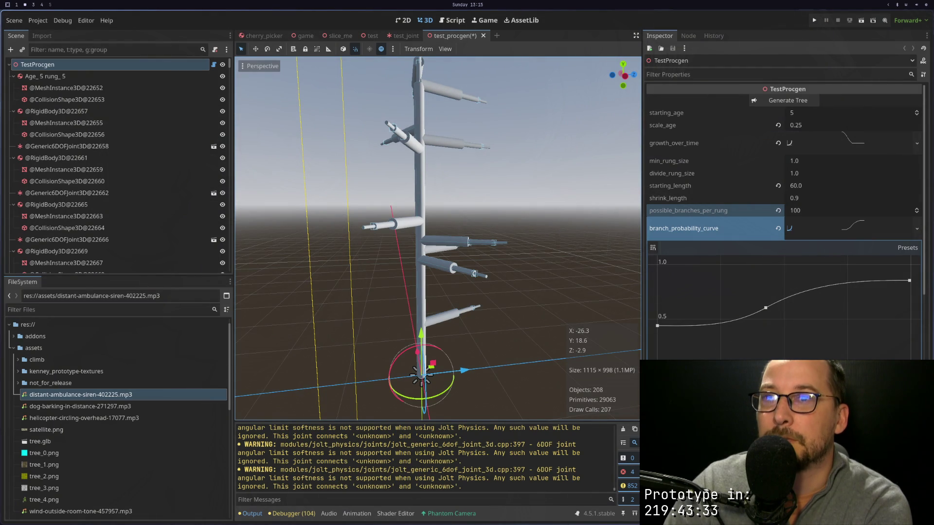
pyautogui.press('super+1')
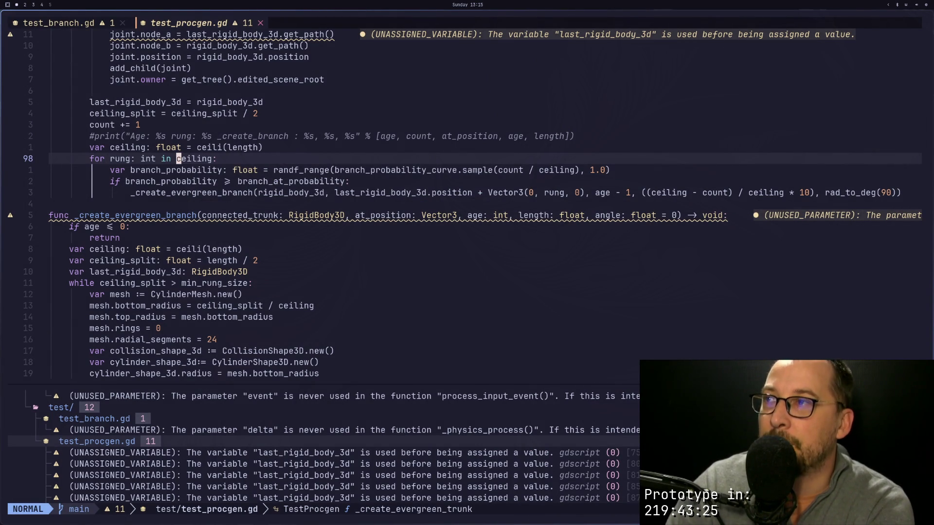
# Step: Yank the rung loop line and start undoing the recent edits
pyautogui.press('j')
pyautogui.press('k')
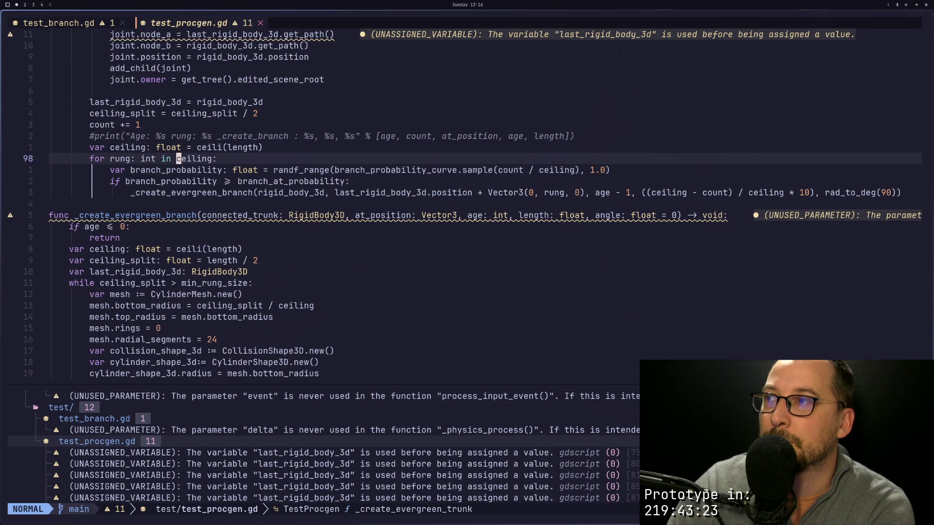
pyautogui.press('y')
pyautogui.press('y')
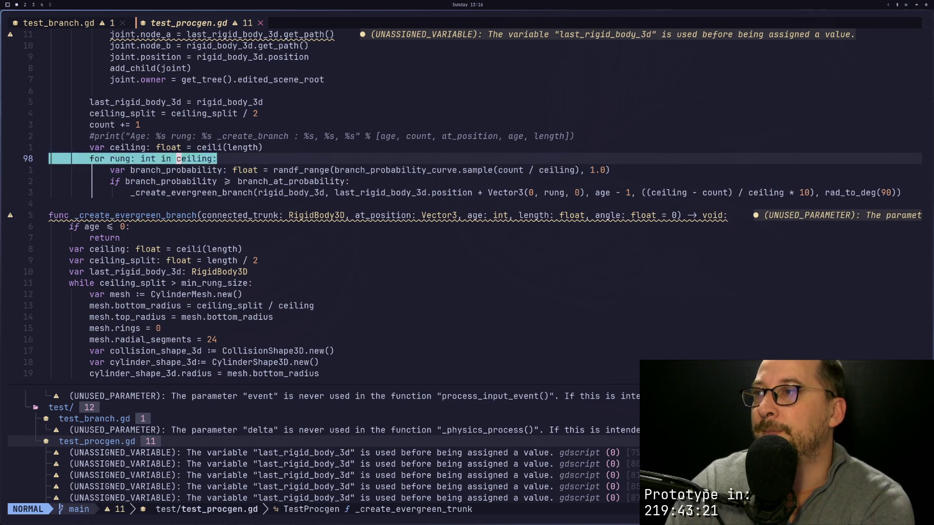
pyautogui.press('u')
pyautogui.press('u')
pyautogui.press('u')
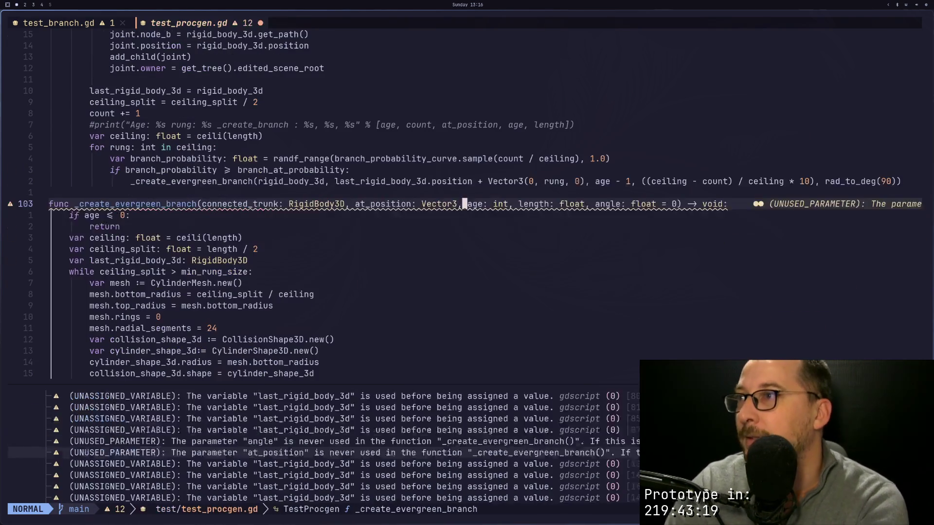
# Step: Undo and redo back to the possible_branches_per_rung loop version of the code
pyautogui.press('d')
pyautogui.press('B')
pyautogui.press('d')
pyautogui.press('B')
pyautogui.press('d')
pyautogui.press('B')
pyautogui.press('d')
pyautogui.press('B')
pyautogui.press('d')
pyautogui.press('B')
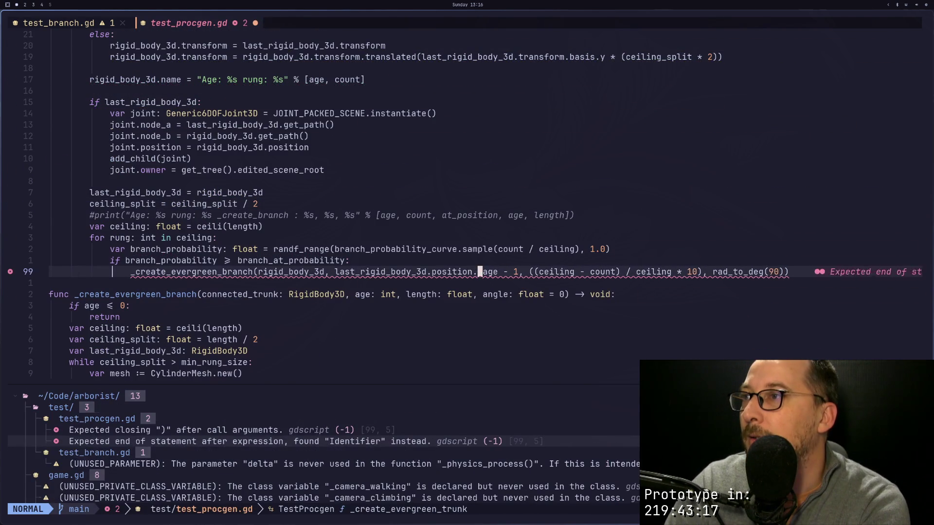
pyautogui.hotkey('ctrl', 'r')
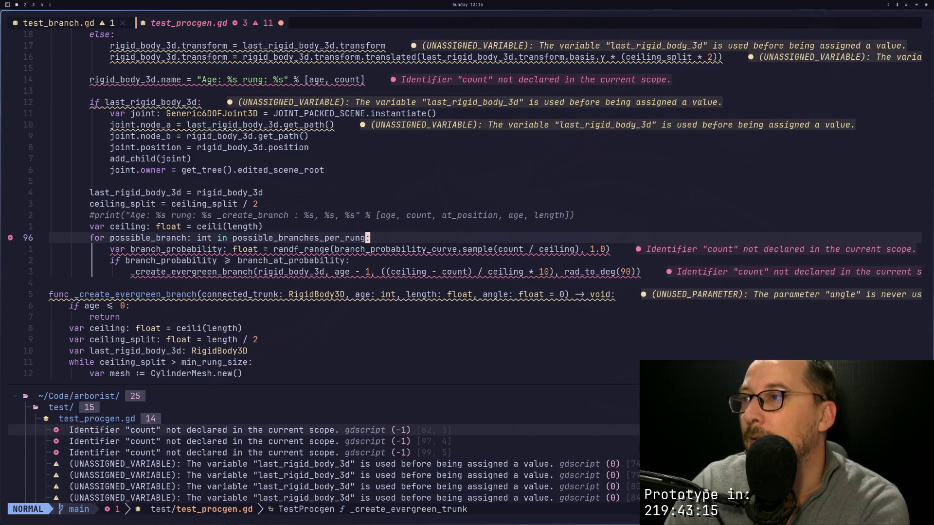
pyautogui.press('r')
pyautogui.press('r')
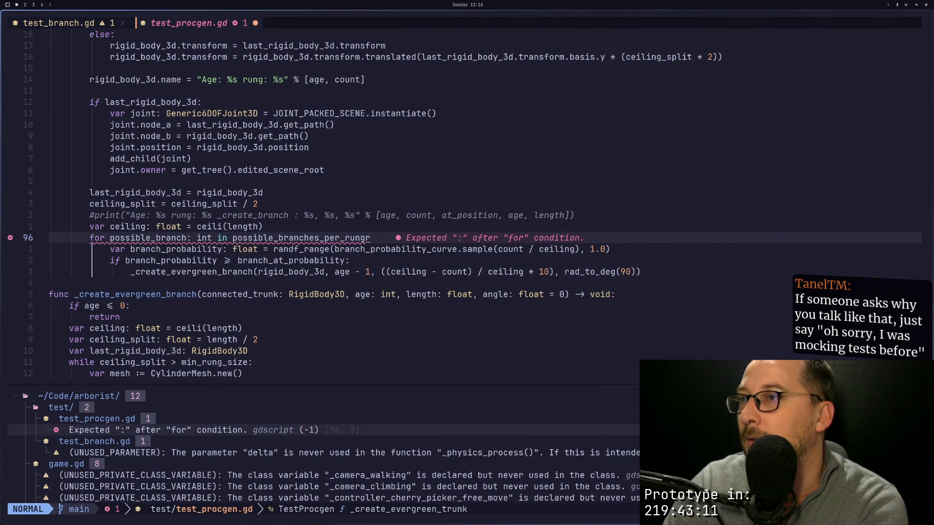
pyautogui.click(122, 249)
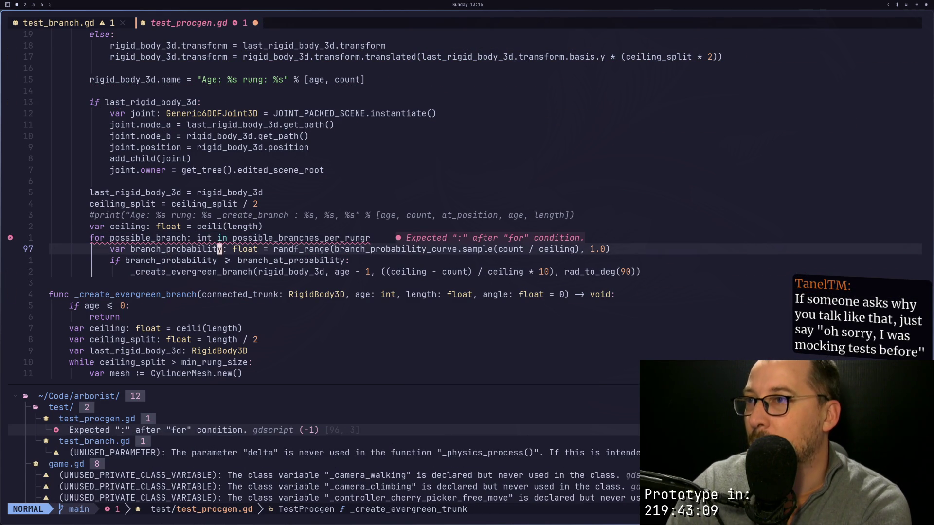
pyautogui.press('k')
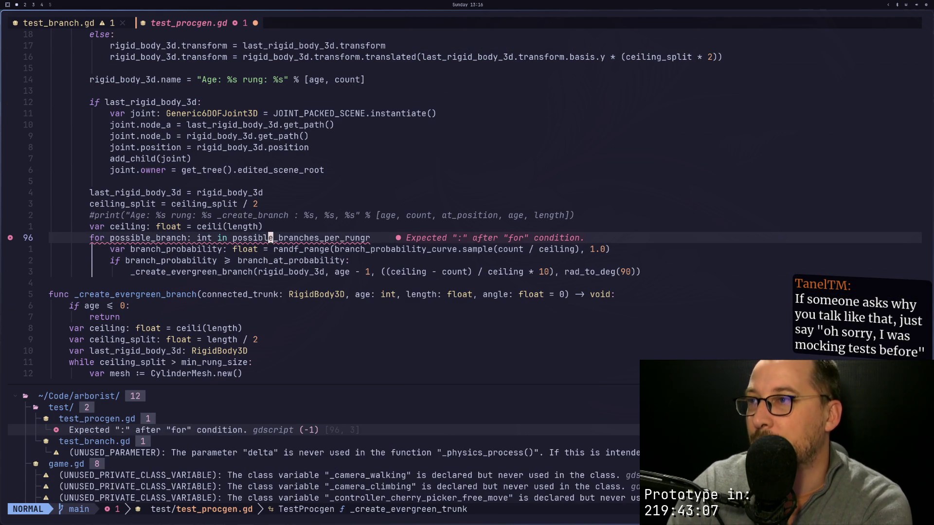
pyautogui.press('k')
pyautogui.press('j')
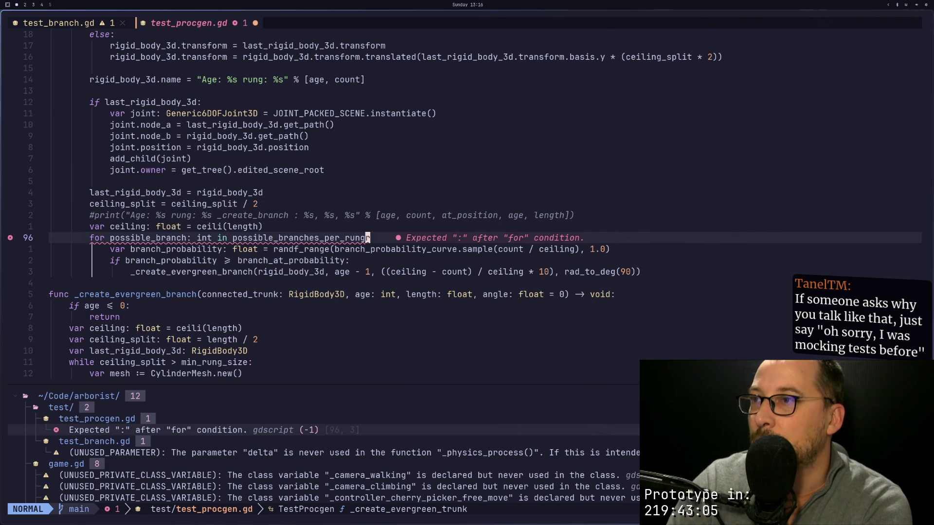
# Step: Restore the loop's colon and add a 'for rung: int in ceiling:' line above it
pyautogui.write(':')
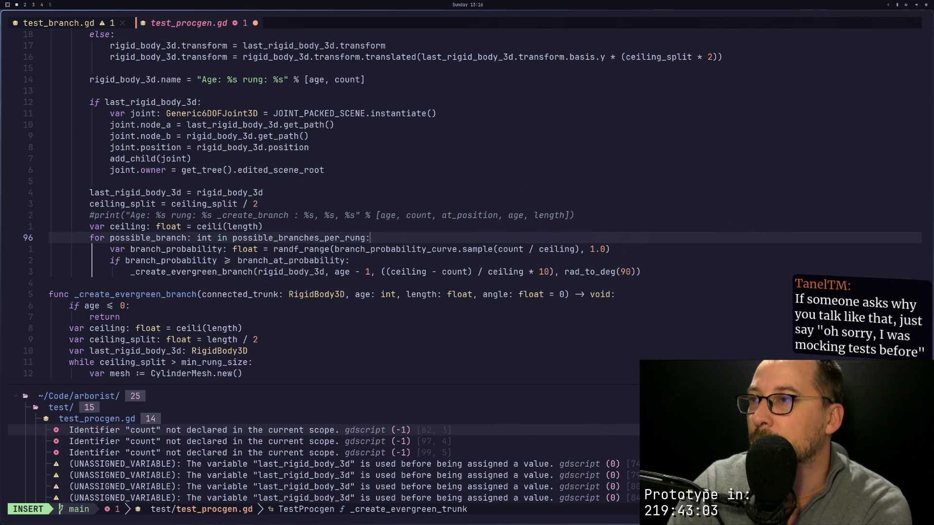
pyautogui.press('Escape')
pyautogui.press('k')
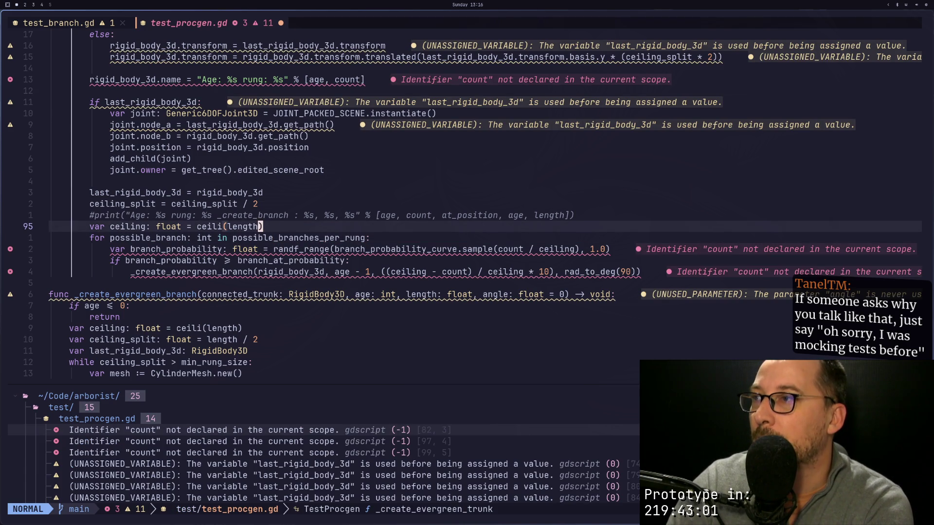
pyautogui.write('fo')
pyautogui.write('for ')
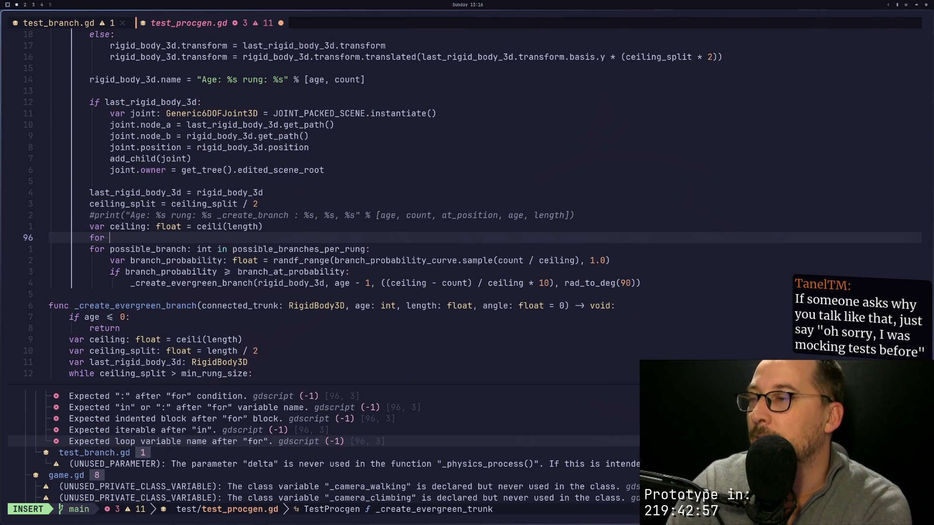
pyautogui.write('rung')
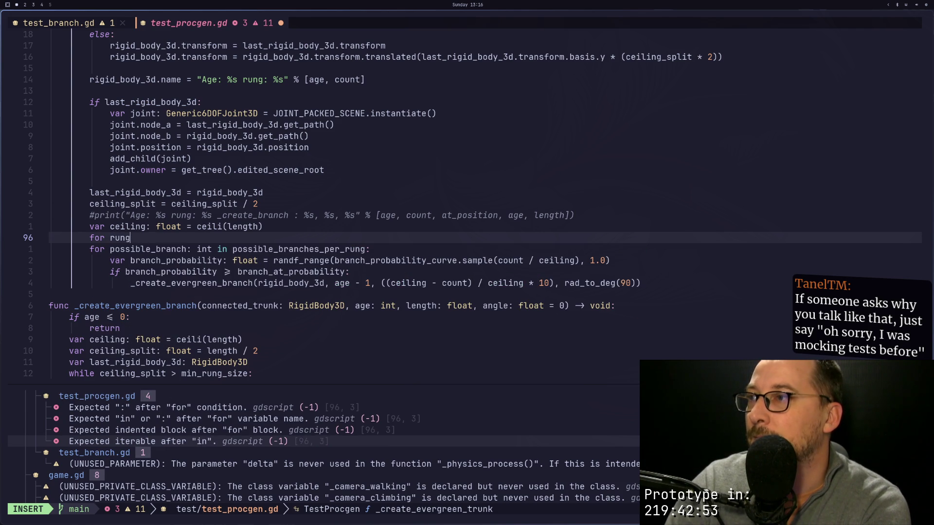
pyautogui.write('L : int in ')
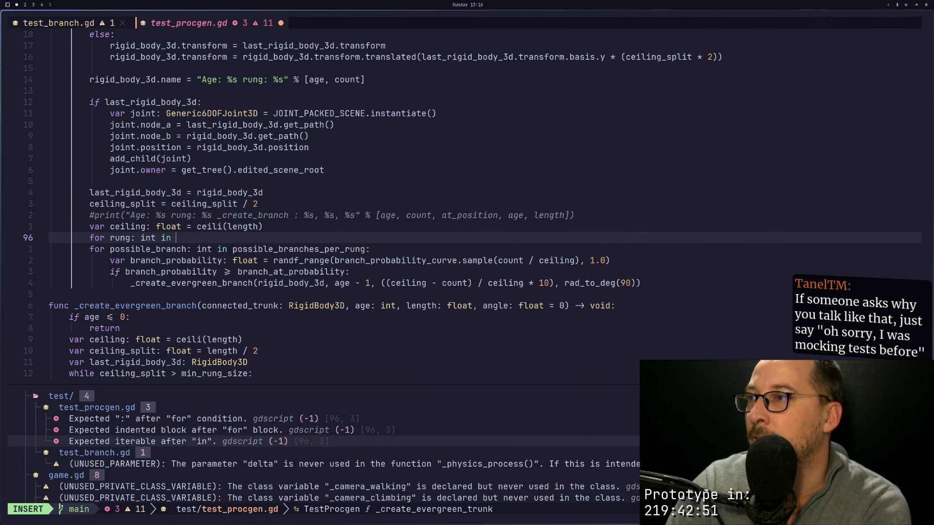
pyautogui.write('ceiling')
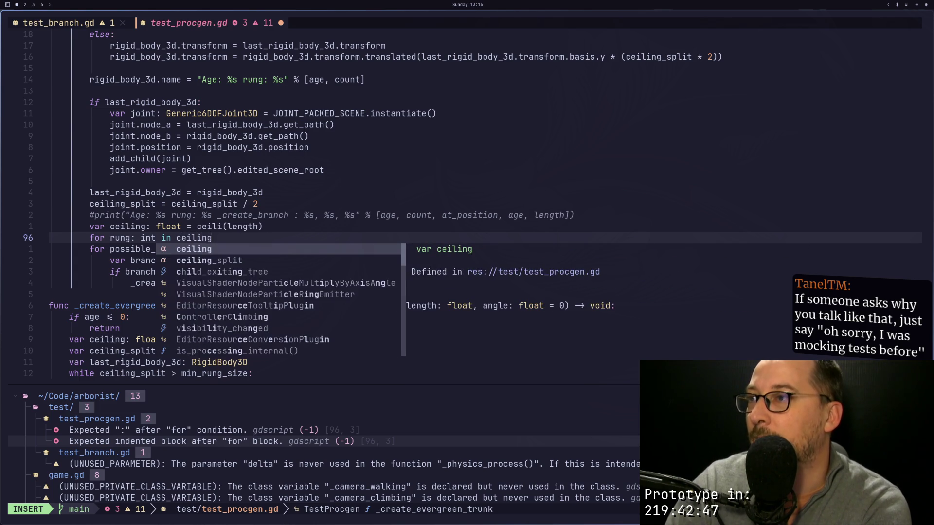
pyautogui.write(':')
pyautogui.press('Escape')
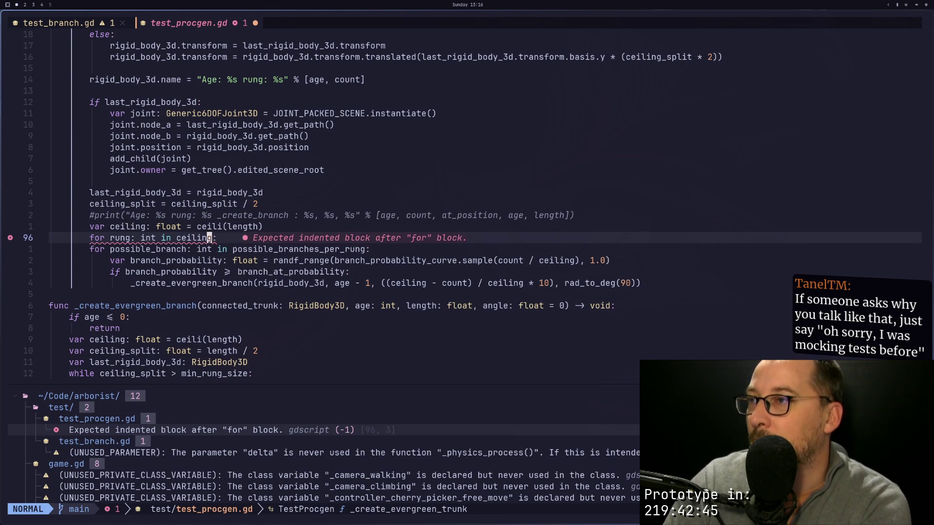
# Step: Indent the branch loop under the new rung loop and save
pyautogui.press('j')
pyautogui.hotkey('shift', 'v')
pyautogui.press('j')
pyautogui.press('j')
pyautogui.press('j')
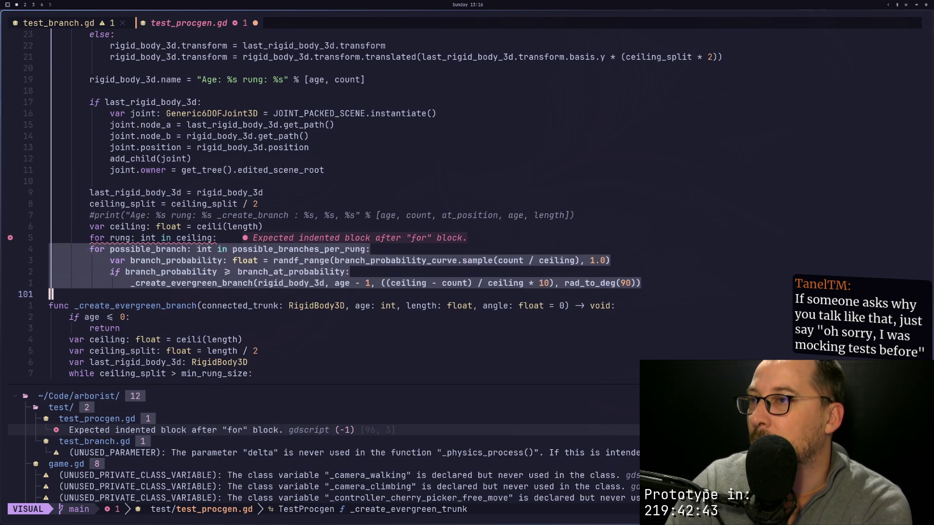
pyautogui.hotkey('shift', '.')
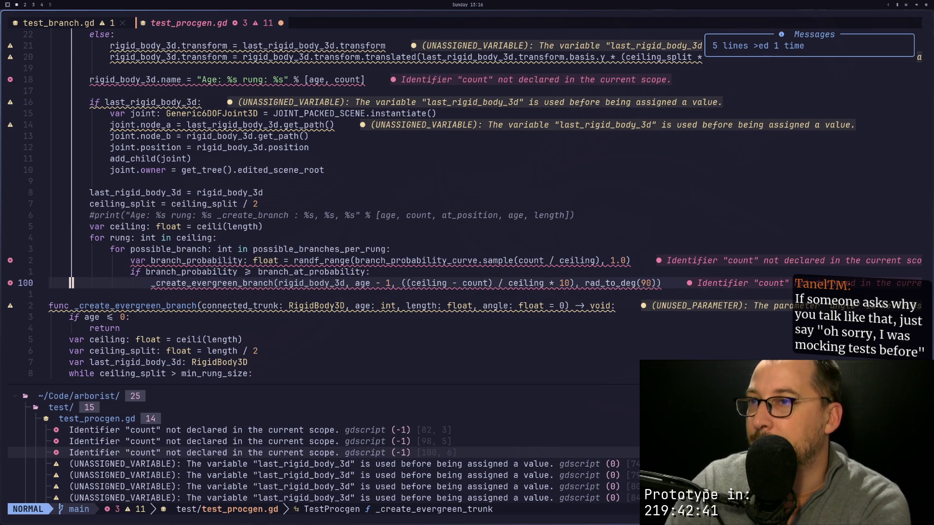
pyautogui.click(199, 283)
pyautogui.click(368, 249)
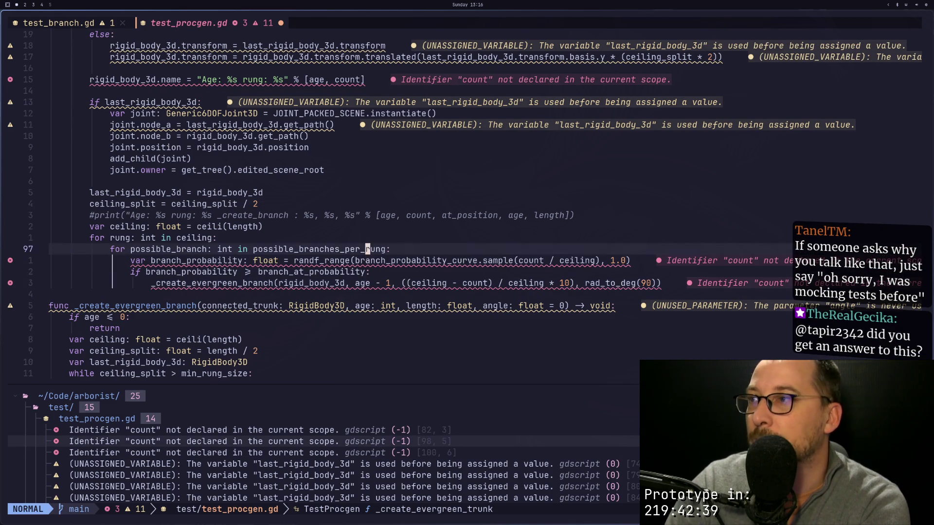
pyautogui.write(':w')
pyautogui.press('Return')
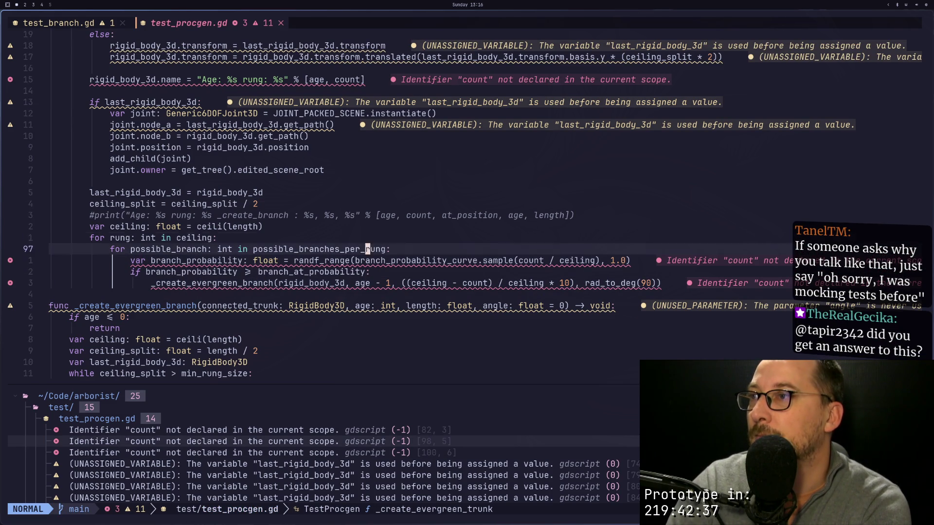
# Step: Add a 'count += 1' line and save the script
pyautogui.press('k')
pyautogui.press('k')
pyautogui.press('k')
pyautogui.write('O')
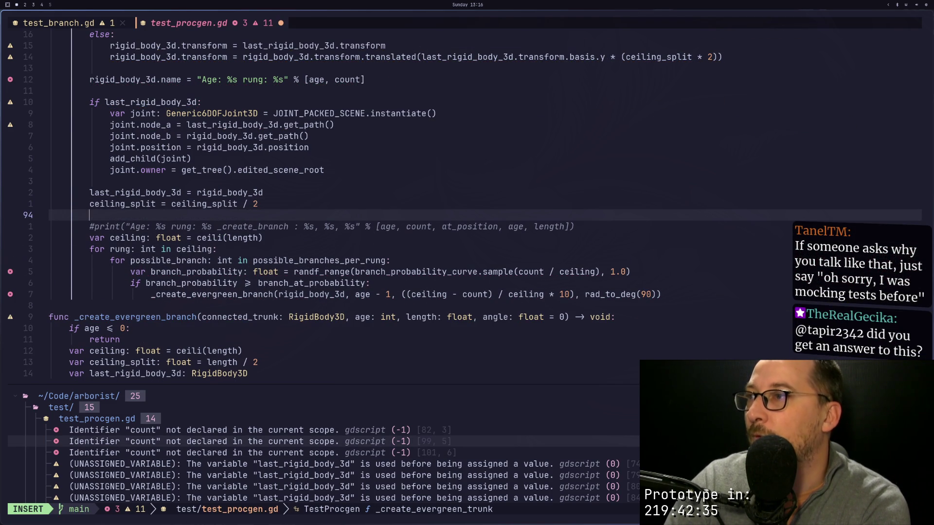
pyautogui.write('ount +')
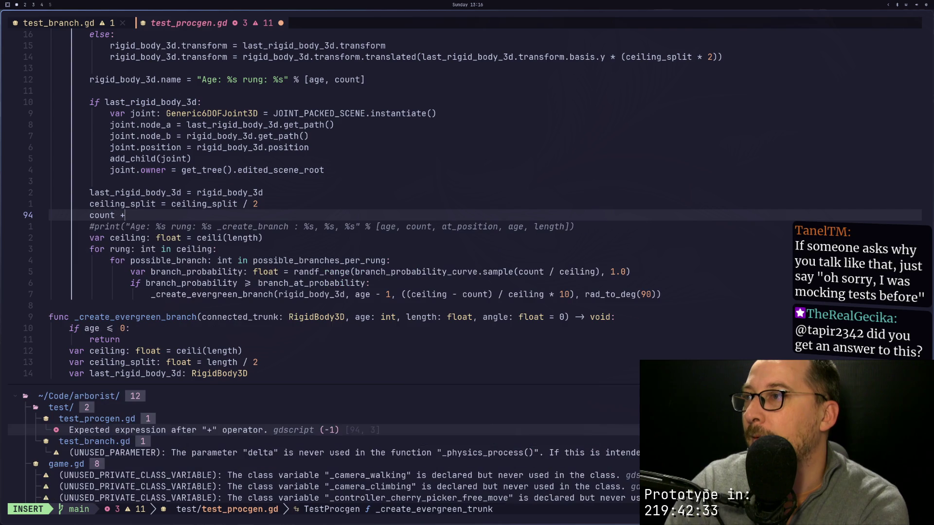
pyautogui.write('= 1')
pyautogui.press('Escape')
pyautogui.write(':w')
pyautogui.press('Return')
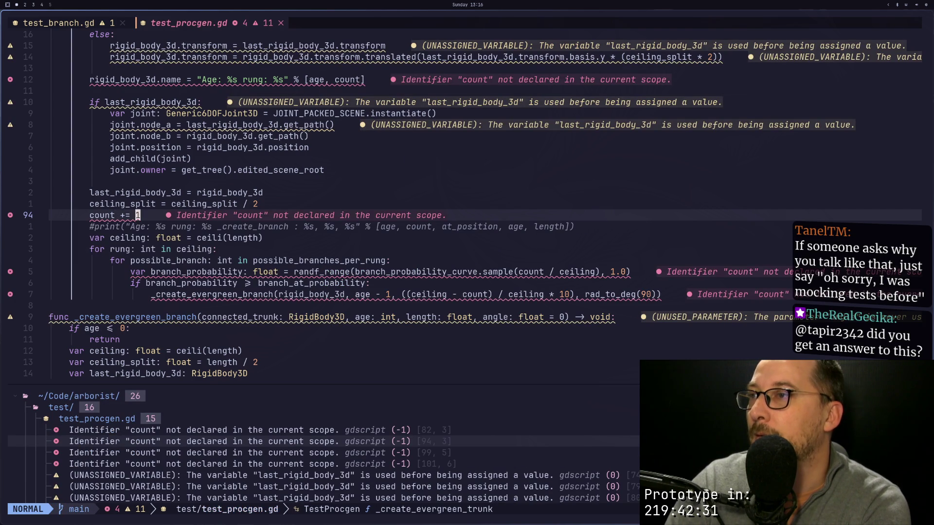
pyautogui.press('k')
pyautogui.press('k')
pyautogui.press('k')
pyautogui.press('k')
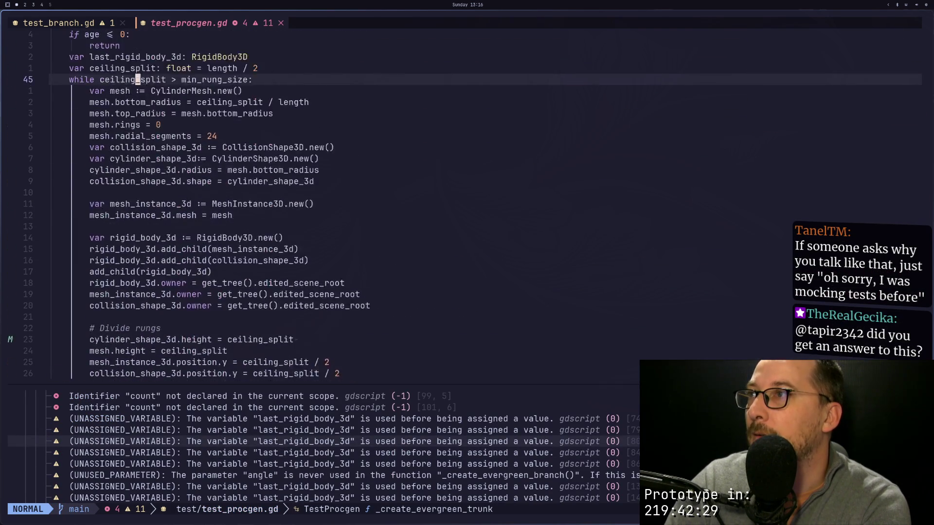
# Step: Declare 'var count: int' on a new line
pyautogui.press('j')
pyautogui.press('j')
pyautogui.write('ova')
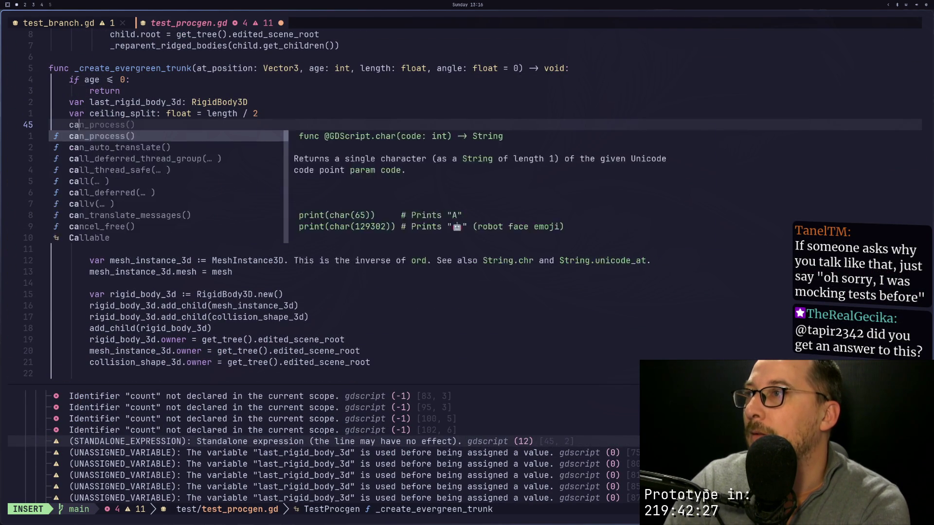
pyautogui.write('r count')
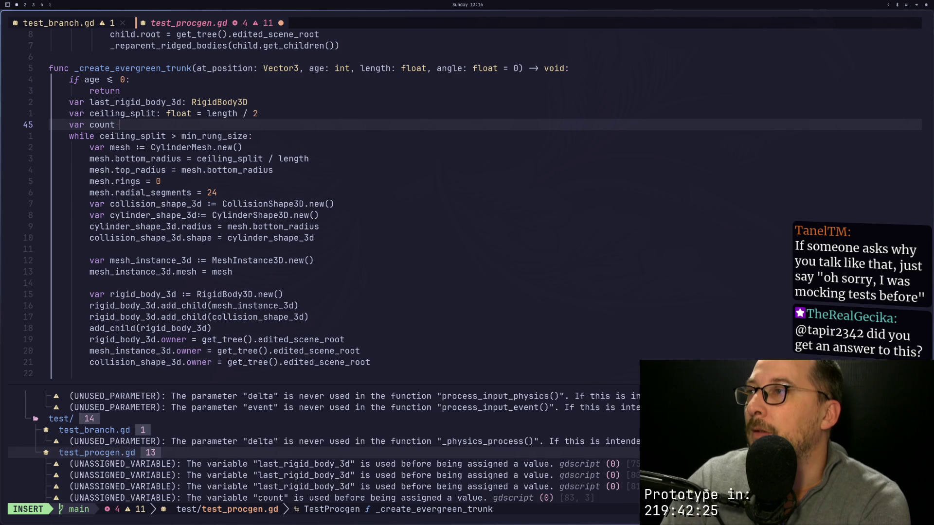
pyautogui.press('BackSpace')
pyautogui.write(': int')
pyautogui.press('Escape')
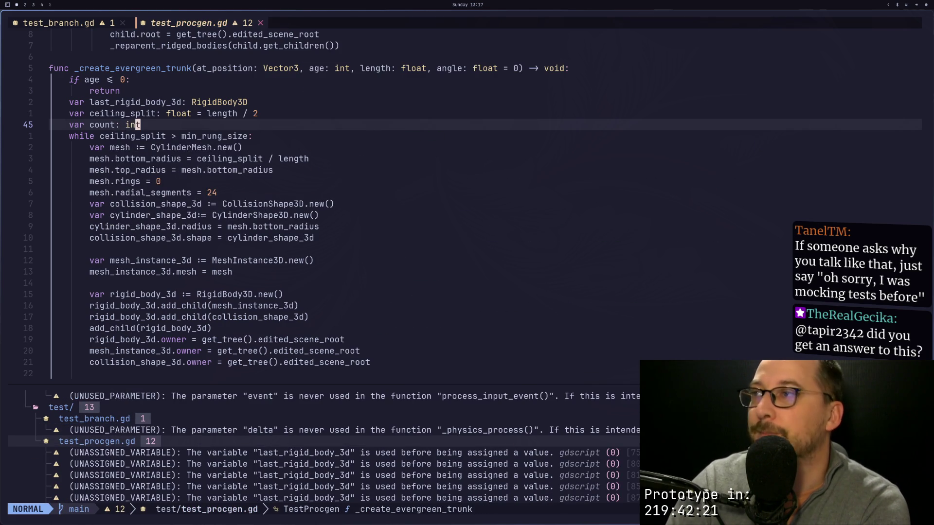
# Step: Go to the _create_evergreen_branch call on line 102 and save with :w
pyautogui.press('j')
pyautogui.press('j')
pyautogui.press('j')
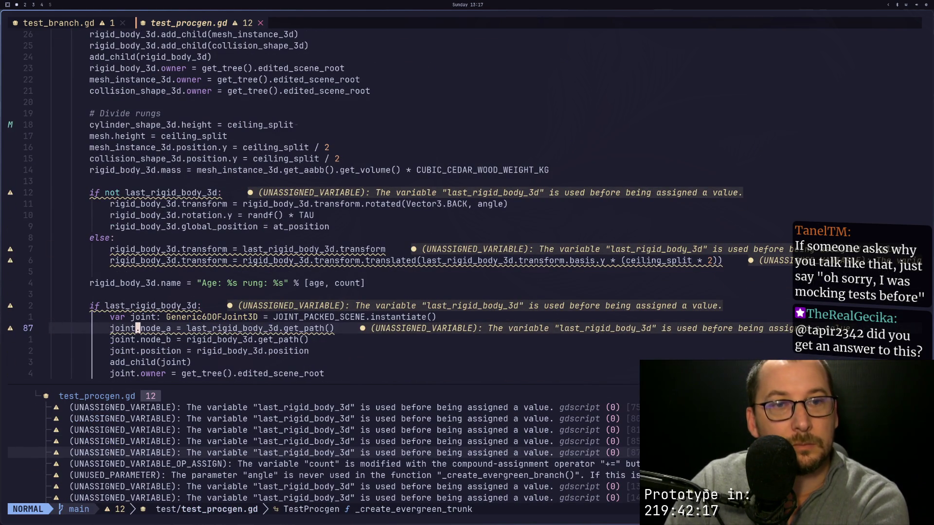
pyautogui.press('j')
pyautogui.press('j')
pyautogui.press('j')
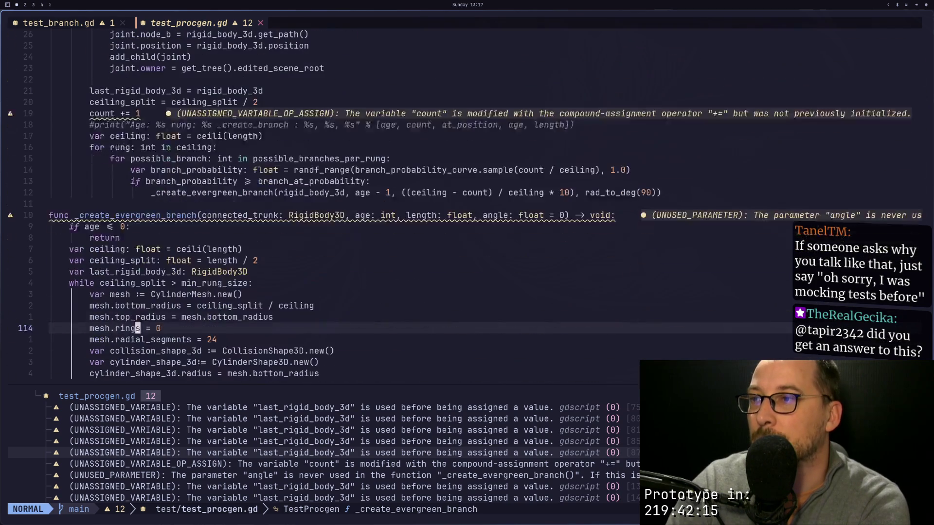
pyautogui.press('k')
pyautogui.press('k')
pyautogui.press('k')
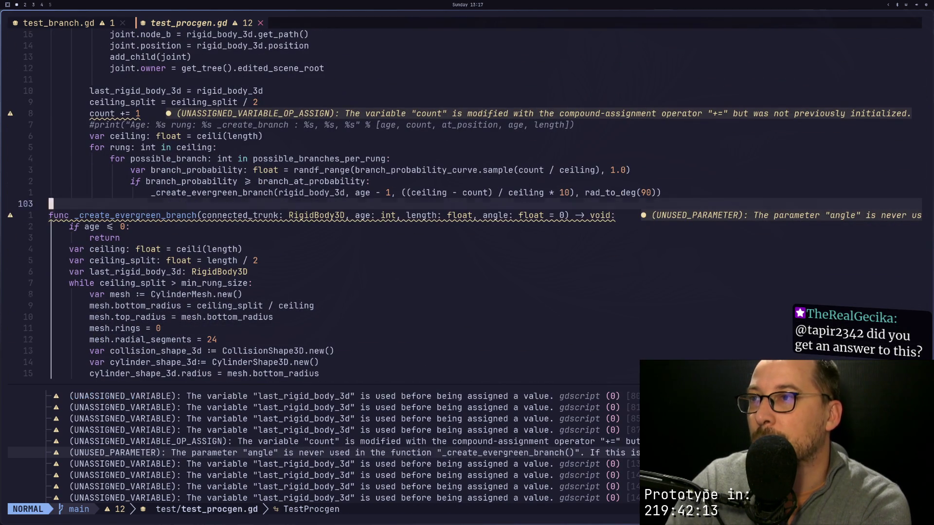
pyautogui.write(':w')
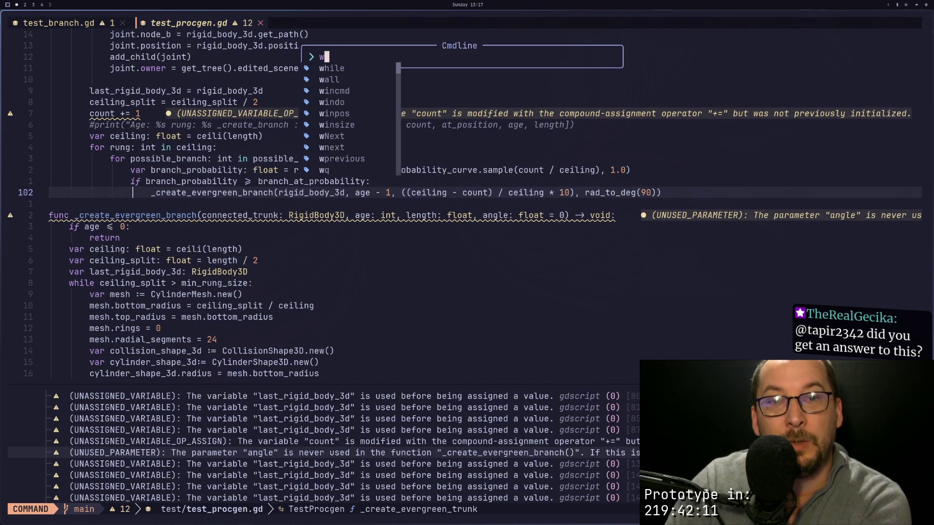
pyautogui.press('Return')
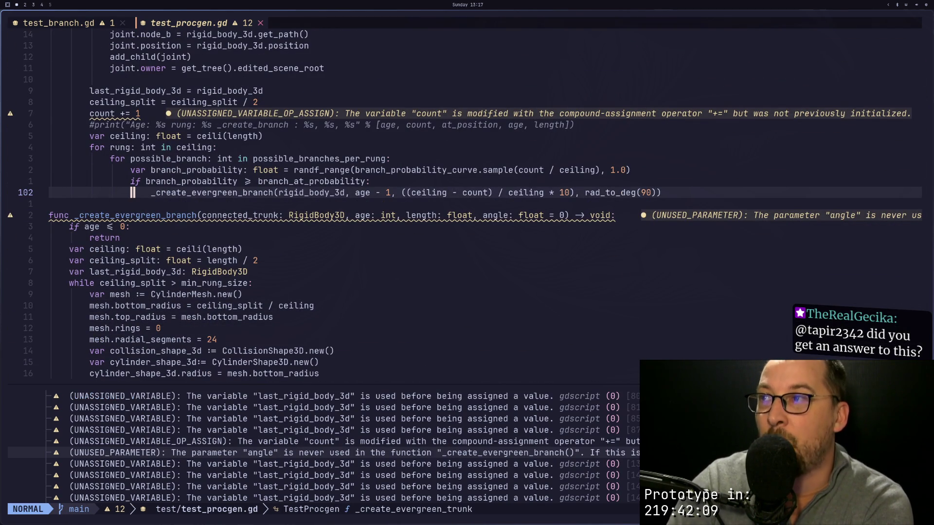
pyautogui.write(':w')
pyautogui.press('Return')
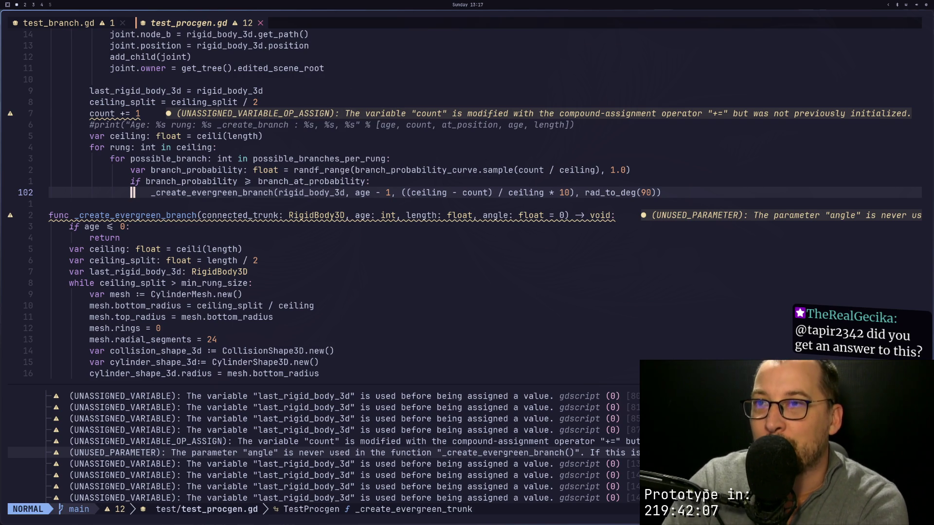
# Step: Pass rigid_body_3d.position + Vector3(0, rung, 0) as a new argument to _create_evergreen_branch
pyautogui.press('k')
pyautogui.press('k')
pyautogui.press('k')
pyautogui.press('j')
pyautogui.press('j')
pyautogui.press('j')
pyautogui.press('j')
pyautogui.press('k')
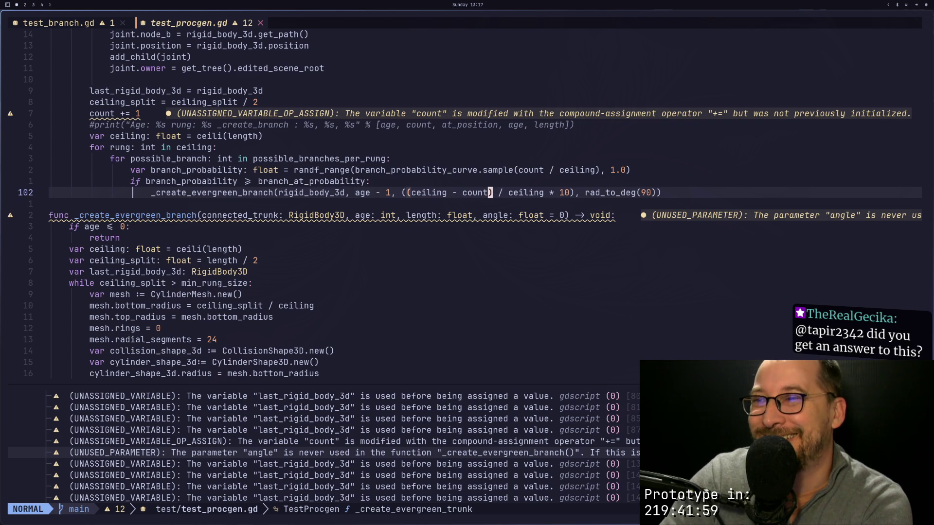
pyautogui.press('b')
pyautogui.press('b')
pyautogui.press('b')
pyautogui.write('b')
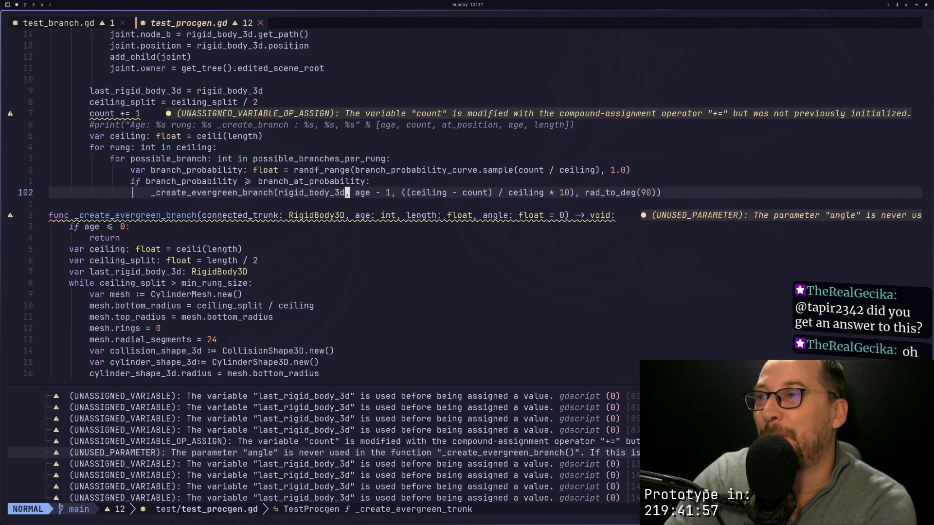
pyautogui.write('a')
pyautogui.press('Escape')
pyautogui.press('j')
pyautogui.write('karig')
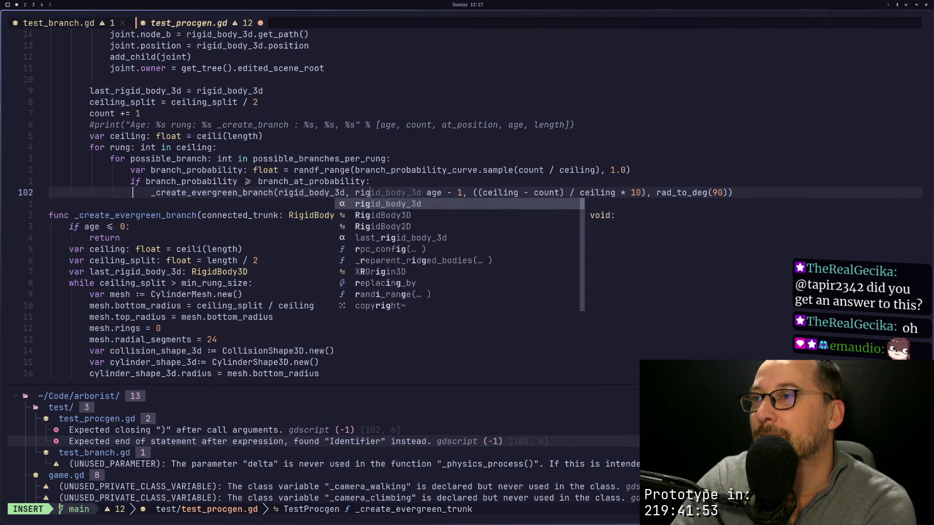
pyautogui.press('Return')
pyautogui.write('.position')
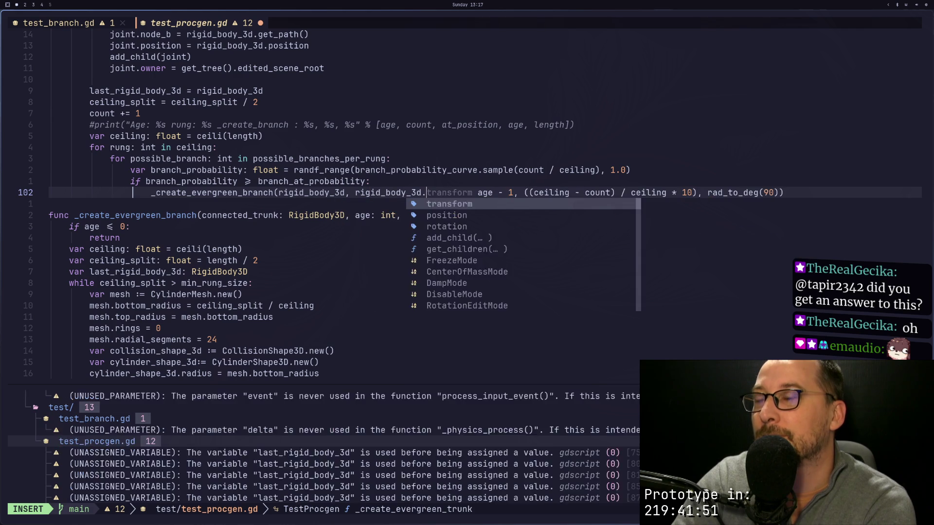
pyautogui.write(' + Vec')
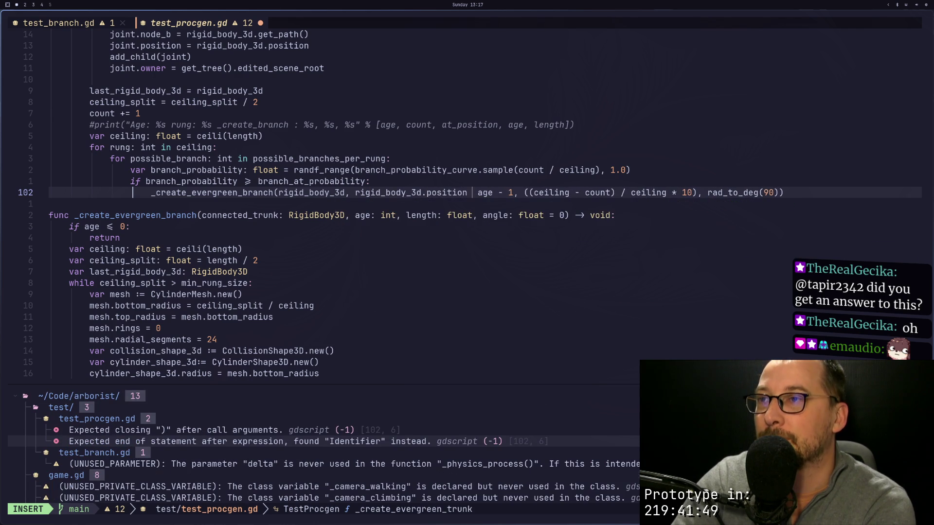
pyautogui.press('Return')
pyautogui.write('(0')
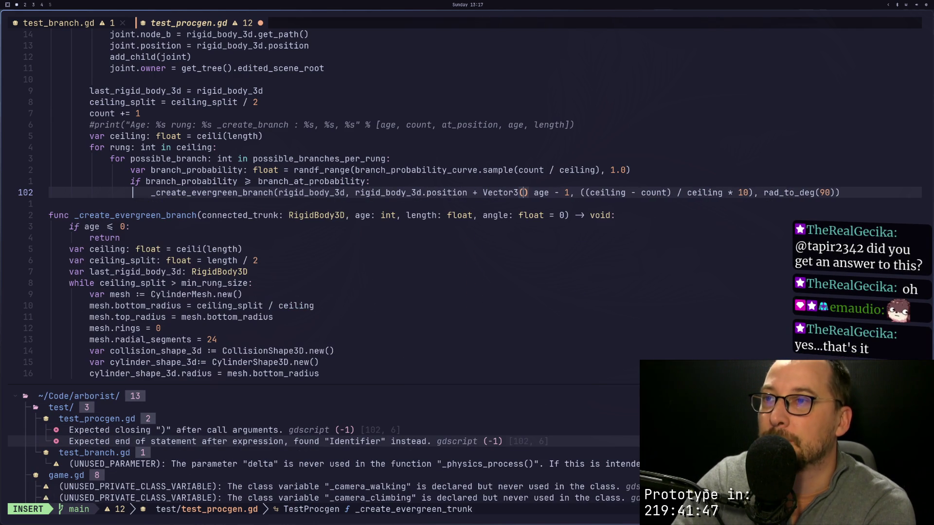
pyautogui.write(', ')
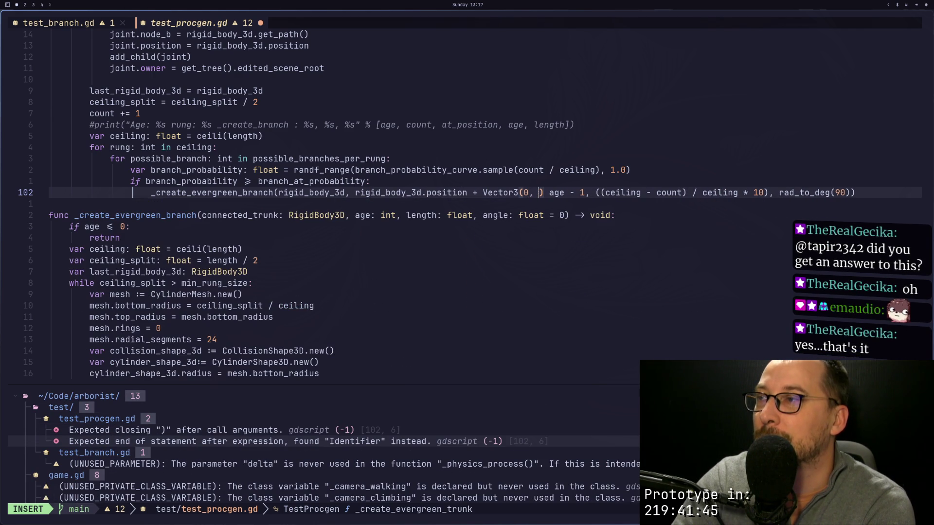
pyautogui.write('rung,')
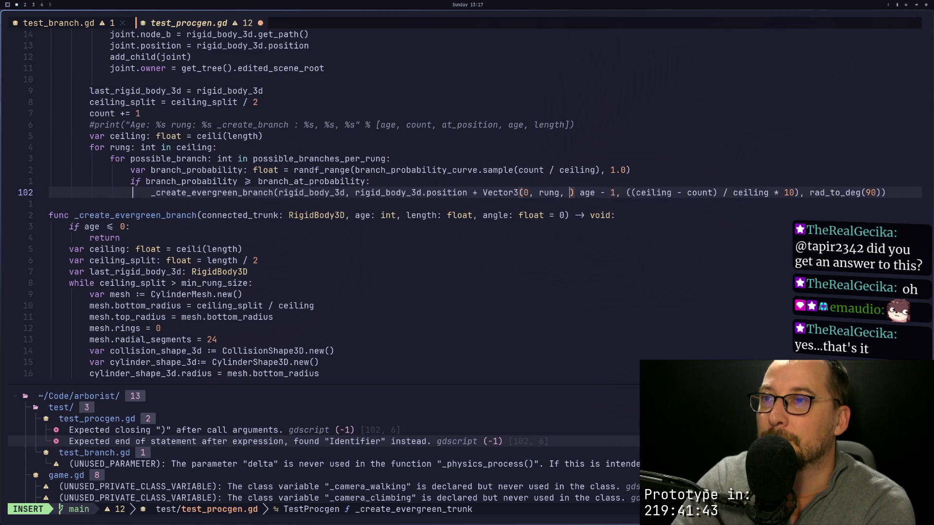
pyautogui.write(' 0')
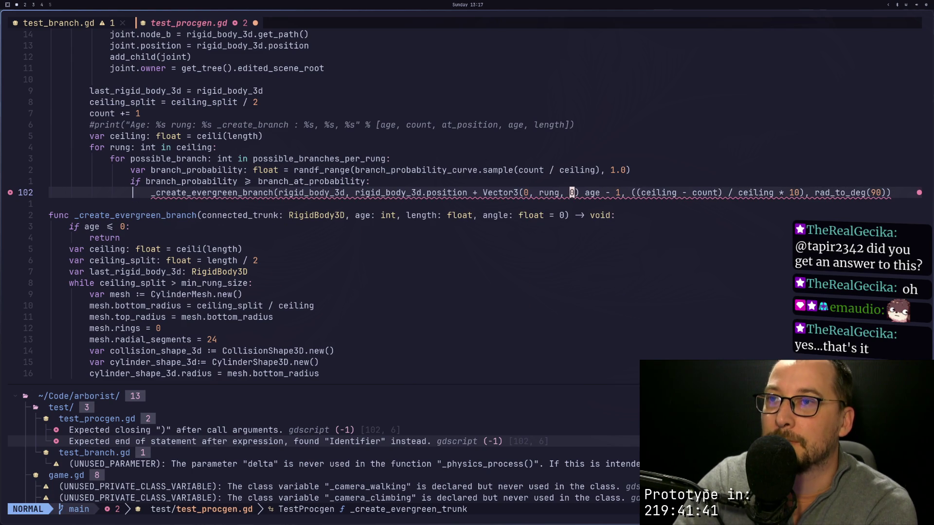
pyautogui.write('),')
pyautogui.press('Escape')
pyautogui.press('j')
pyautogui.press('j')
# Step: Add an at_position: Vector3 parameter to the _create_evergreen_branch signature
pyautogui.press('h')
pyautogui.press('h')
pyautogui.press('h')
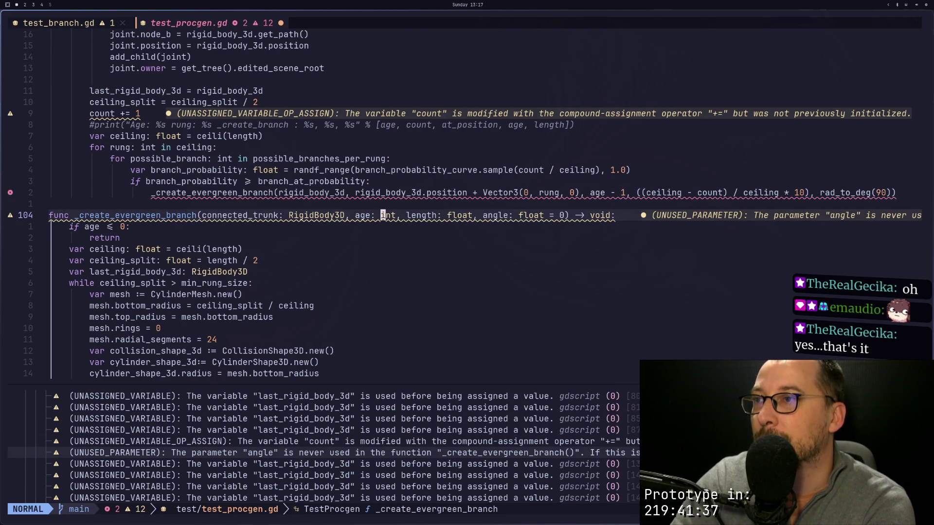
pyautogui.write('a at_position:  a')
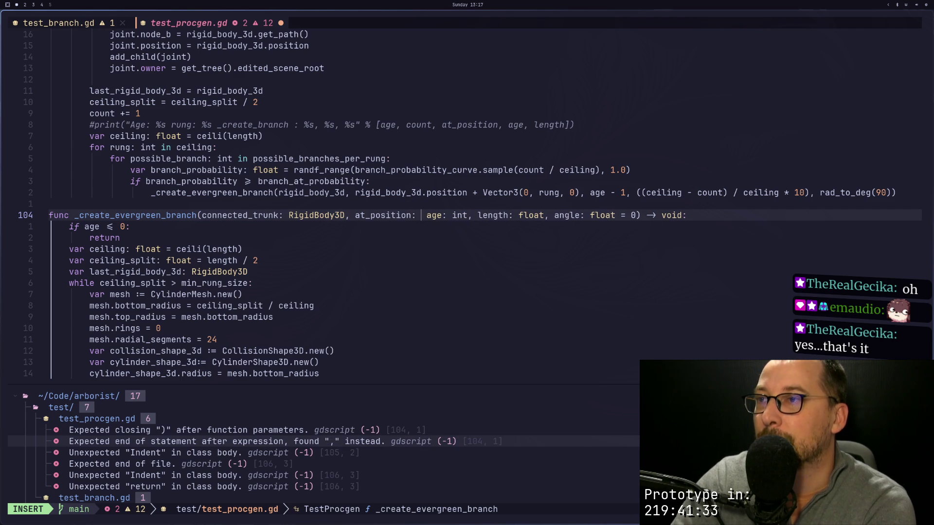
pyautogui.write(' Vector3,')
pyautogui.press('Escape')
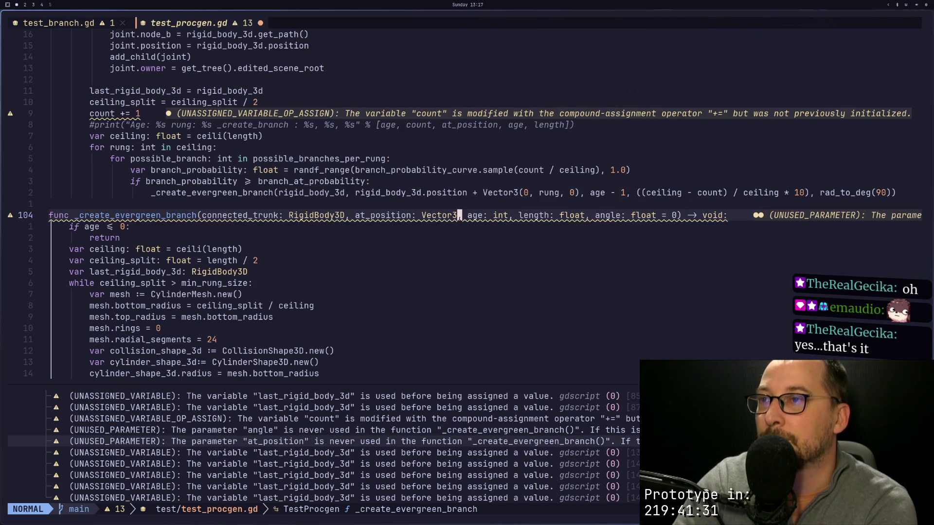
pyautogui.press('j')
pyautogui.press('j')
pyautogui.press('j')
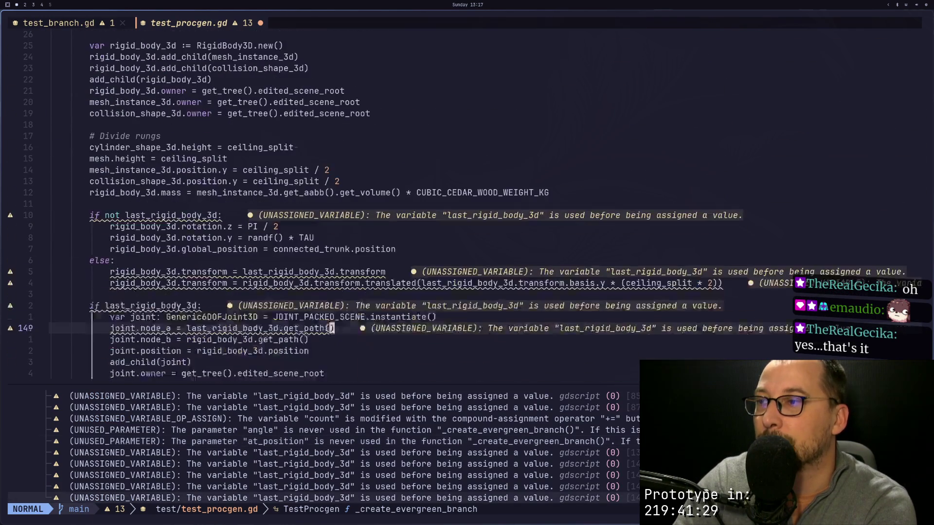
pyautogui.press('j')
pyautogui.press('j')
pyautogui.press('j')
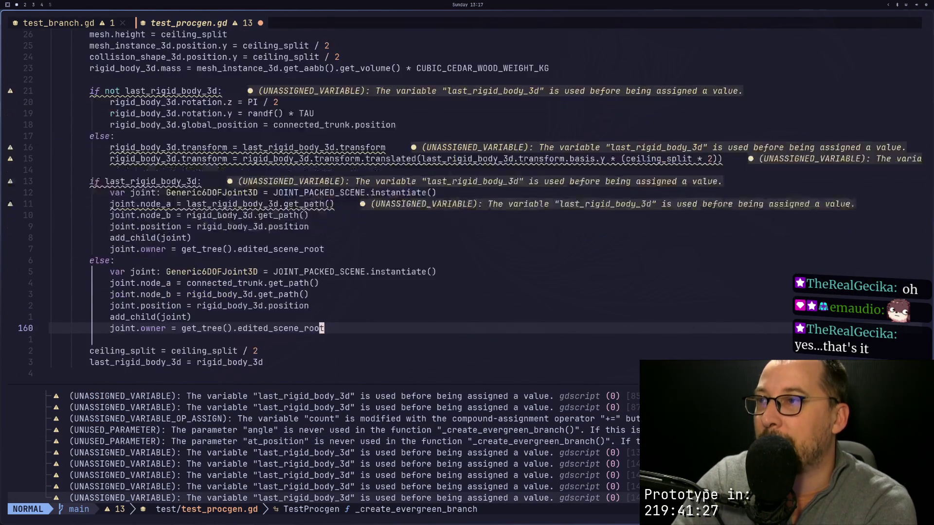
pyautogui.press('k')
pyautogui.press('k')
pyautogui.press('k')
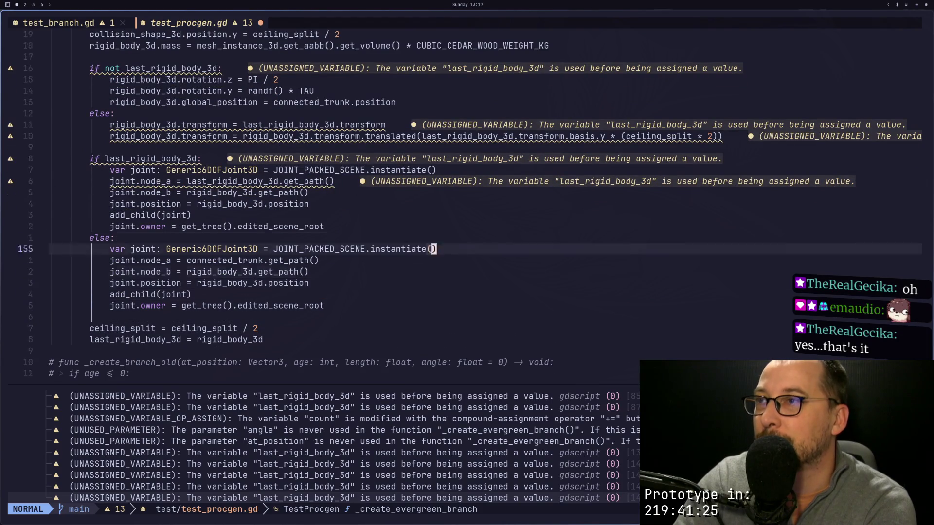
# Step: Set the first trunk piece's global_position to at_position and save the script
pyautogui.press('j')
pyautogui.press('j')
pyautogui.press('j')
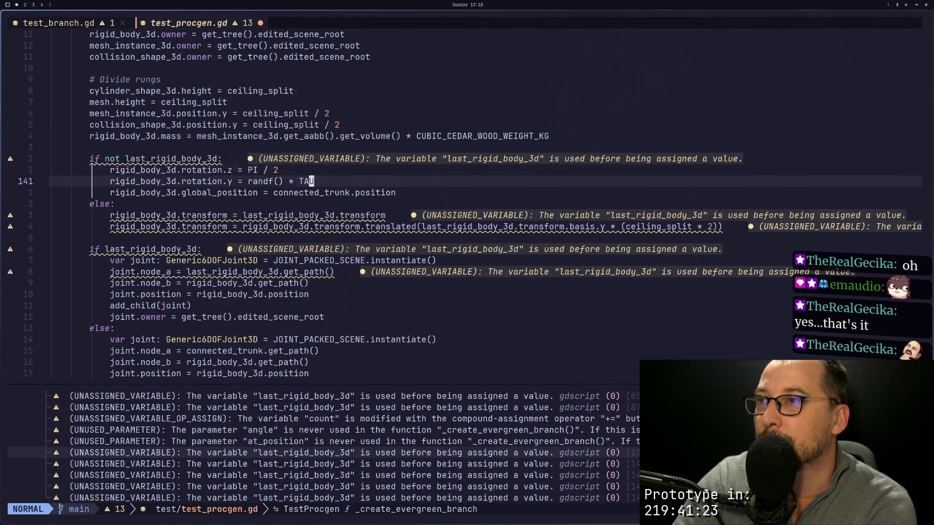
pyautogui.write('cf.')
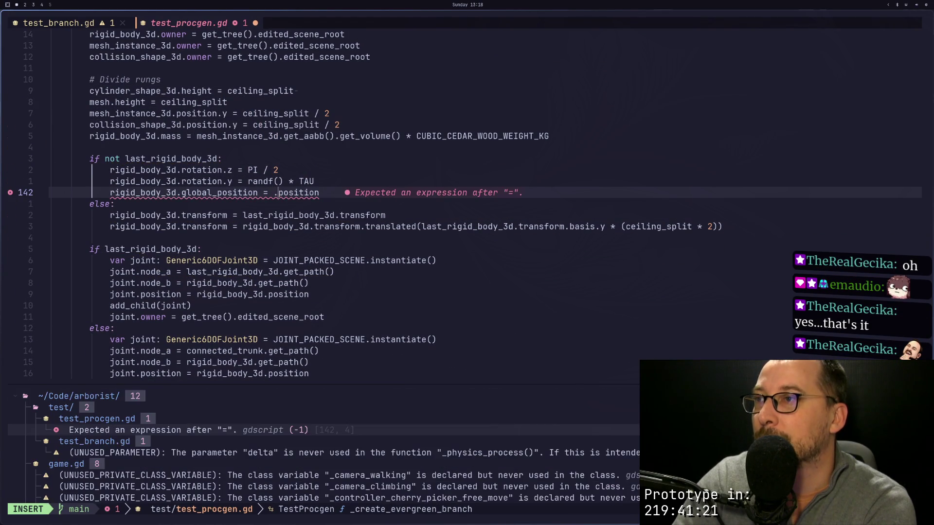
pyautogui.write('at_')
pyautogui.press('Escape')
pyautogui.write(':w')
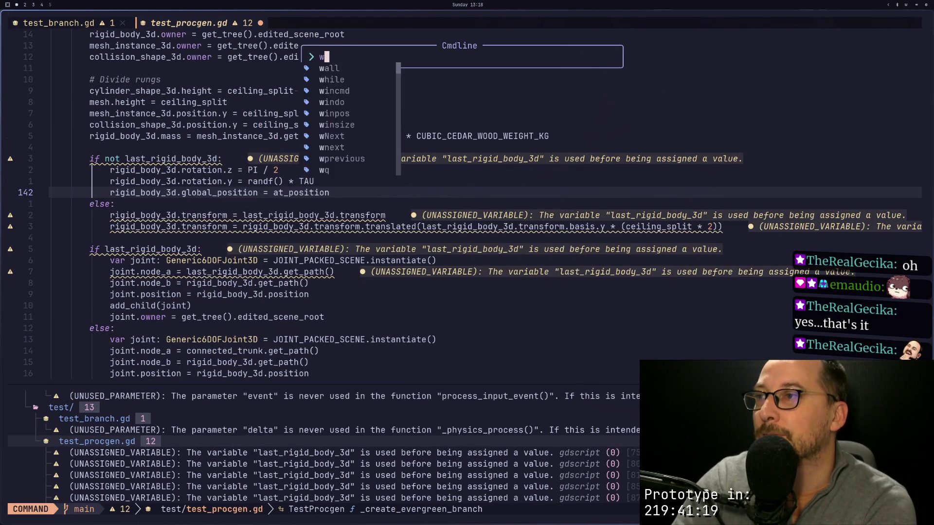
pyautogui.press('Return')
pyautogui.press('super+2')
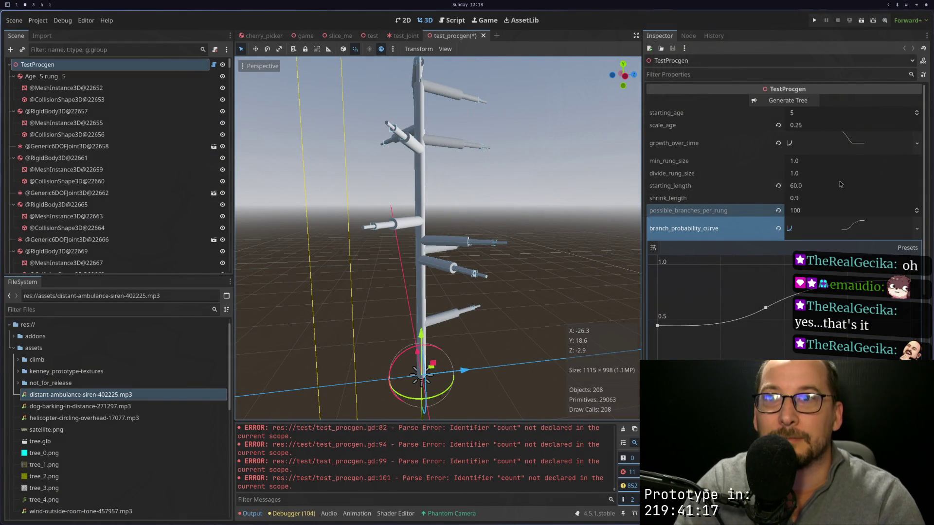
# Step: Set possible_branches_per_rung to 10 and zoom out on the regenerated tree
pyautogui.click(809, 214)
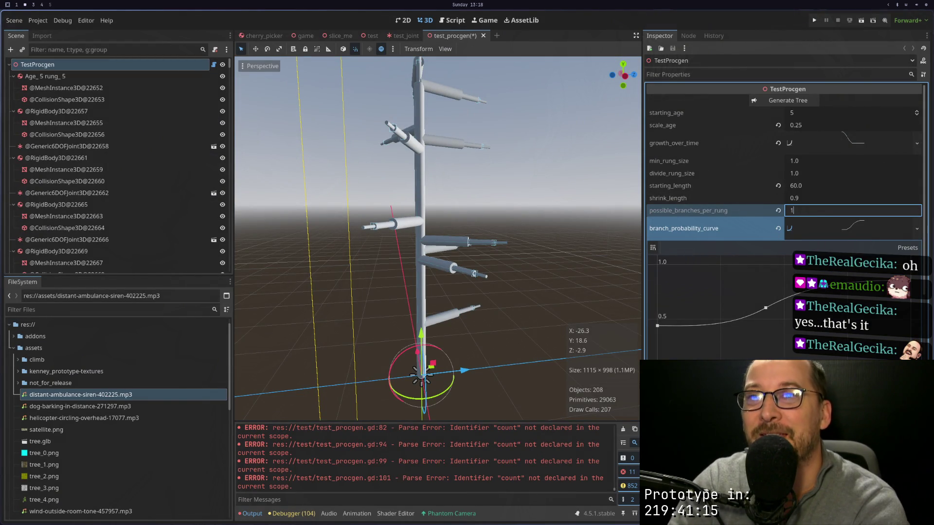
pyautogui.write('0')
pyautogui.press('Return')
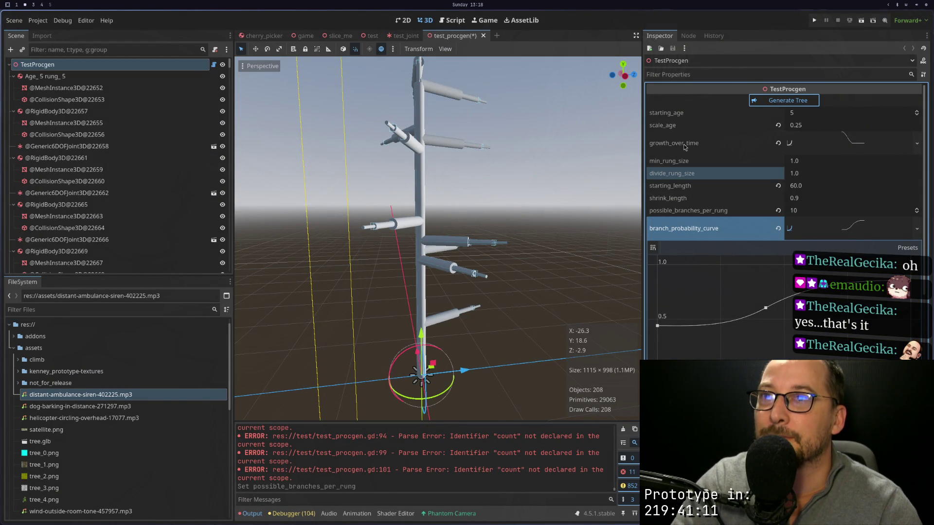
pyautogui.scroll(-5, 433, 221)
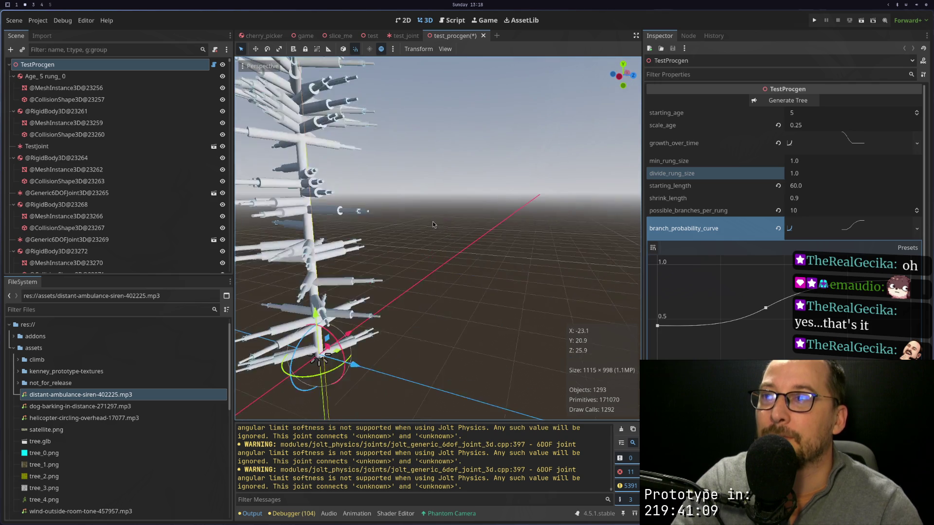
pyautogui.scroll(-3, 489, 215)
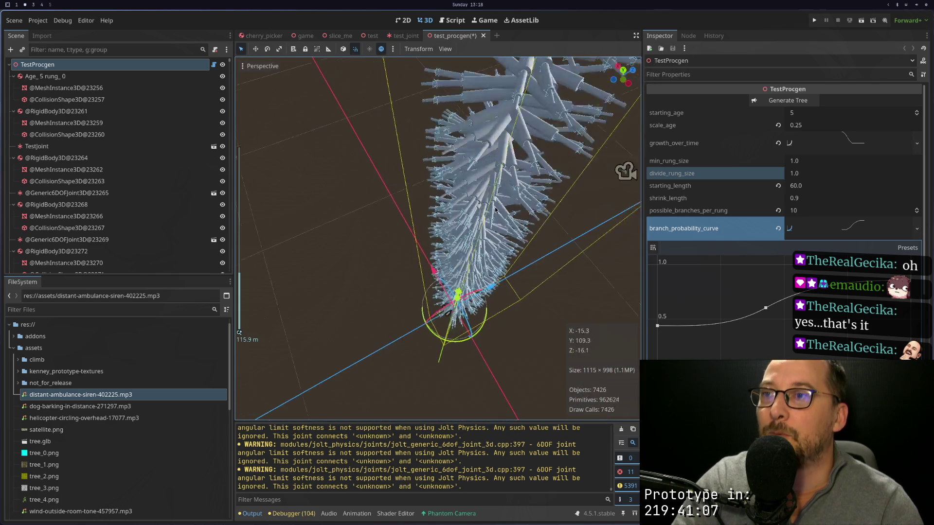
# Step: Orbit to a side view of the tree, then run the scene to test its physics
pyautogui.moveTo(500, 247)
pyautogui.mouseDown()
pyautogui.moveTo(485, 195)
pyautogui.moveTo(492, 145)
pyautogui.moveTo(490, 161)
pyautogui.mouseUp()
pyautogui.scroll(-4, 487, 188)
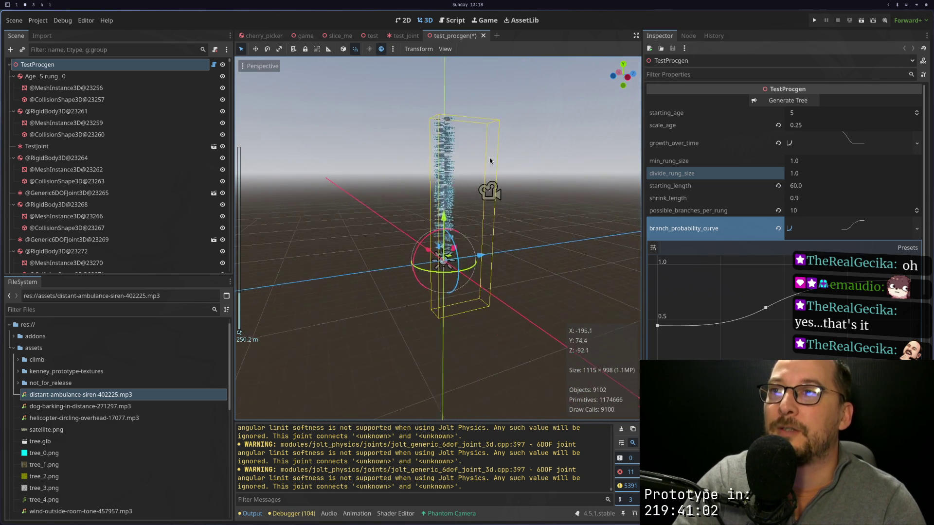
pyautogui.scroll(3, 486, 194)
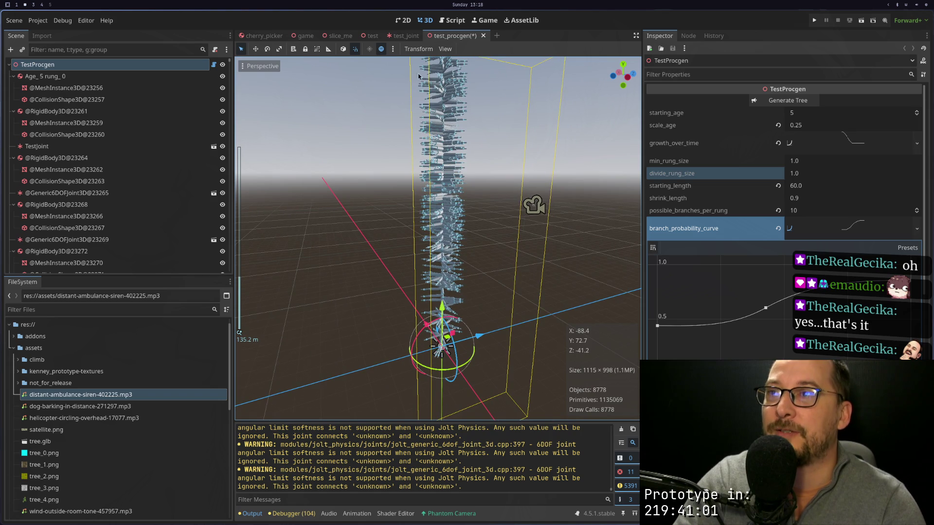
pyautogui.moveTo(383, 250); pyautogui.dragTo(448, 207)
pyautogui.scroll(5, 460, 222)
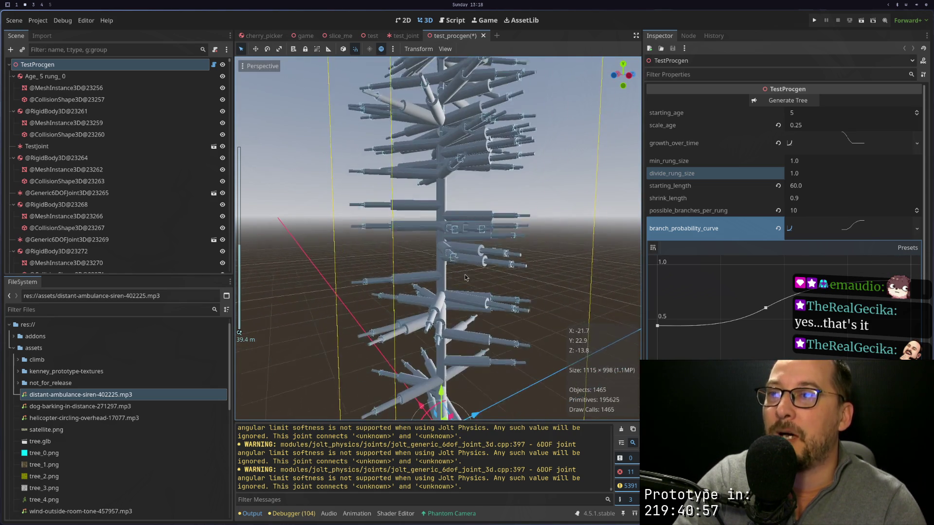
pyautogui.scroll(3, 472, 237)
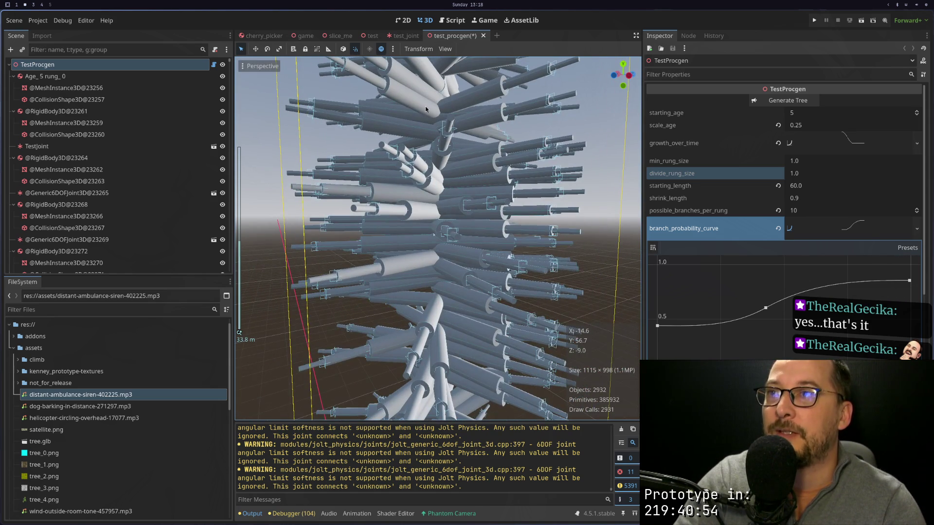
pyautogui.scroll(-3, 425, 108)
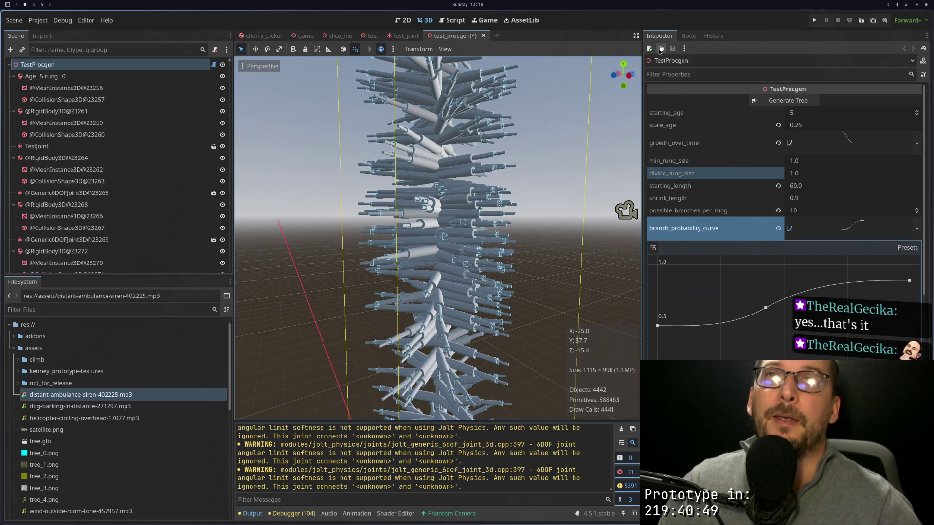
pyautogui.click(861, 20)
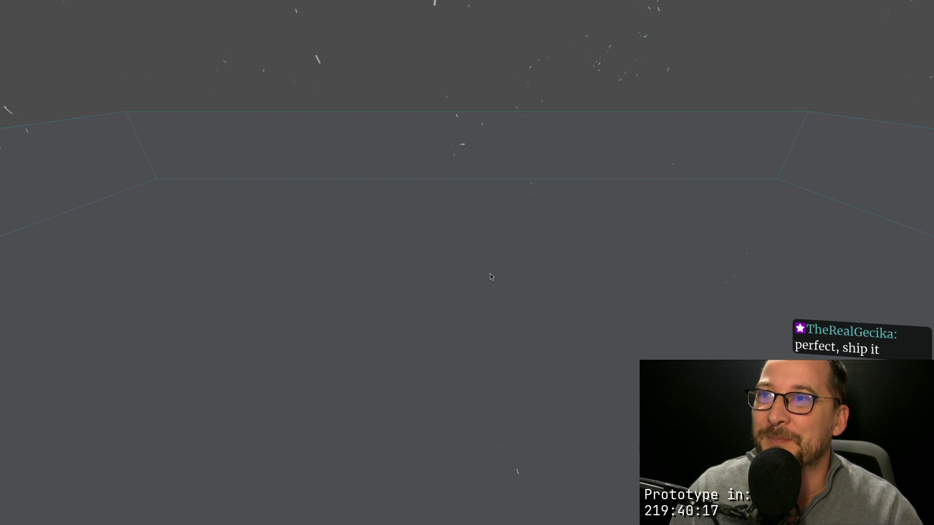
# Step: Exit fullscreen, stop the game, run the tree scene again, and close it with F8
pyautogui.press('super+f')
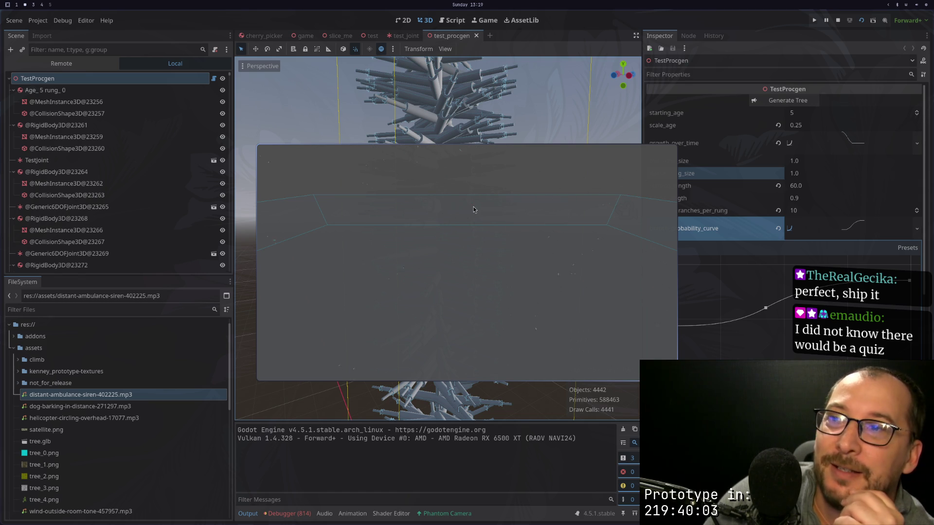
pyautogui.click(838, 21)
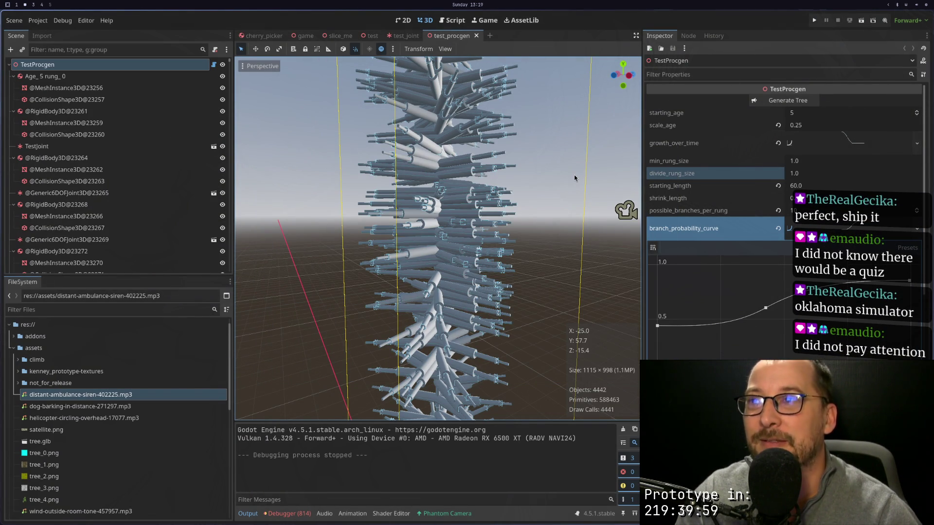
pyautogui.click(860, 22)
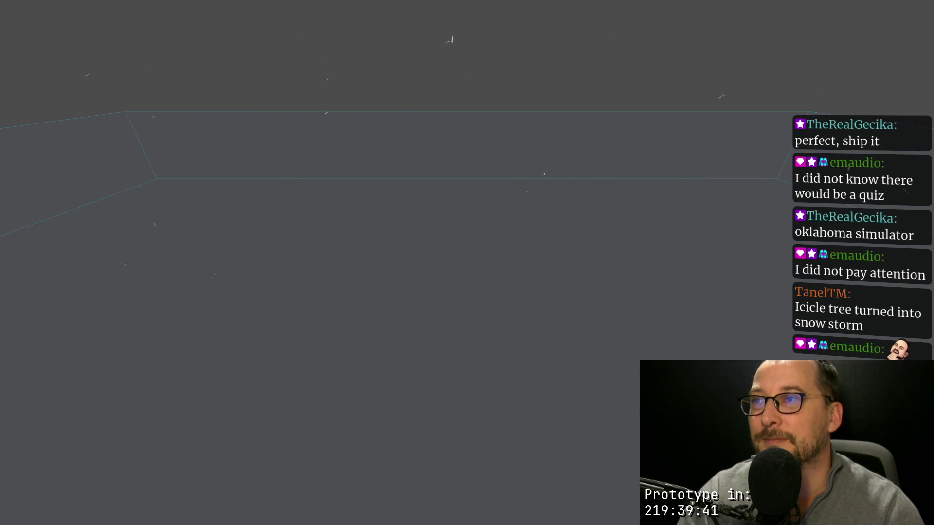
pyautogui.press('F8')
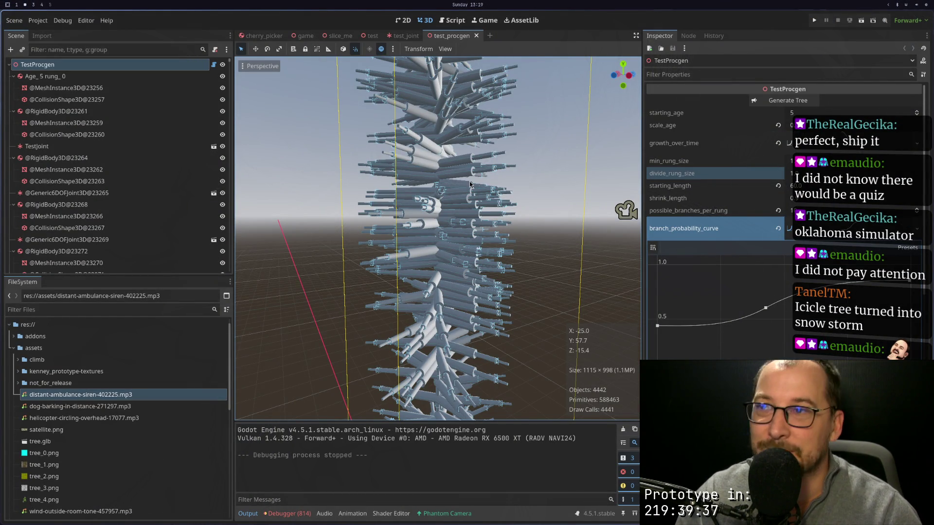
pyautogui.scroll(-3, 466, 194)
pyautogui.scroll(10, 466, 201)
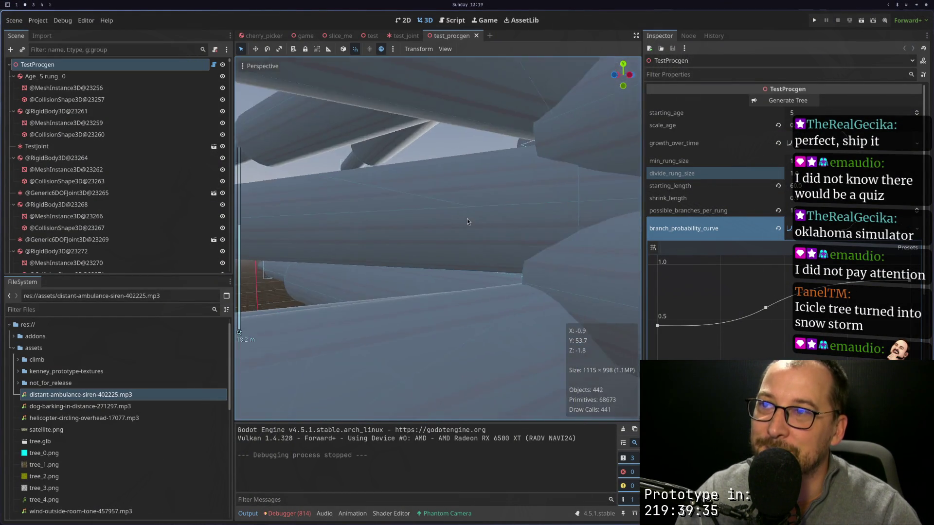
pyautogui.scroll(-8, 467, 222)
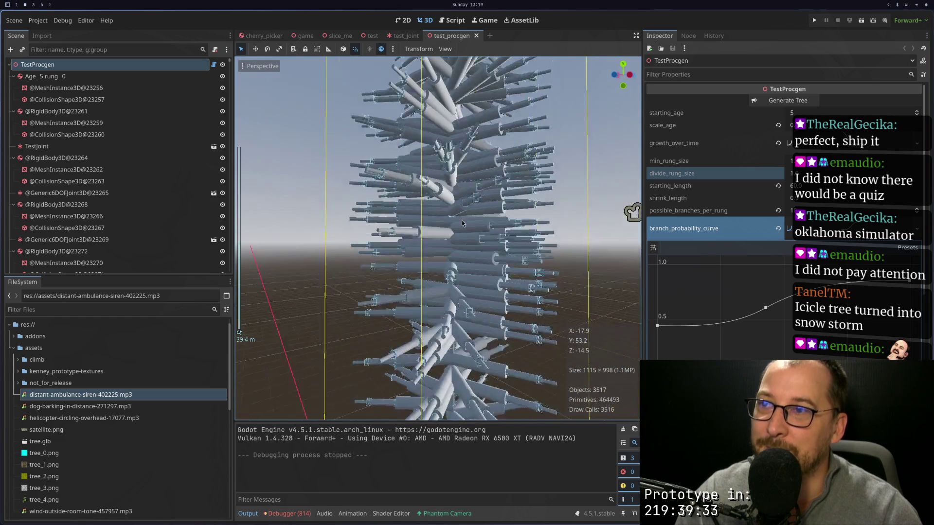
pyautogui.moveTo(467, 229)
pyautogui.mouseDown()
pyautogui.moveTo(493, 271)
pyautogui.moveTo(478, 280)
pyautogui.moveTo(478, 310)
pyautogui.moveTo(501, 201)
pyautogui.mouseUp()
pyautogui.scroll(-5, 498, 258)
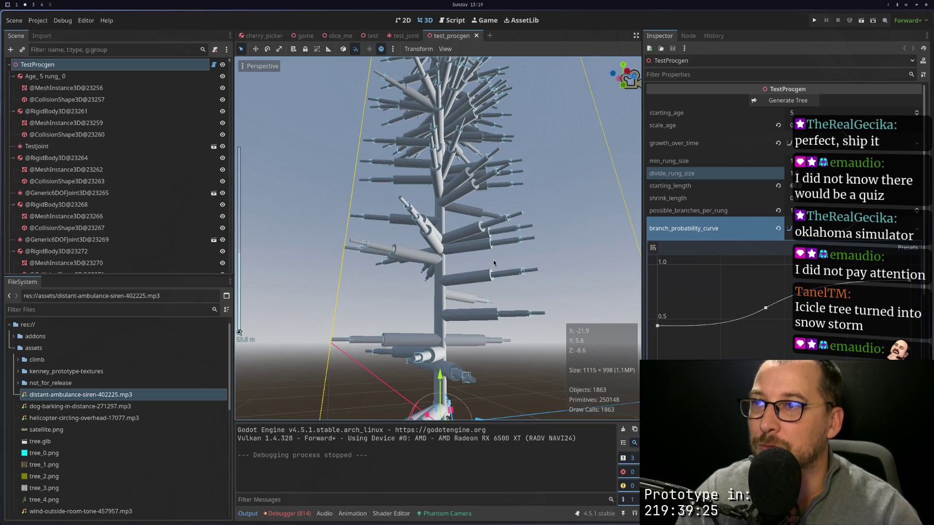
pyautogui.moveTo(489, 291)
pyautogui.mouseDown()
pyautogui.moveTo(470, 318)
pyautogui.moveTo(482, 322)
pyautogui.moveTo(498, 307)
pyautogui.moveTo(523, 314)
pyautogui.moveTo(500, 319)
pyautogui.moveTo(500, 333)
pyautogui.moveTo(485, 307)
pyautogui.moveTo(503, 298)
pyautogui.moveTo(492, 297)
pyautogui.moveTo(500, 299)
pyautogui.moveTo(487, 306)
pyautogui.moveTo(503, 303)
pyautogui.mouseUp()
pyautogui.scroll(3, 500, 309)
pyautogui.scroll(2, 503, 299)
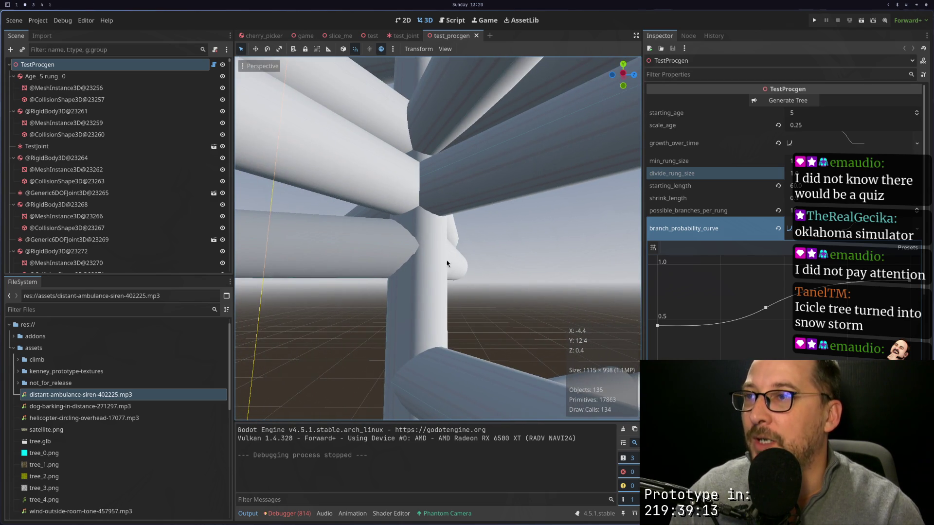
pyautogui.click(408, 254)
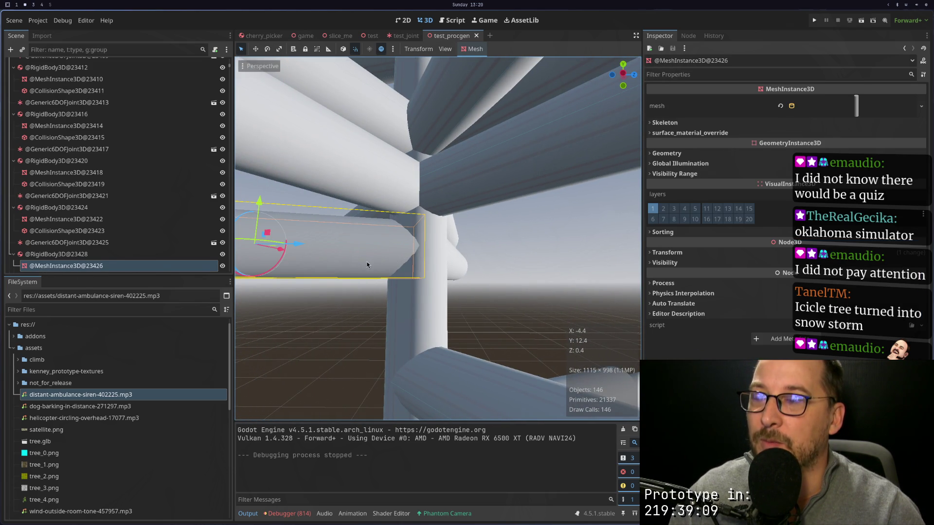
# Step: Try dragging a branch along its X axis, then undo the move
pyautogui.scroll(-5, 380, 265)
pyautogui.scroll(5, 384, 261)
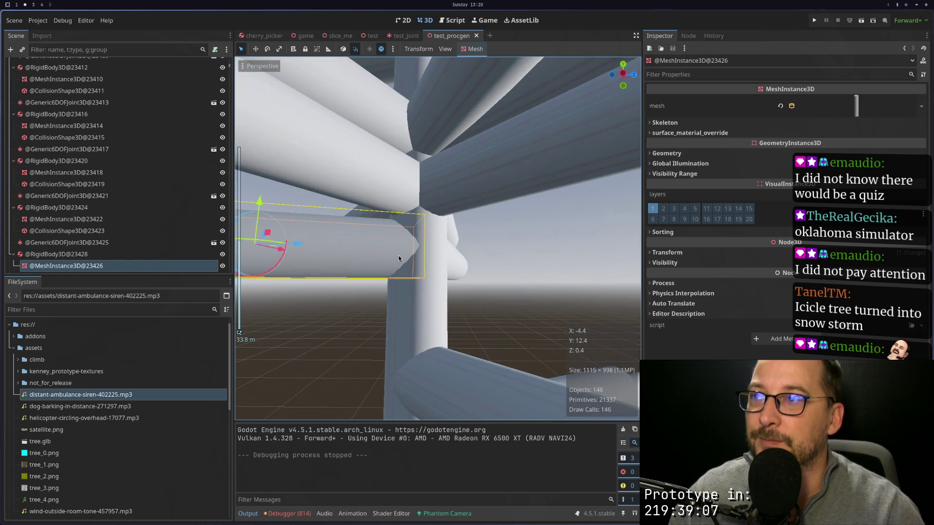
pyautogui.moveTo(405, 248)
pyautogui.mouseDown()
pyautogui.moveTo(269, 255)
pyautogui.moveTo(370, 248)
pyautogui.mouseUp()
pyautogui.hotkey('ctrl', 'z')
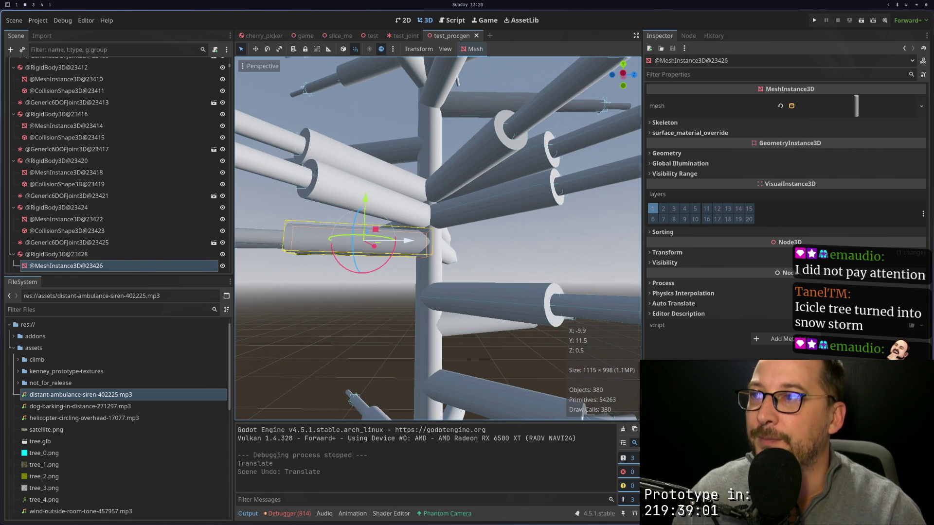
# Step: Zoom the 3D viewport in and out to survey the regenerated tree
pyautogui.scroll(-3, 393, 294)
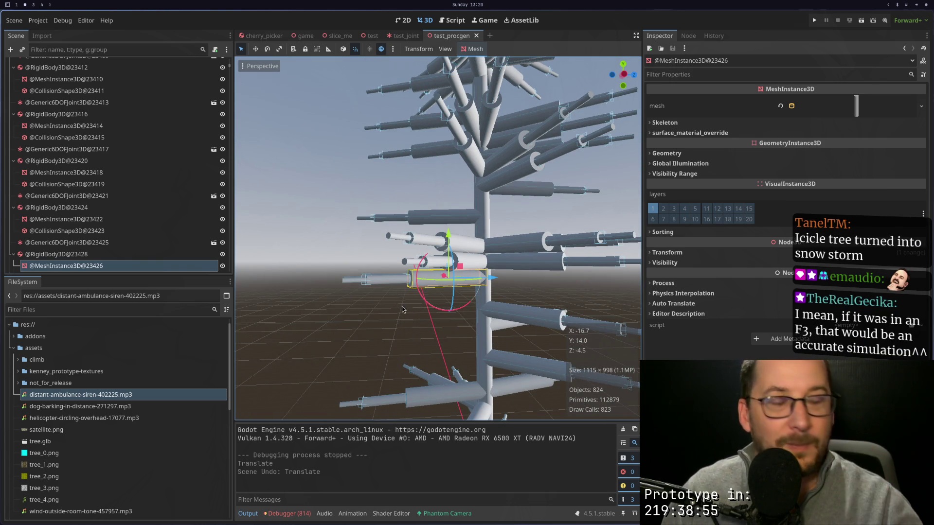
pyautogui.scroll(-10, 498, 230)
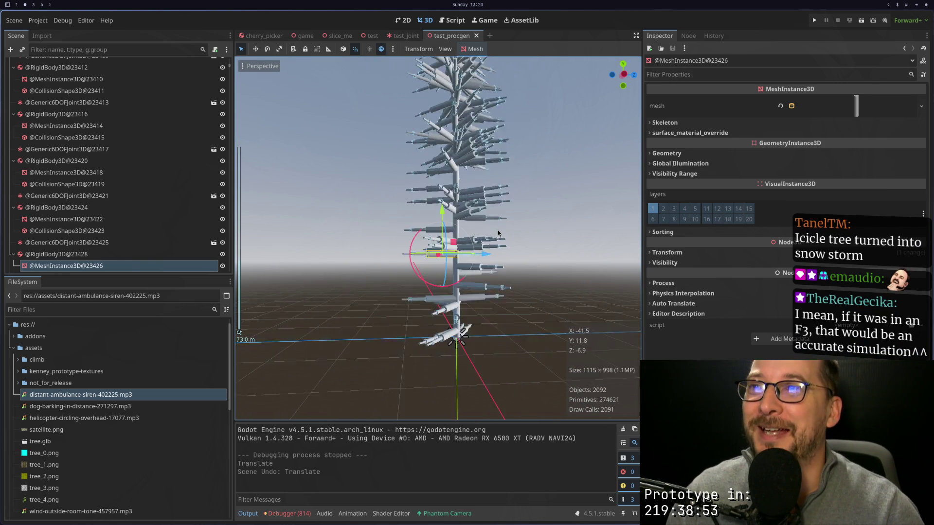
pyautogui.scroll(5, 460, 168)
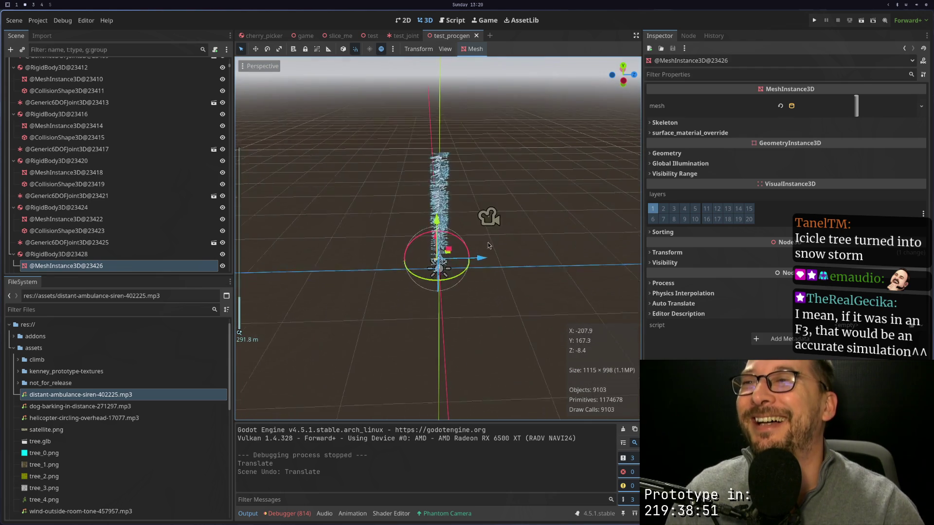
pyautogui.scroll(-5, 460, 180)
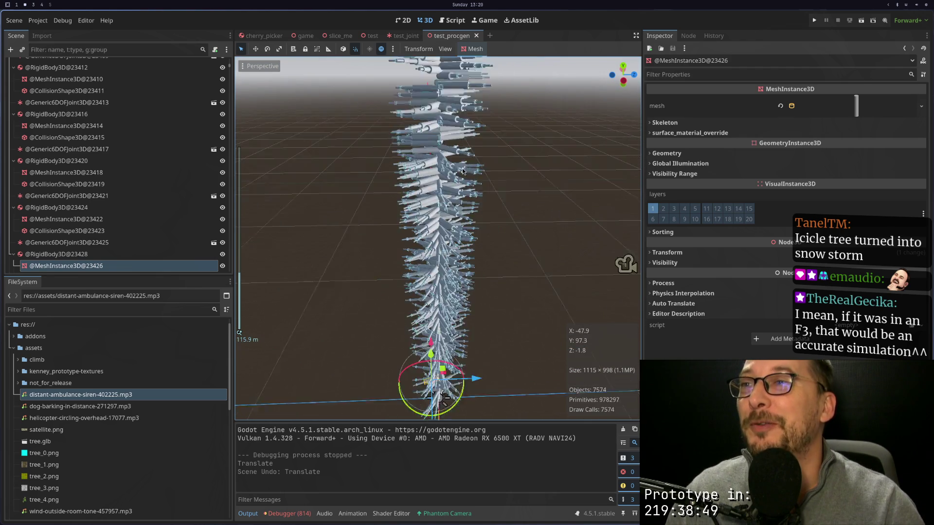
pyautogui.scroll(5, 453, 243)
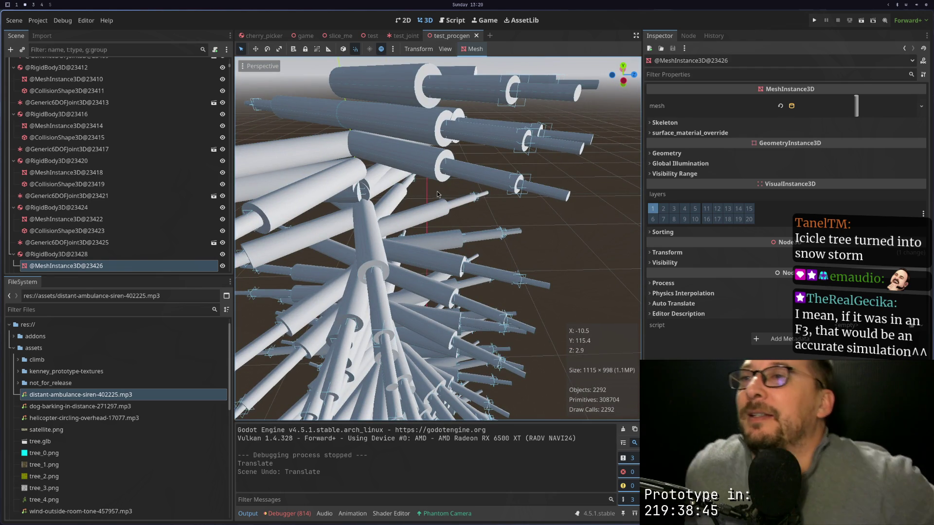
pyautogui.scroll(-5, 437, 194)
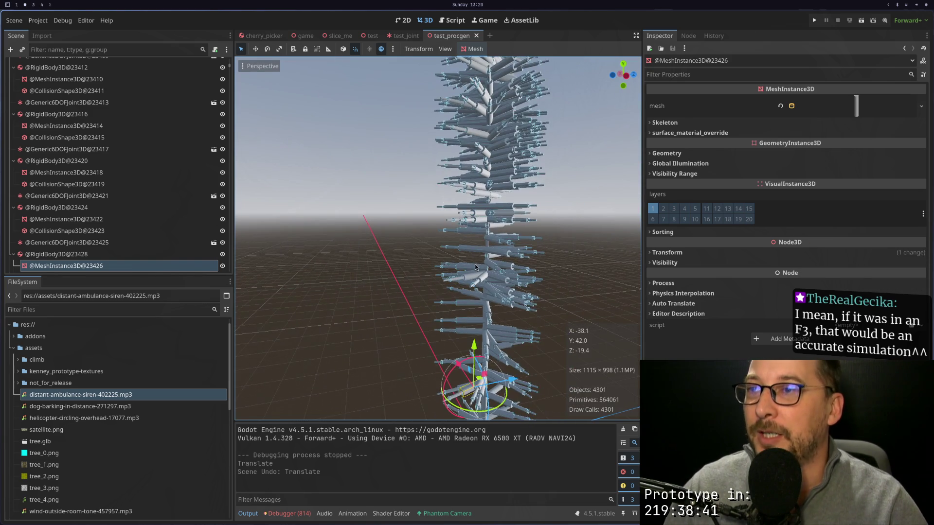
pyautogui.scroll(5, 465, 293)
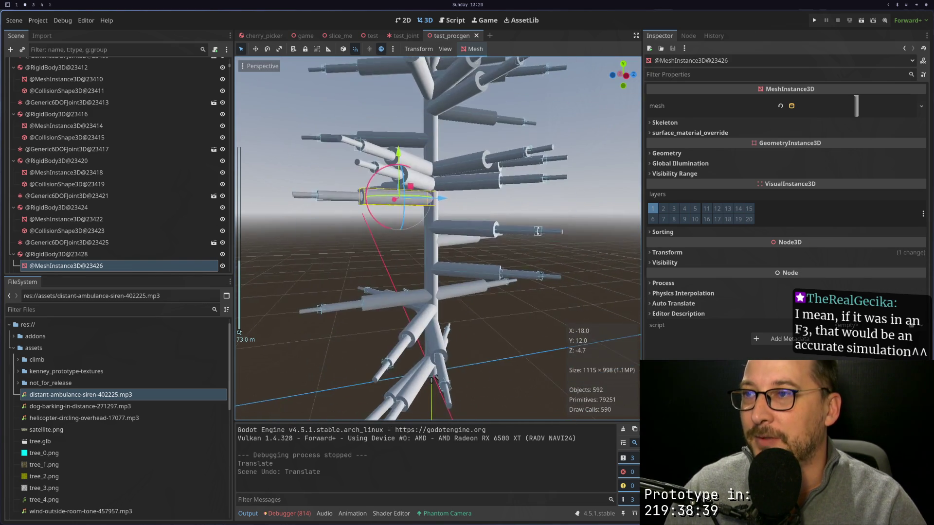
pyautogui.scroll(-3, 472, 274)
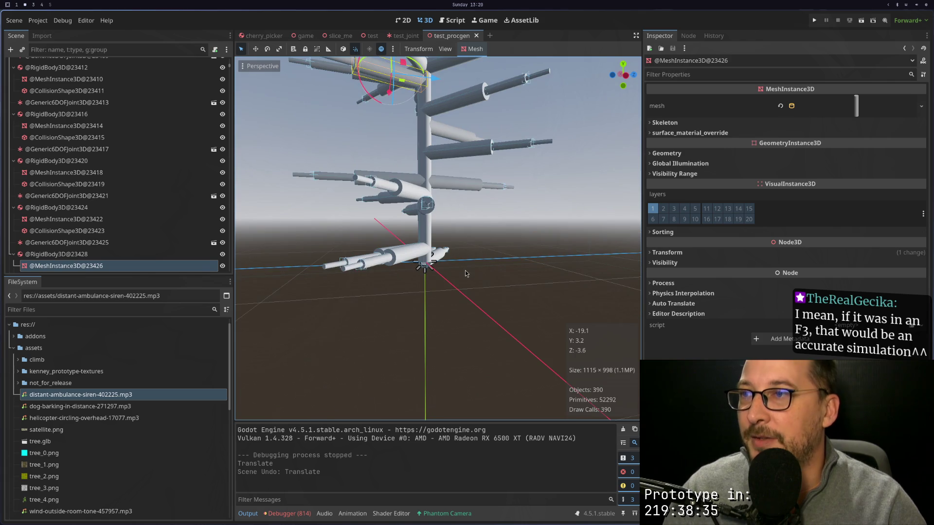
pyautogui.scroll(-2, 447, 280)
pyautogui.scroll(-2, 447, 280)
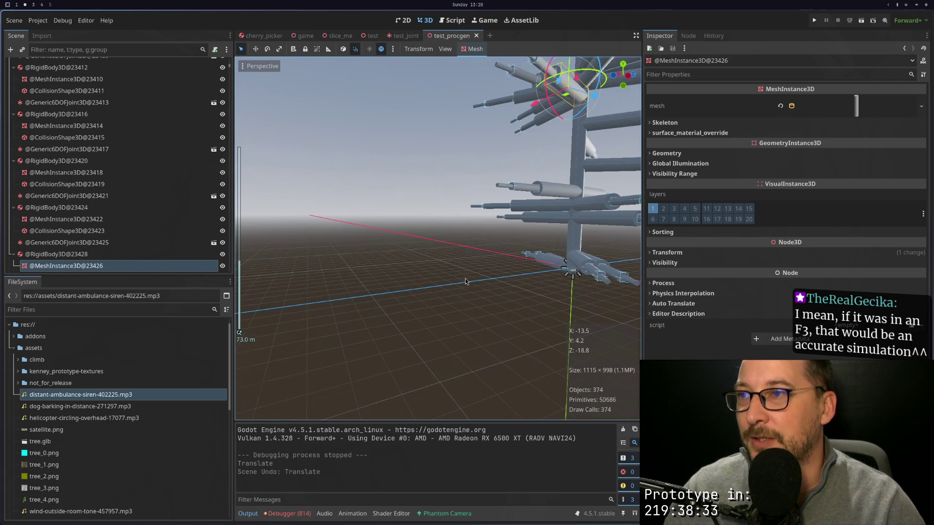
pyautogui.scroll(3, 453, 294)
pyautogui.scroll(-3, 455, 296)
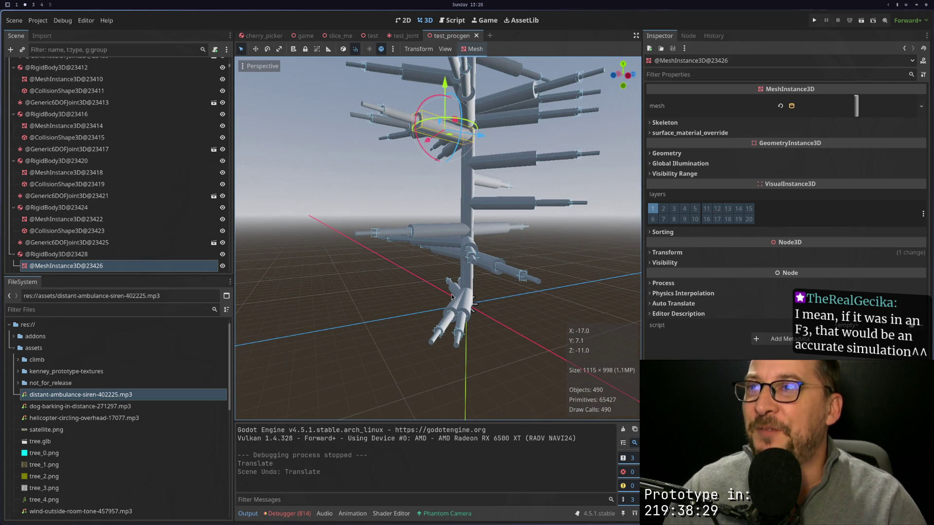
pyautogui.scroll(-3, 424, 240)
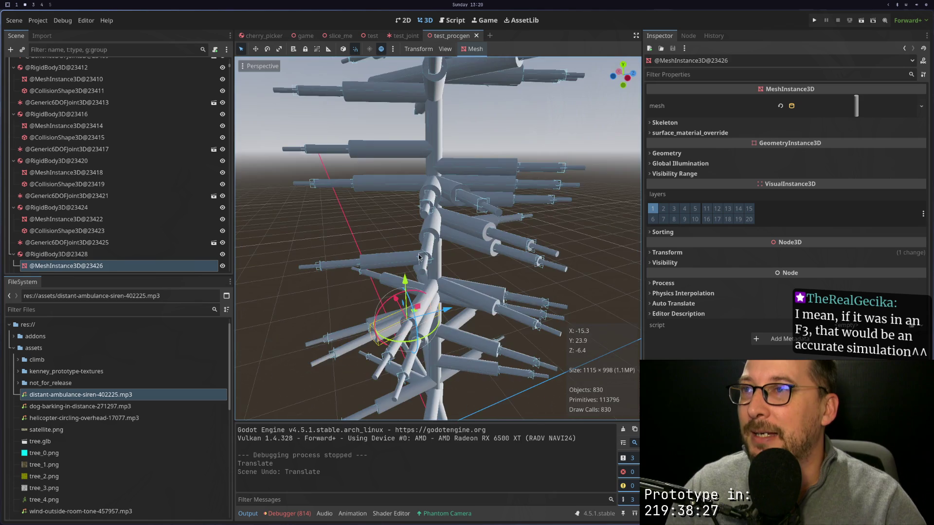
pyautogui.scroll(3, 428, 244)
pyautogui.scroll(5, 428, 245)
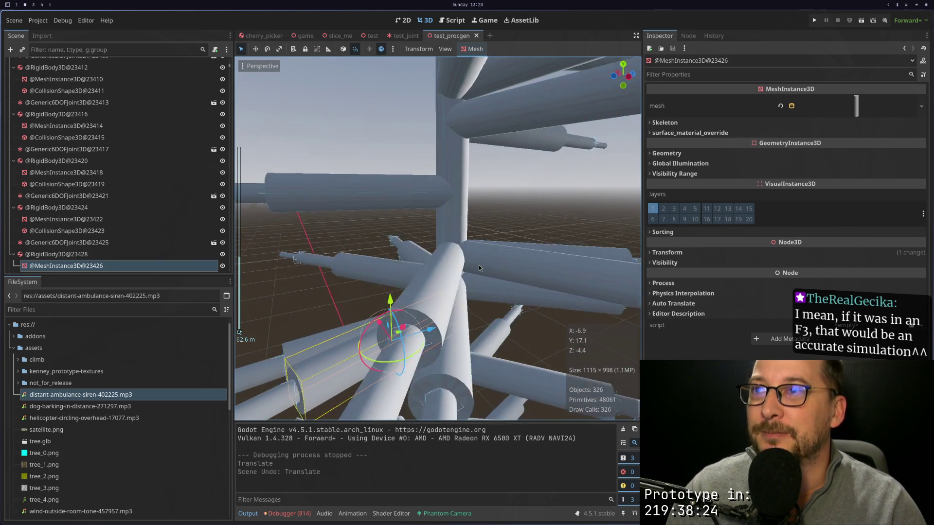
# Step: Frame and orbit around the selected branch, then pick one of the branch meshes
pyautogui.press('f')
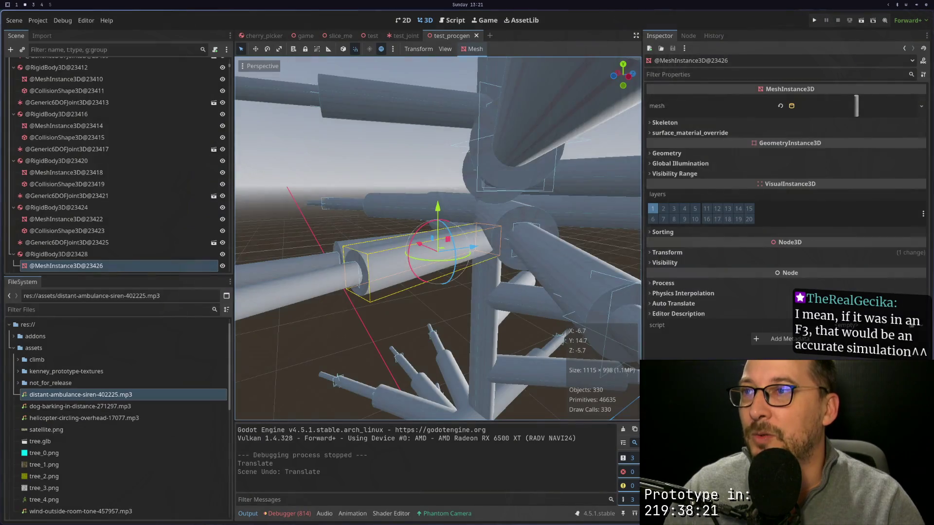
pyautogui.moveTo(438, 243); pyautogui.dragTo(530, 247)
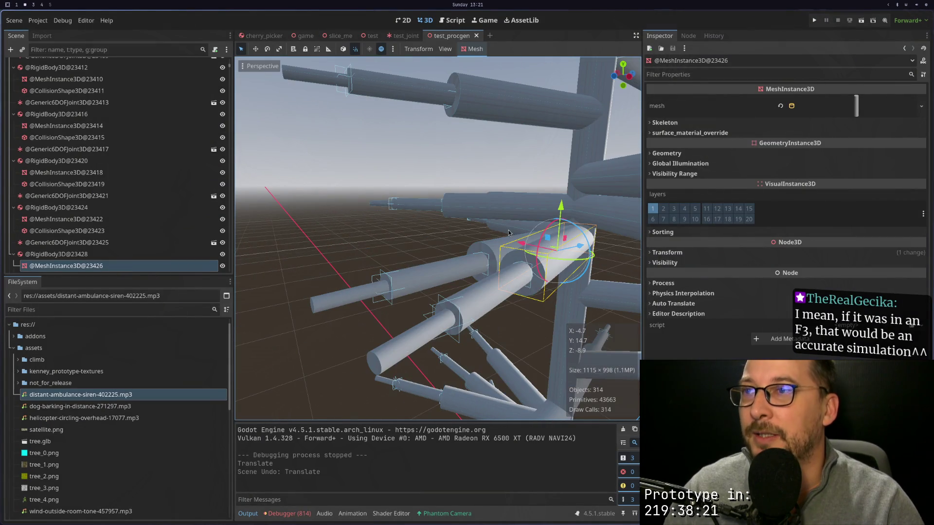
pyautogui.scroll(-8, 528, 246)
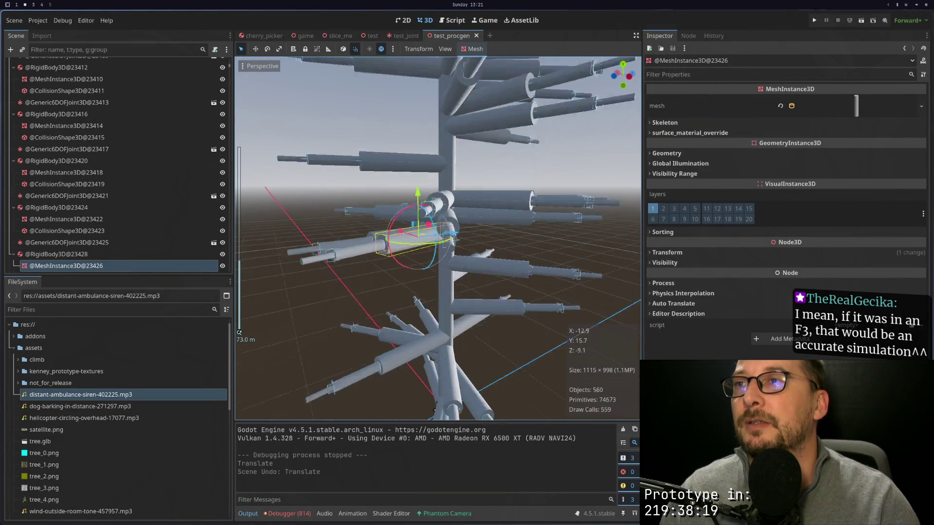
pyautogui.scroll(2, 517, 241)
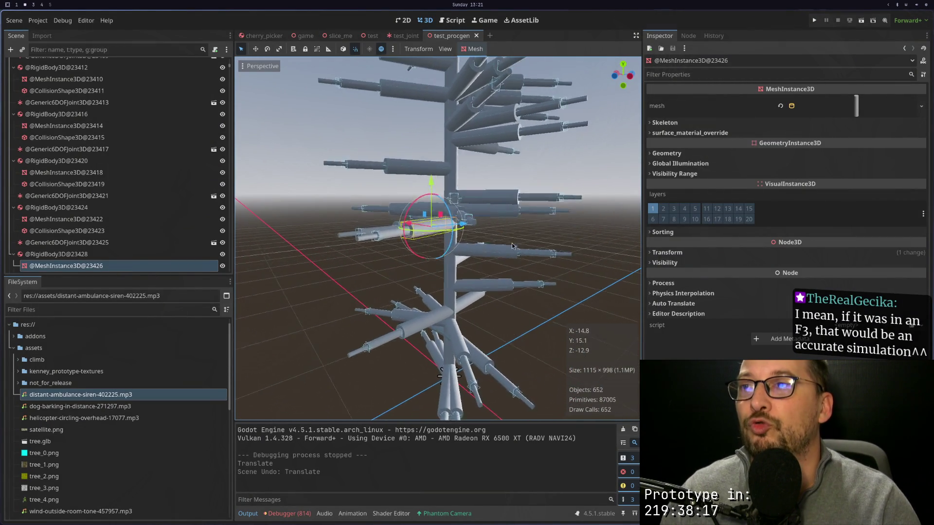
pyautogui.scroll(5, 518, 242)
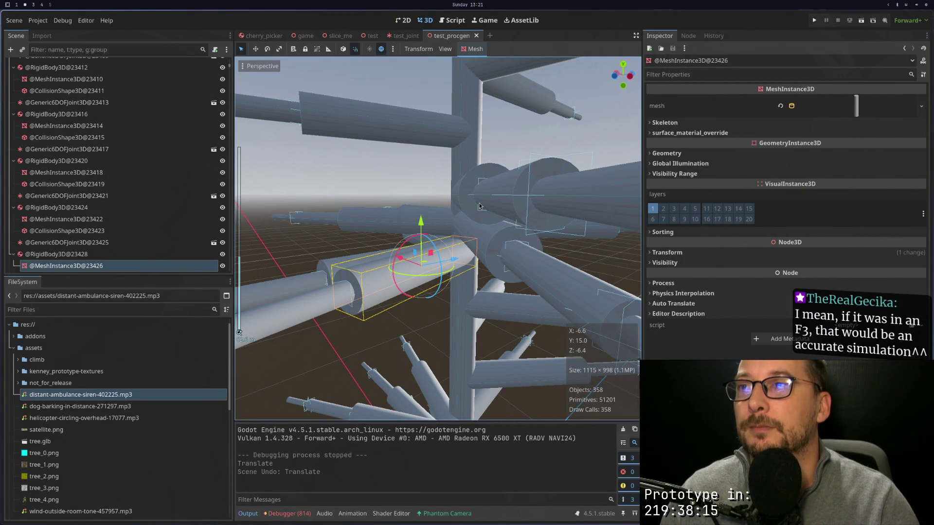
pyautogui.click(477, 205)
pyautogui.scroll(-8, 485, 217)
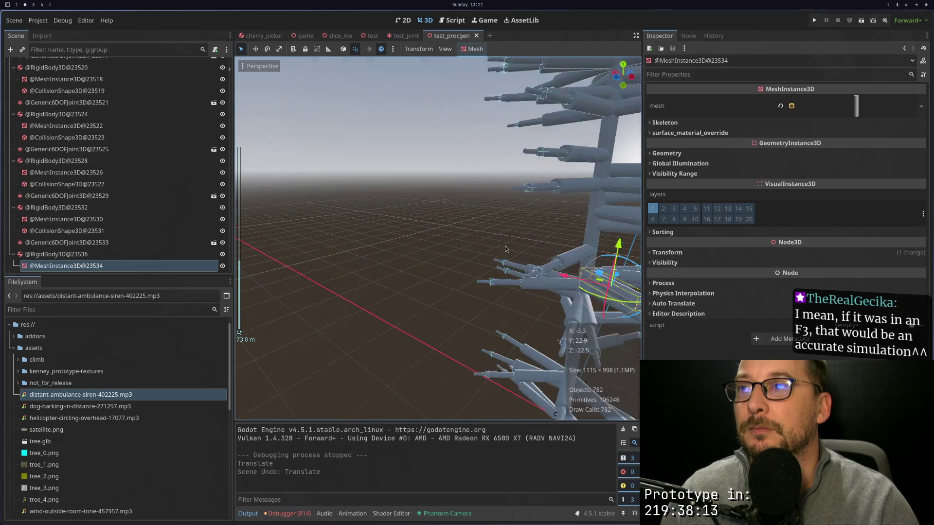
pyautogui.scroll(2, 432, 215)
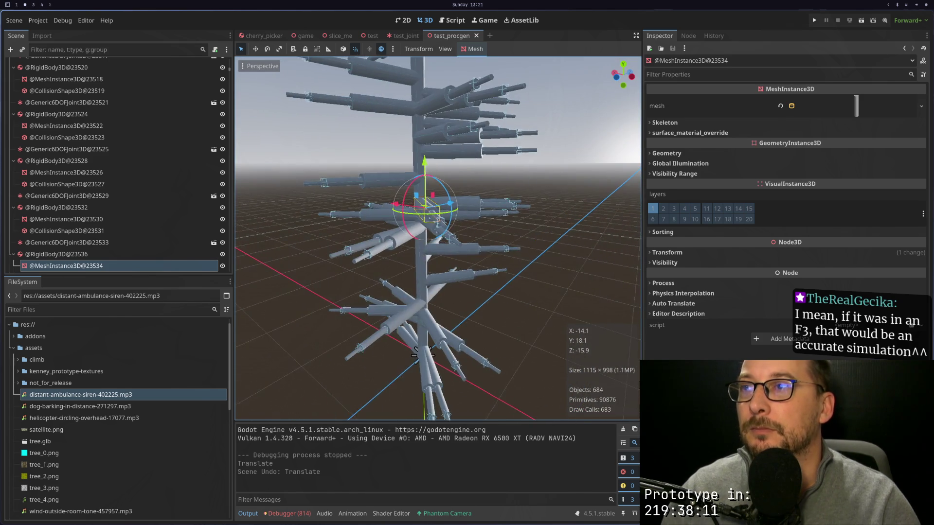
# Step: Add 'rigid_body_3d.global_position = at_position' inside the 'if not last_rigid_body_3d' block
pyautogui.press('super+4')
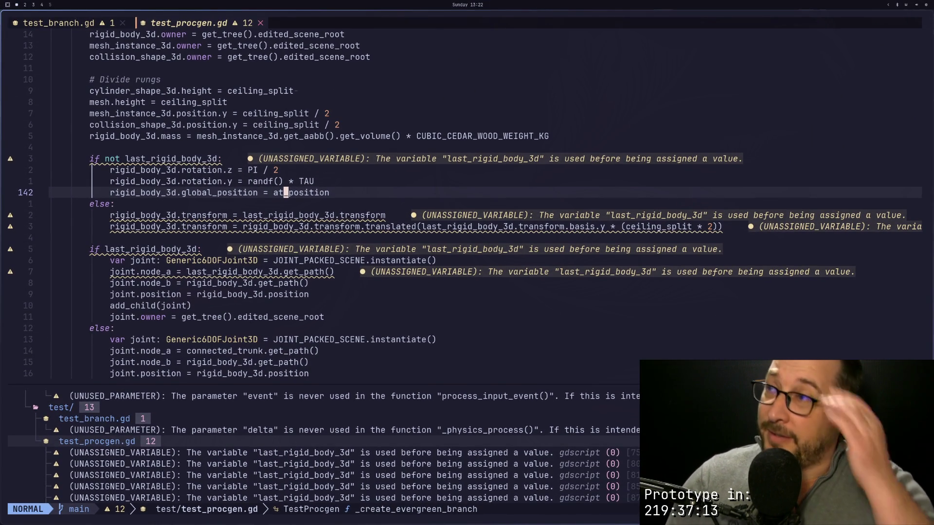
pyautogui.press('super+2')
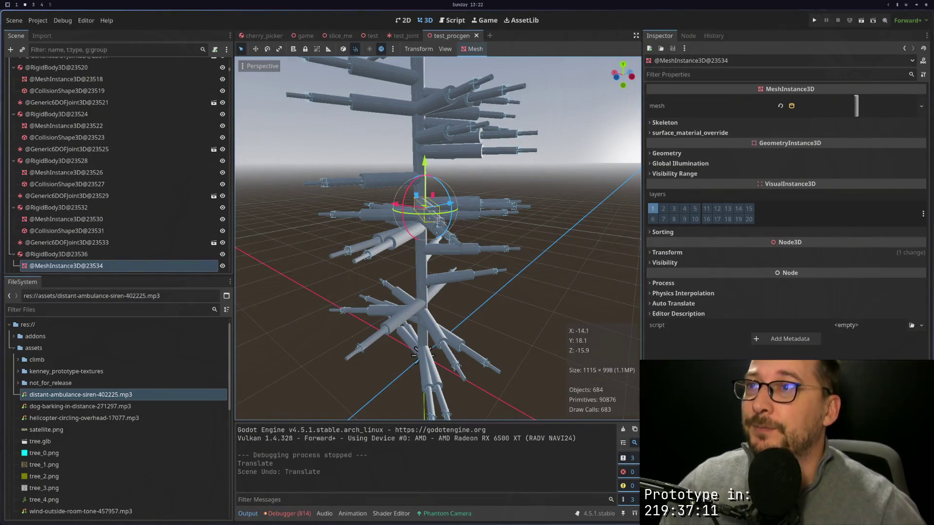
# Step: Frame the selected branch mesh and zoom in on the lower branch joints
pyautogui.press('f')
pyautogui.scroll(-10, 343, 264)
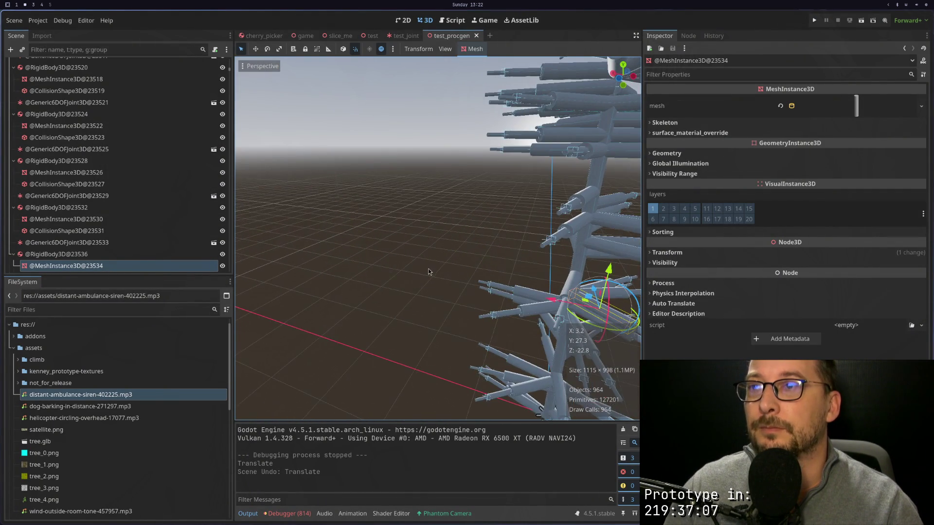
pyautogui.scroll(10, 410, 272)
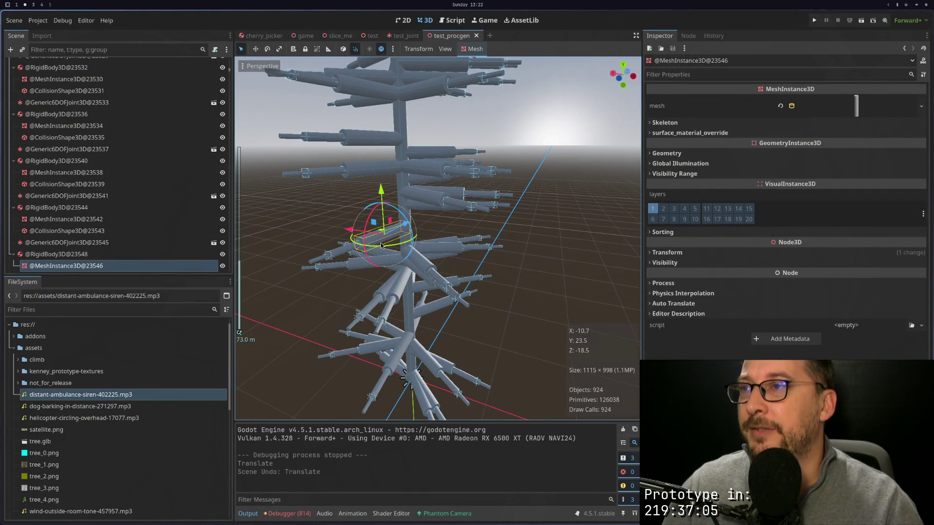
pyautogui.scroll(5, 405, 251)
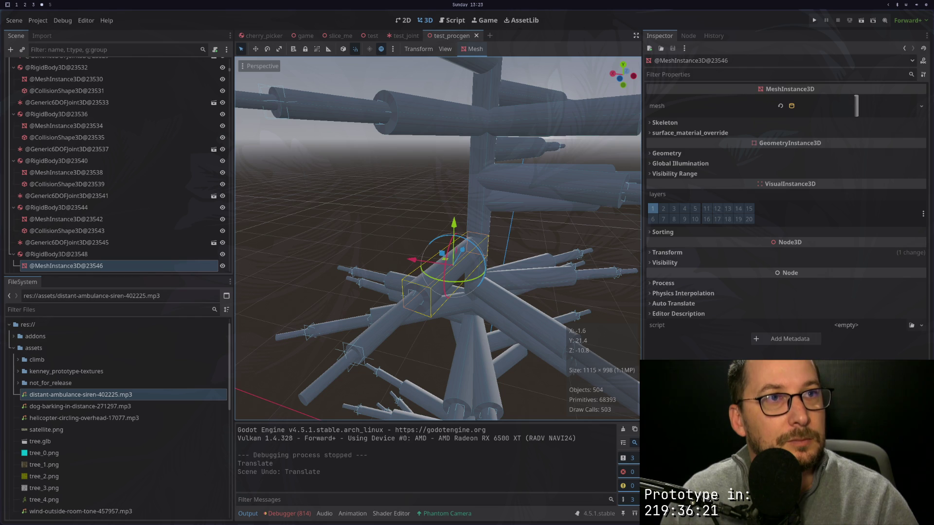
pyautogui.scroll(5, 472, 250)
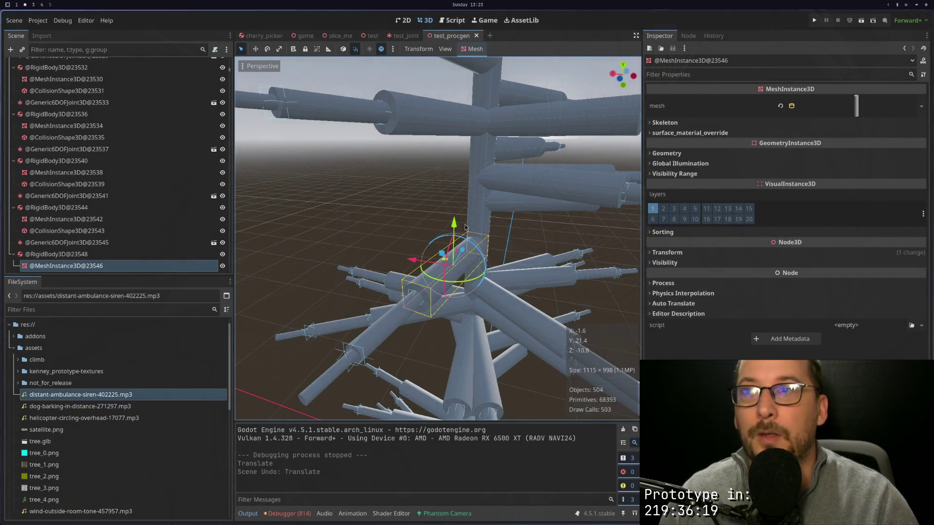
pyautogui.scroll(-5, 472, 250)
pyautogui.press('super+4')
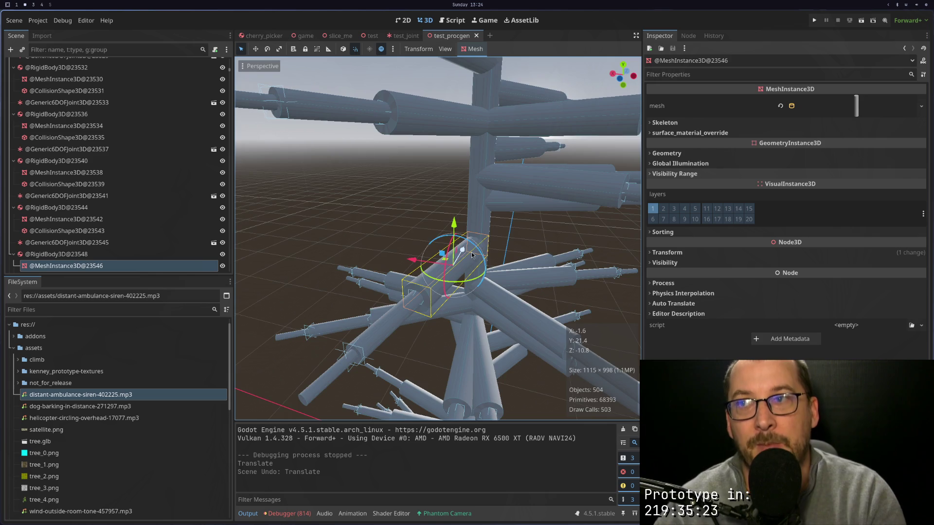
pyautogui.scroll(-5, 472, 253)
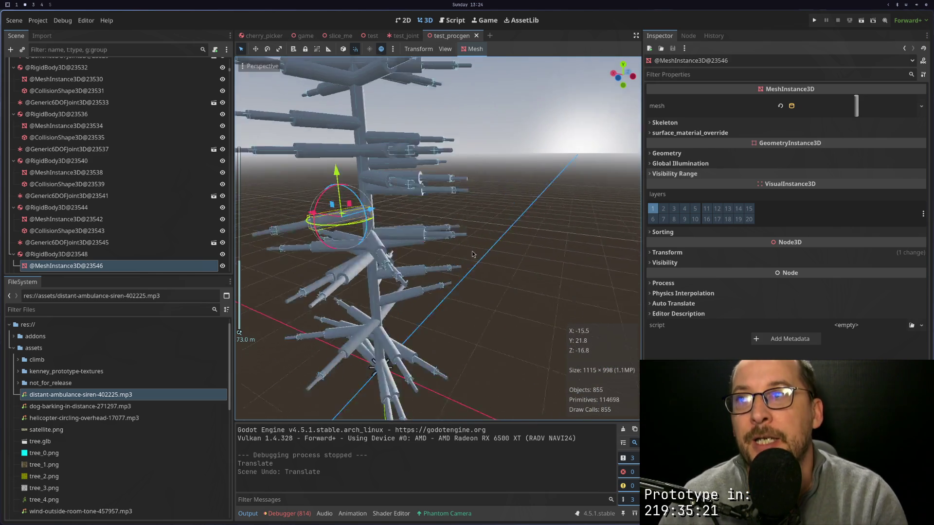
pyautogui.scroll(3, 467, 250)
pyautogui.moveTo(460, 241)
pyautogui.mouseDown()
pyautogui.moveTo(411, 252)
pyautogui.moveTo(470, 252)
pyautogui.moveTo(445, 250)
pyautogui.mouseUp()
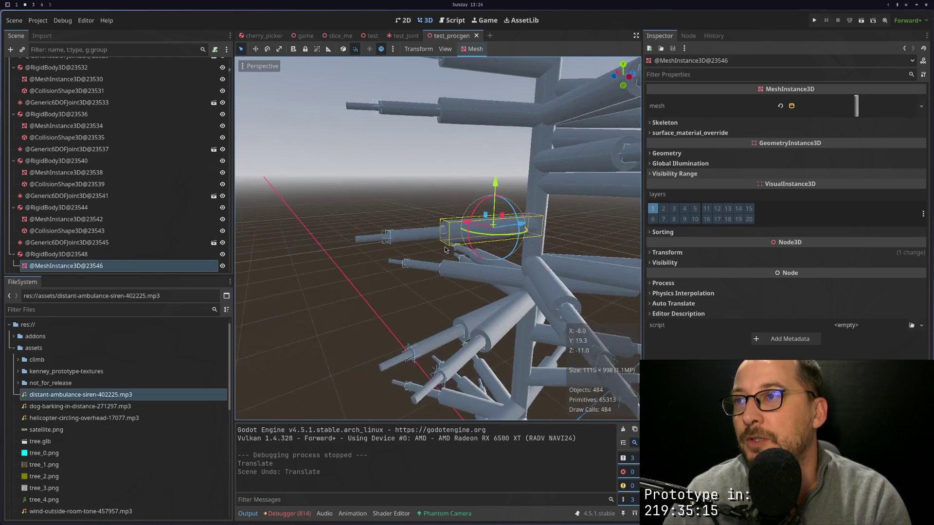
pyautogui.scroll(2, 445, 250)
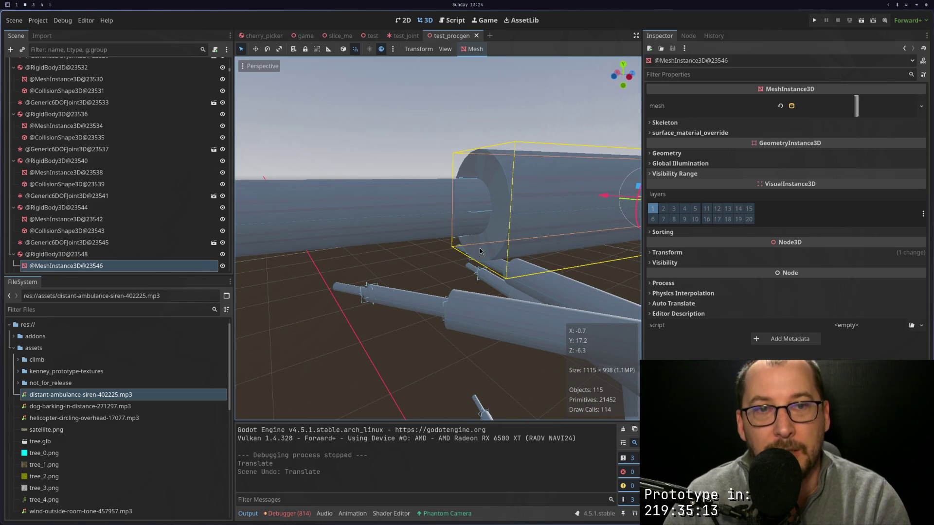
pyautogui.press('super+4')
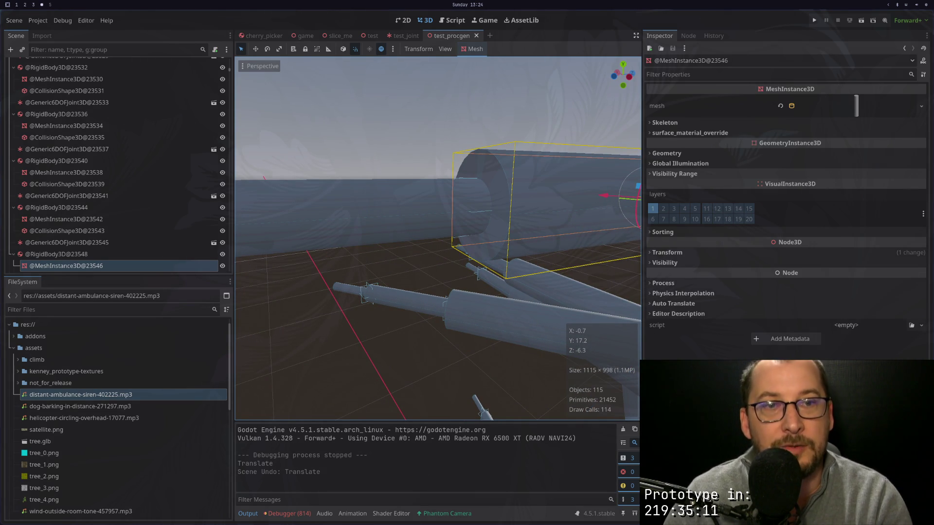
pyautogui.press('super+2')
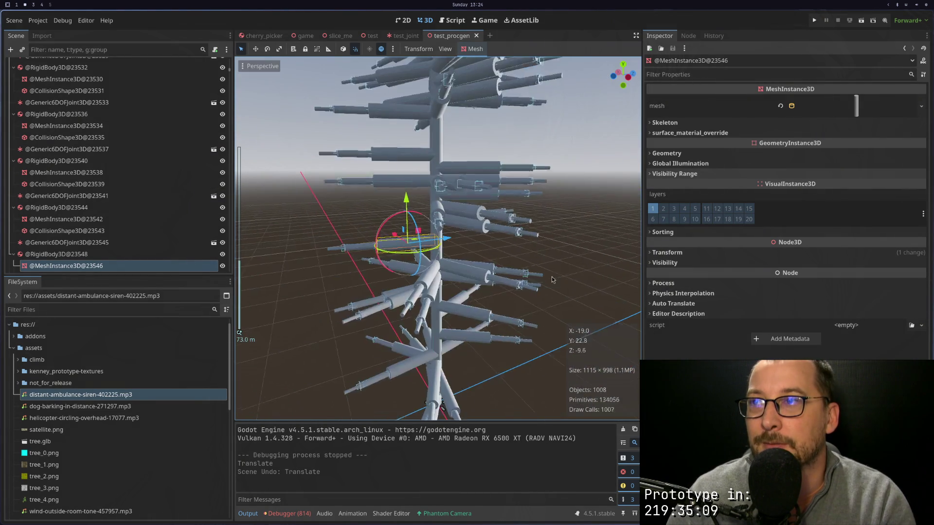
pyautogui.scroll(2, 599, 283)
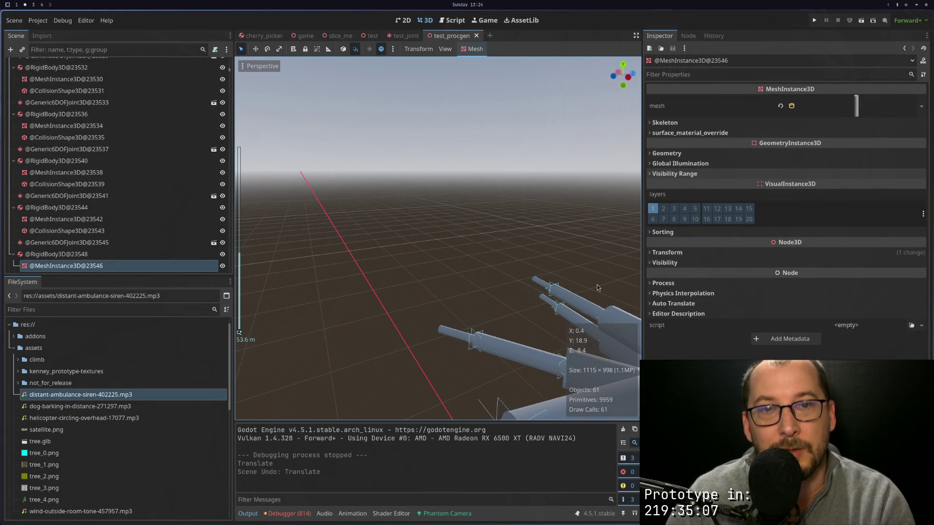
pyautogui.scroll(4, 596, 287)
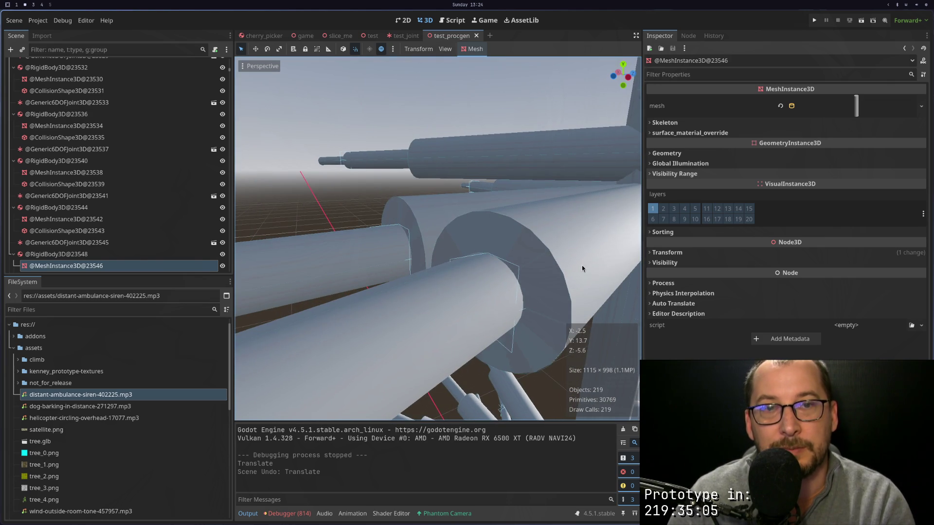
pyautogui.scroll(-5, 582, 264)
pyautogui.scroll(4, 582, 266)
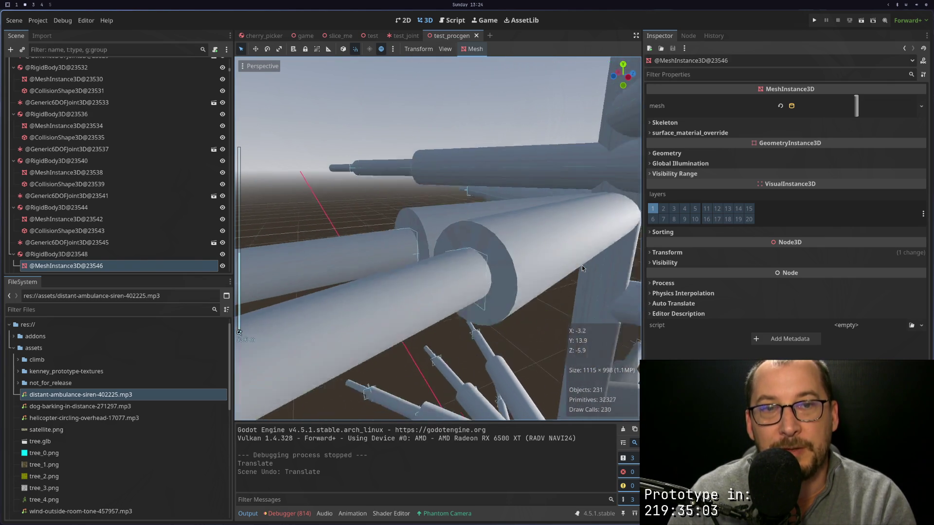
pyautogui.scroll(-2, 574, 268)
pyautogui.scroll(-4, 552, 271)
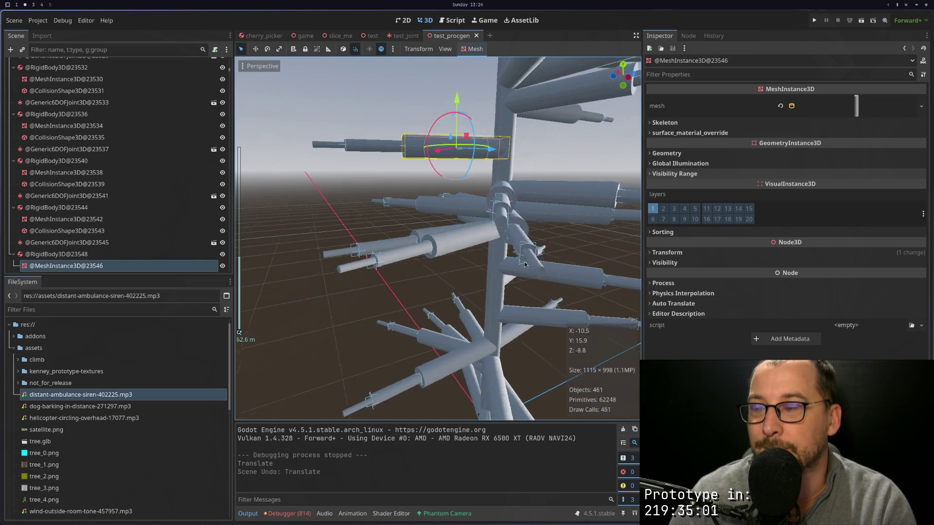
pyautogui.scroll(4, 521, 260)
pyautogui.scroll(4, 519, 262)
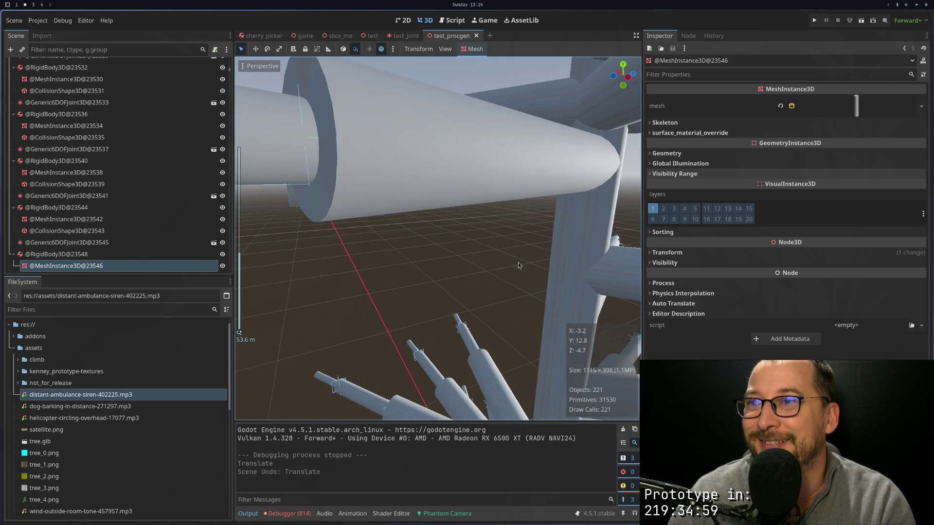
pyautogui.scroll(-4, 519, 261)
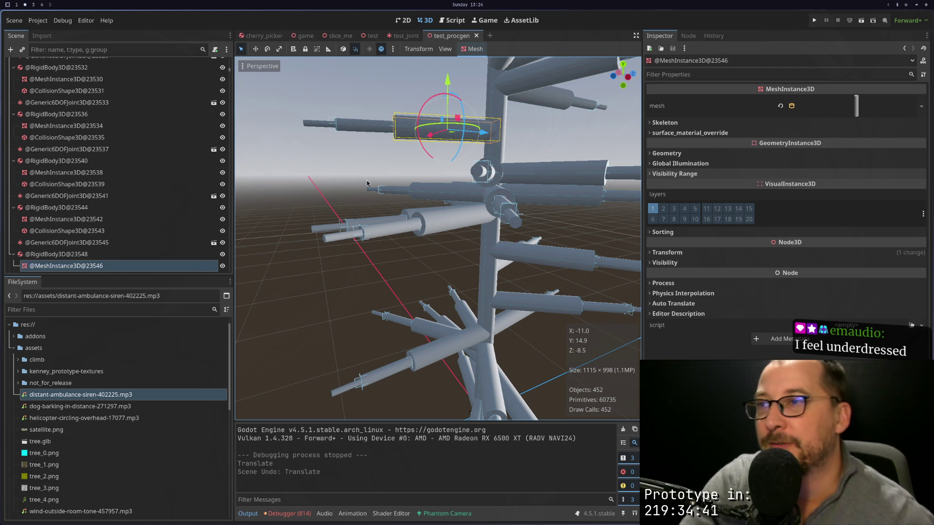
pyautogui.press('f')
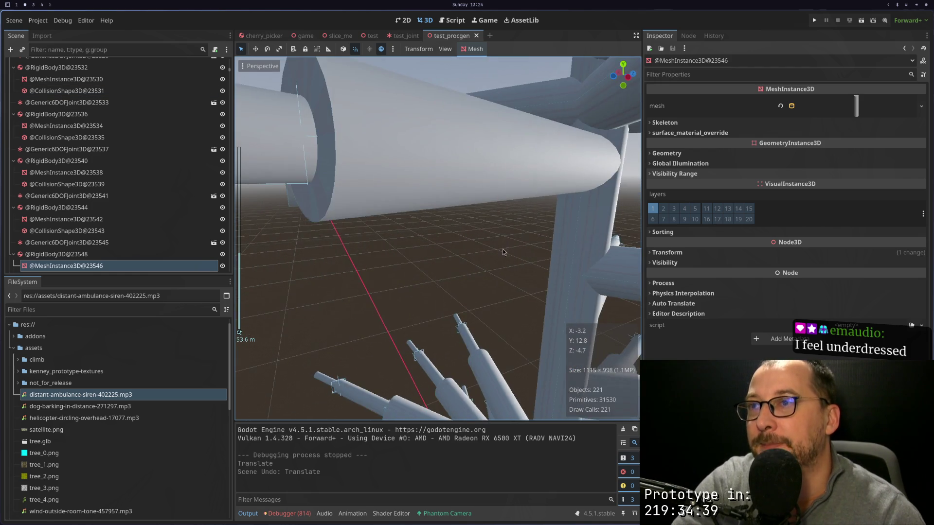
pyautogui.scroll(-5, 500, 263)
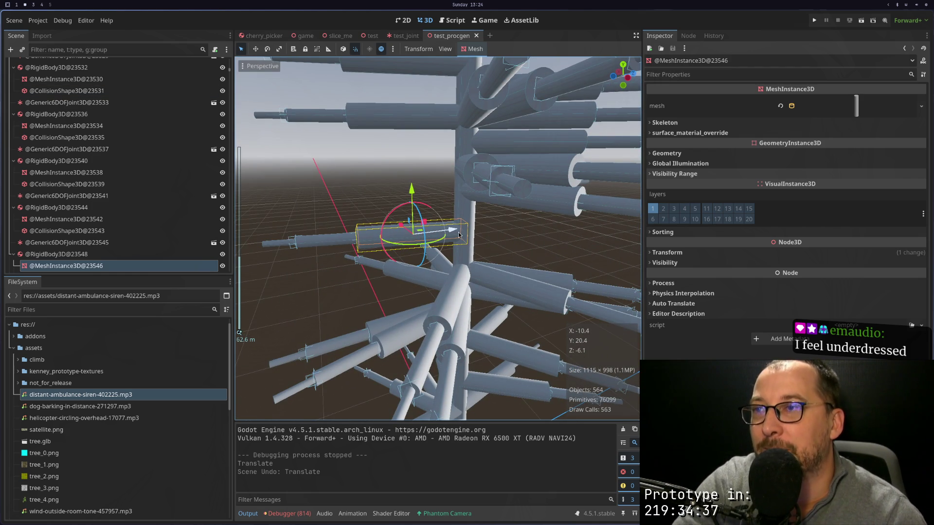
# Step: Nudge the selected branch, frame it up close, and zoom around it
pyautogui.moveTo(460, 235); pyautogui.dragTo(457, 235)
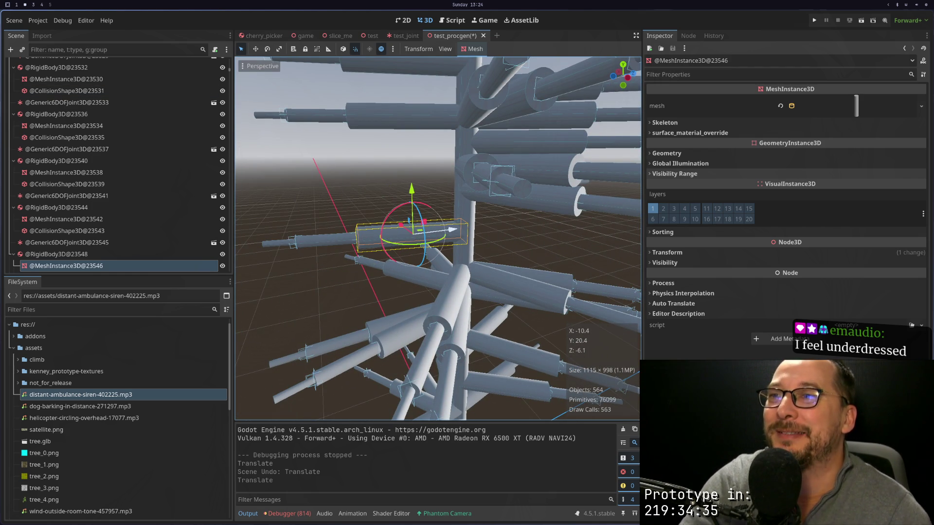
pyautogui.press('f')
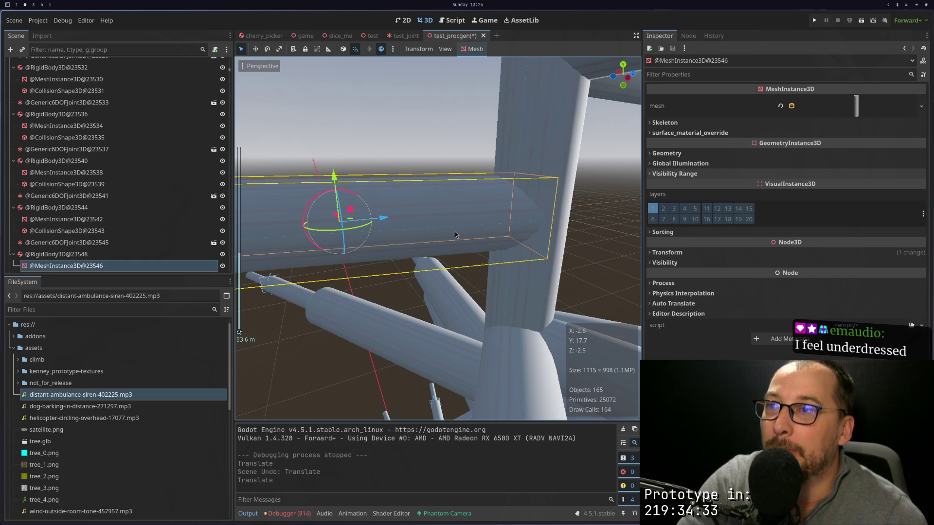
pyautogui.scroll(-3, 544, 242)
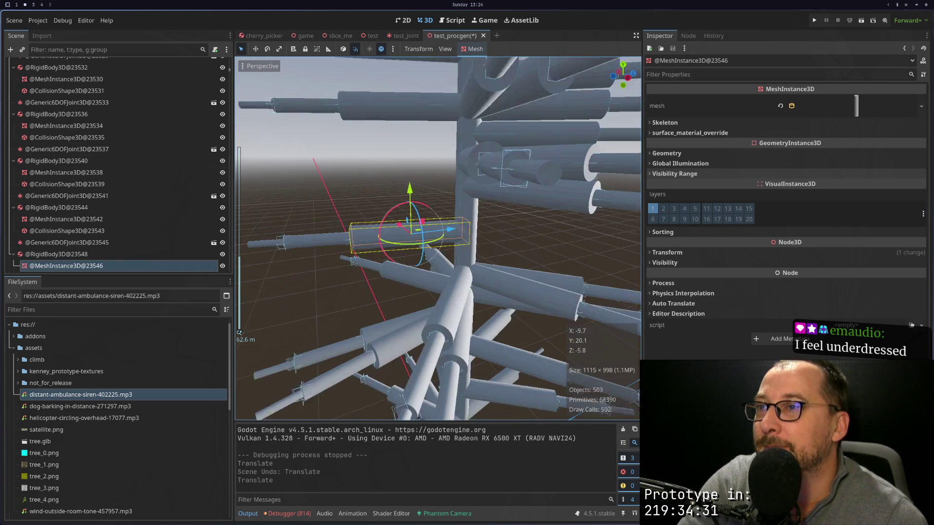
pyautogui.scroll(5, 550, 243)
pyautogui.scroll(-3, 552, 244)
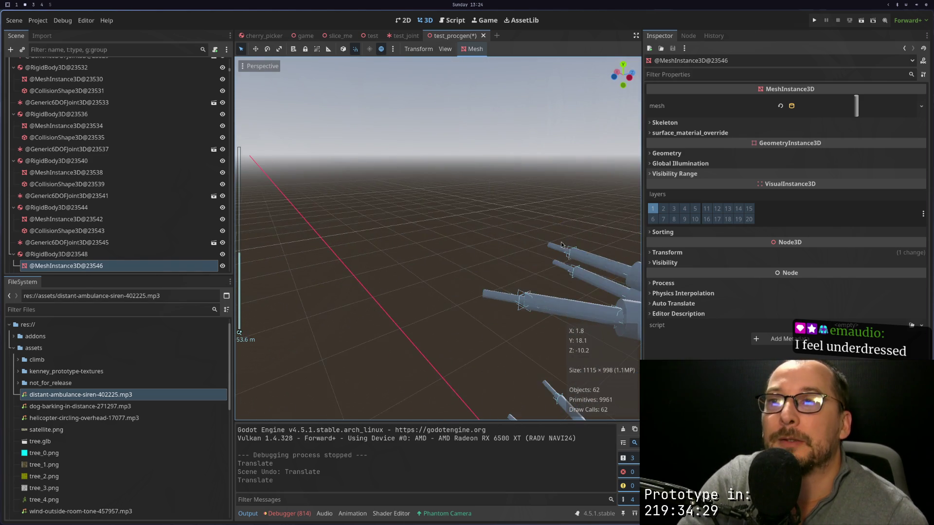
pyautogui.scroll(3, 569, 248)
pyautogui.scroll(-3, 591, 255)
pyautogui.scroll(-3, 591, 255)
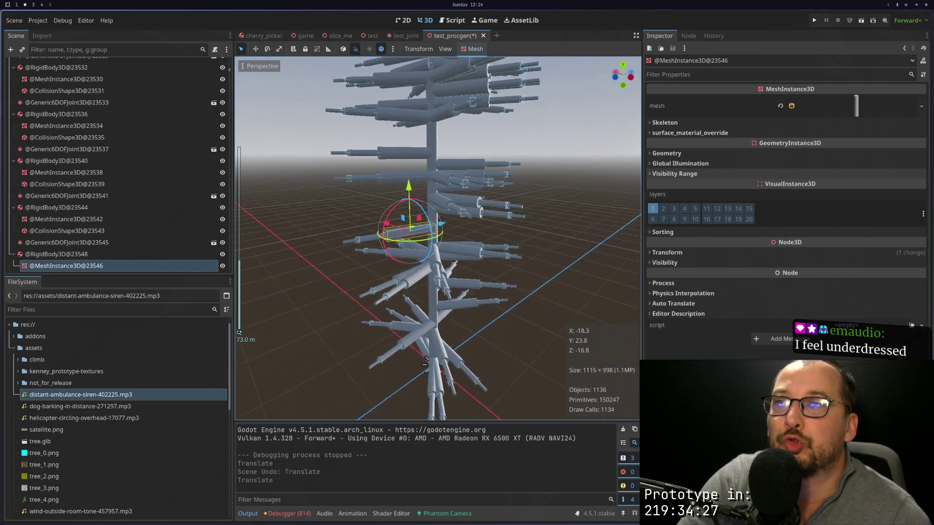
pyautogui.scroll(5, 547, 247)
# Step: Recentre on the branch, zoom out over the whole tree, and bring up test_procgen.gd
pyautogui.press('f')
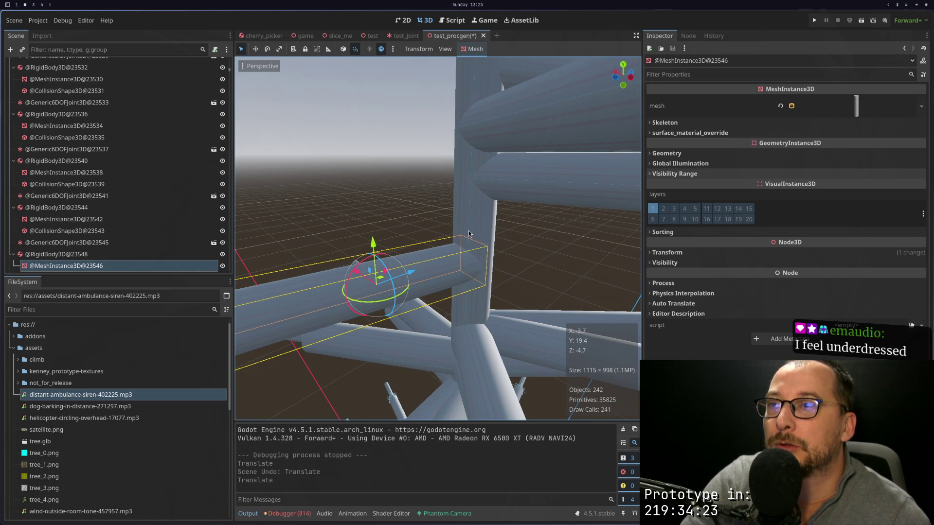
pyautogui.scroll(-3, 468, 233)
pyautogui.scroll(3, 468, 233)
pyautogui.scroll(-3, 469, 235)
pyautogui.scroll(-2, 470, 237)
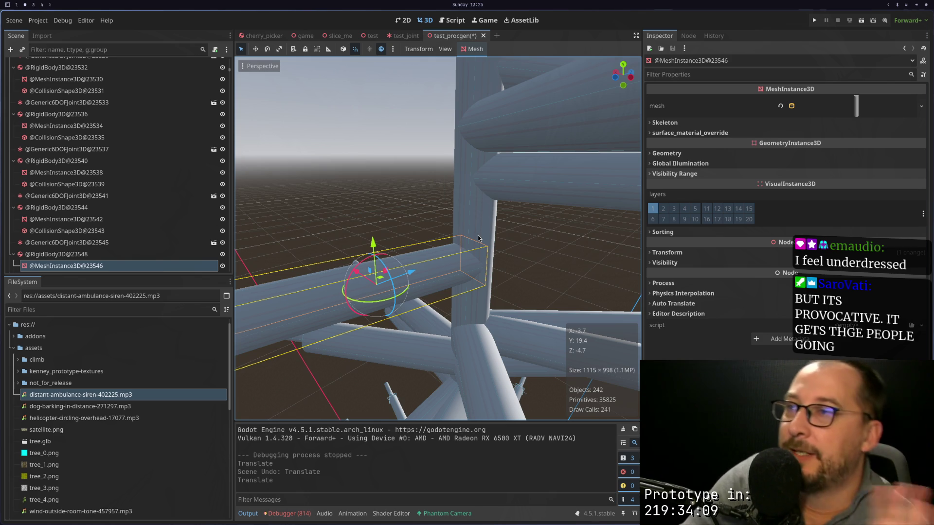
pyautogui.scroll(-10, 482, 248)
pyautogui.scroll(3, 481, 253)
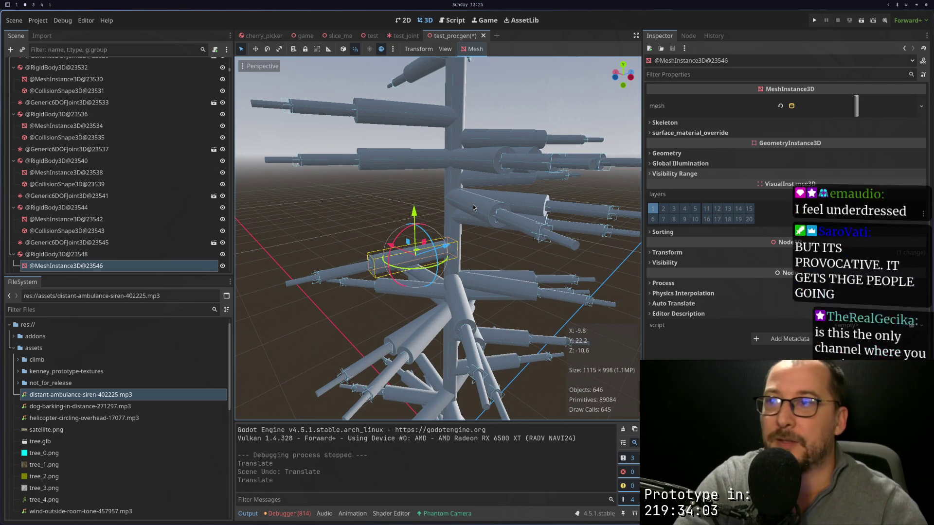
pyautogui.press('super+1')
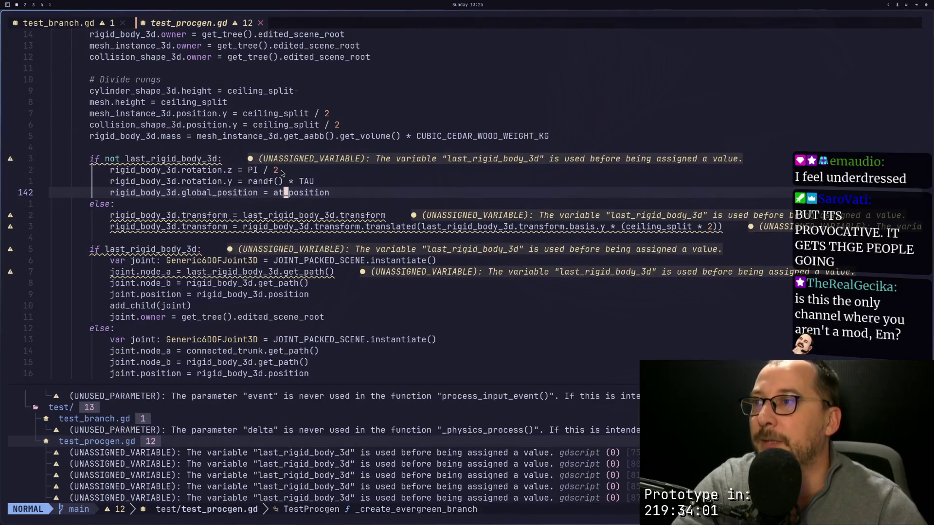
# Step: Move through _create_evergreen_branch, inspecting the ceiling term in the radius formula
pyautogui.click(281, 170)
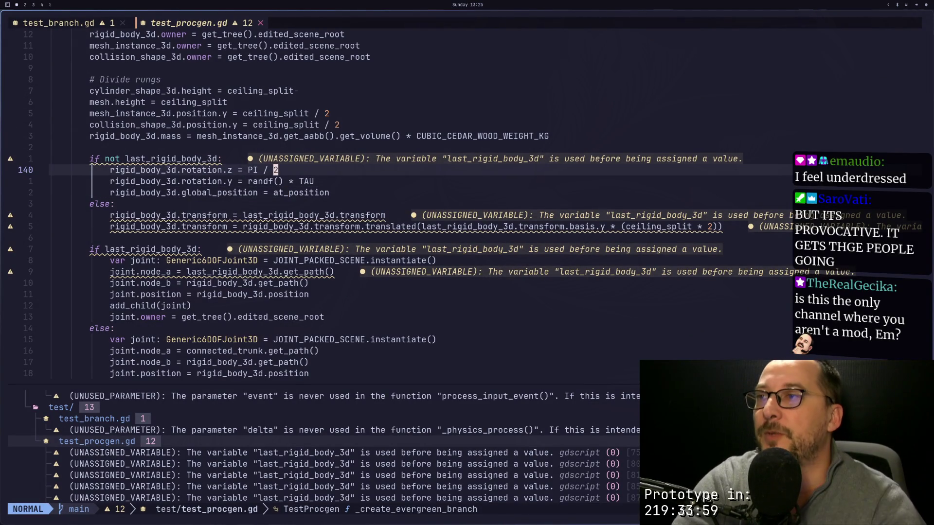
pyautogui.press('2')
pyautogui.press('4')
pyautogui.press('k')
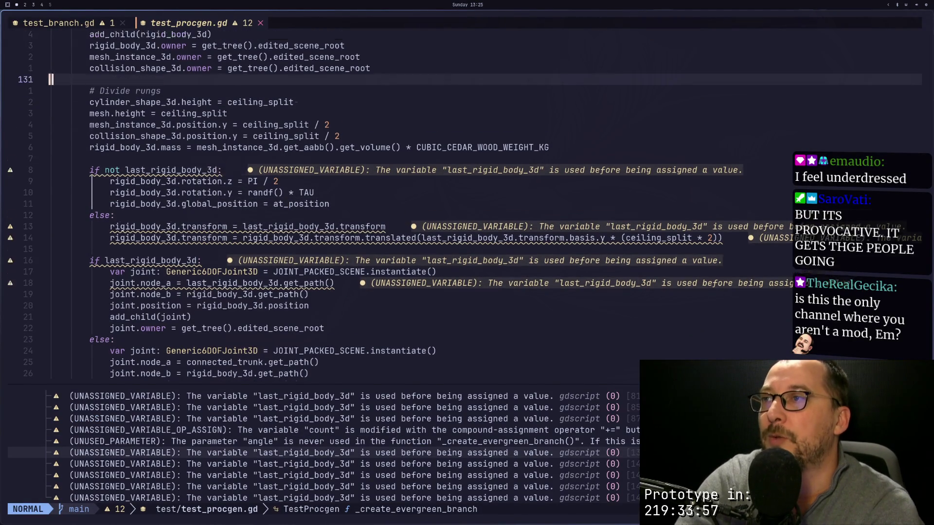
pyautogui.press('1')
pyautogui.press('2')
pyautogui.press('k')
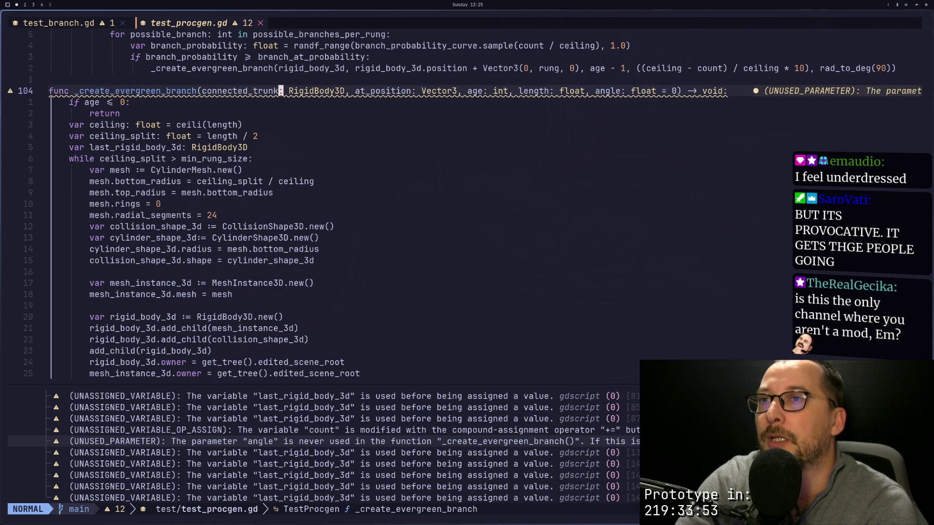
pyautogui.press('j')
pyautogui.press('j')
pyautogui.press('j')
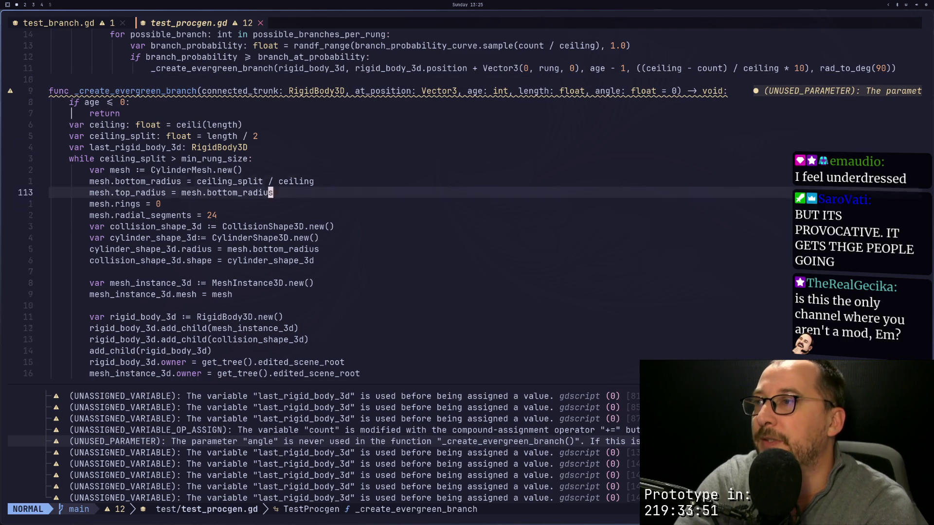
pyautogui.press('k')
pyautogui.press('k')
pyautogui.press('k')
pyautogui.press('k')
pyautogui.press('k')
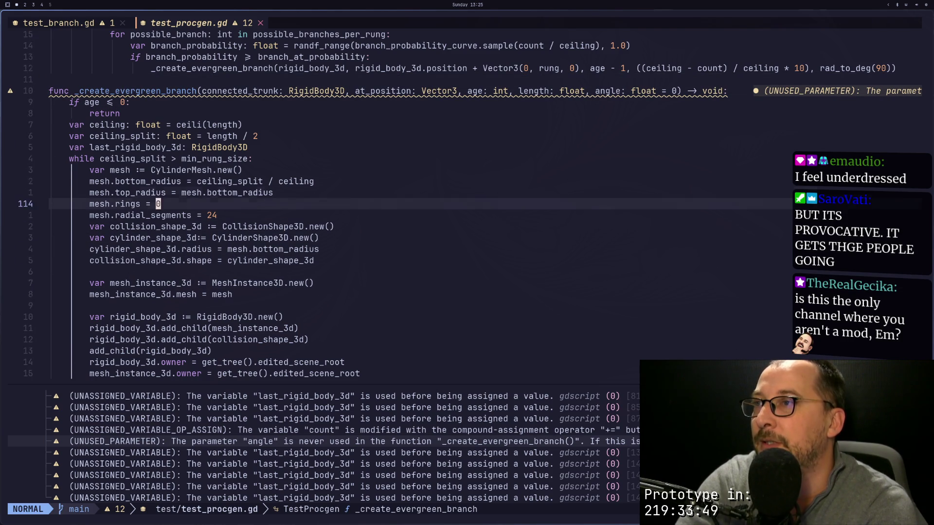
pyautogui.press('b')
pyautogui.press('b')
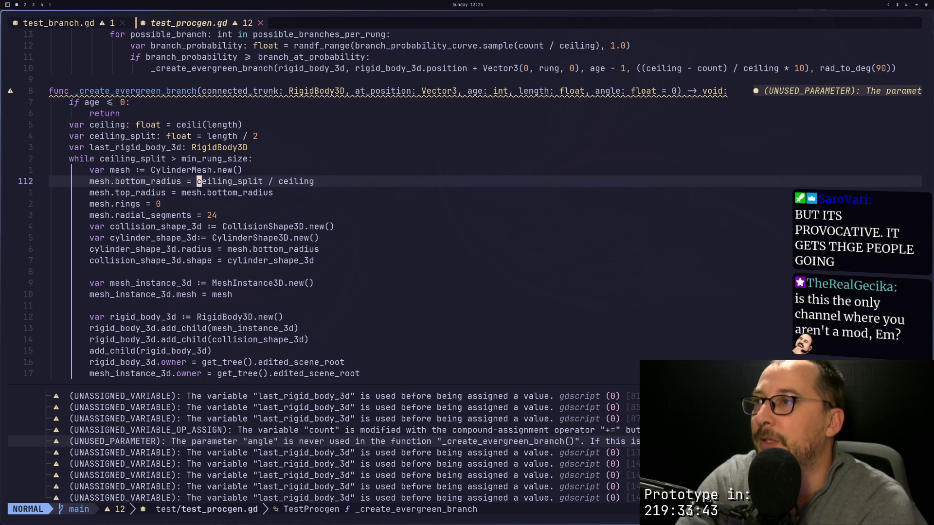
pyautogui.press('l')
pyautogui.press('l')
pyautogui.press('l')
pyautogui.press('l')
pyautogui.press('l')
pyautogui.press('l')
pyautogui.press('l')
pyautogui.press('k')
pyautogui.press('j')
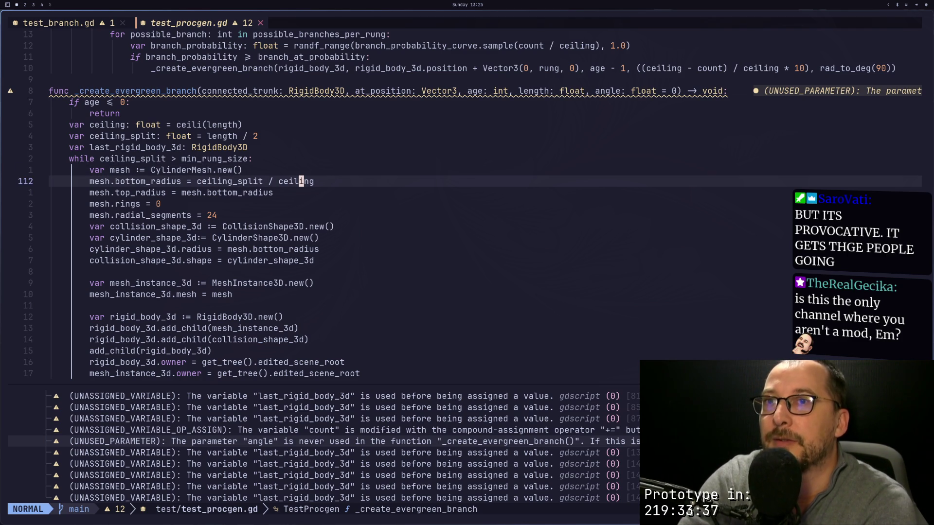
pyautogui.press('k')
pyautogui.press('k')
pyautogui.press('k')
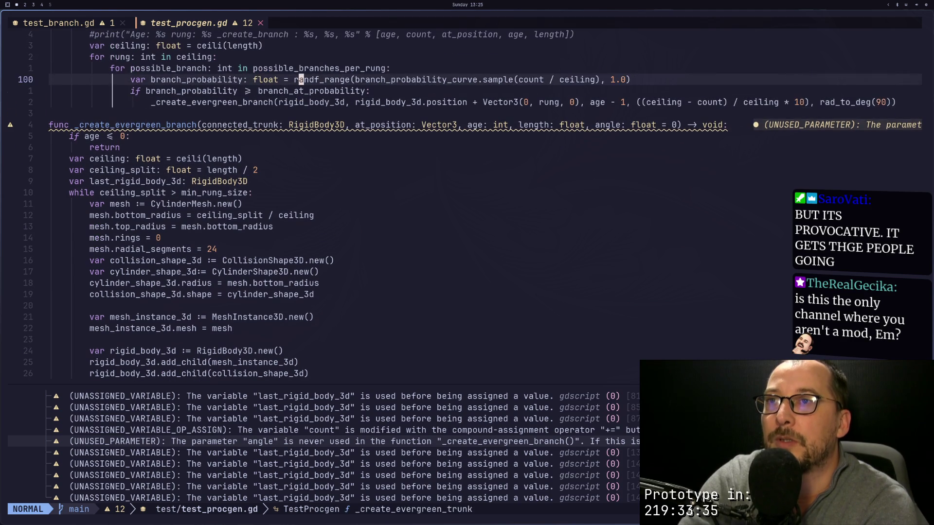
# Step: Replace the recursive call's ceiling-based length argument with 4 and return to Godot
pyautogui.press('j')
pyautogui.press('j')
pyautogui.press('l')
pyautogui.press('l')
pyautogui.press('l')
pyautogui.press('l')
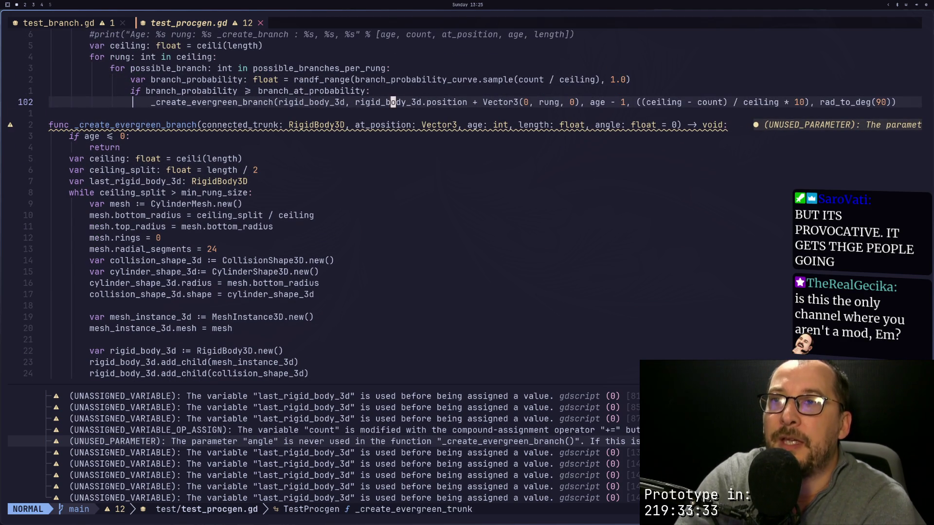
pyautogui.press('l')
pyautogui.press('l')
pyautogui.press('l')
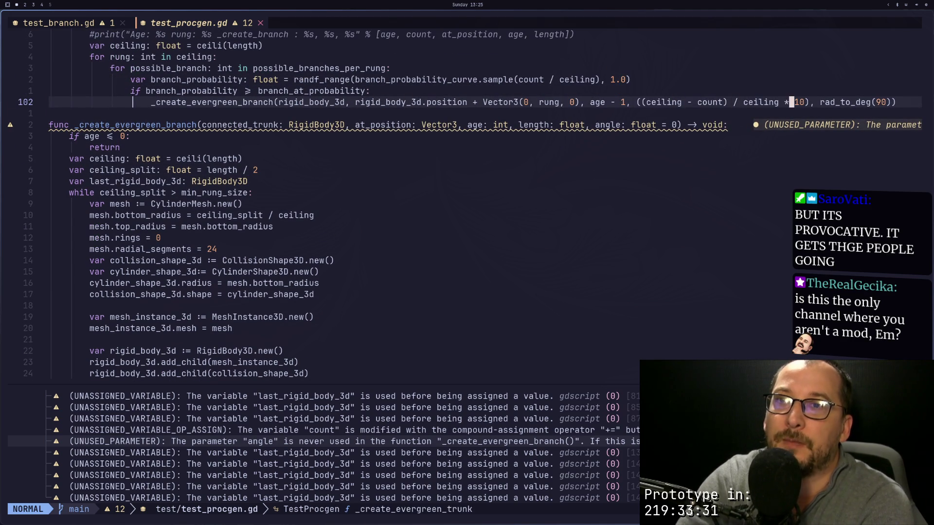
pyautogui.press('i')
pyautogui.press('BackSpace')
pyautogui.press('BackSpace')
pyautogui.press('BackSpace')
pyautogui.press('BackSpace')
pyautogui.press('BackSpace')
pyautogui.press('BackSpace')
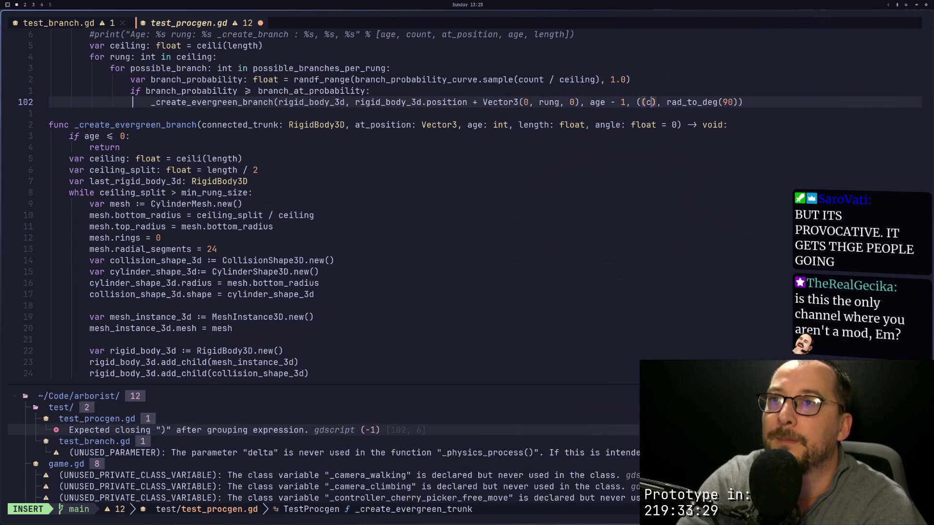
pyautogui.write('4')
pyautogui.press('Escape')
pyautogui.press('super+2')
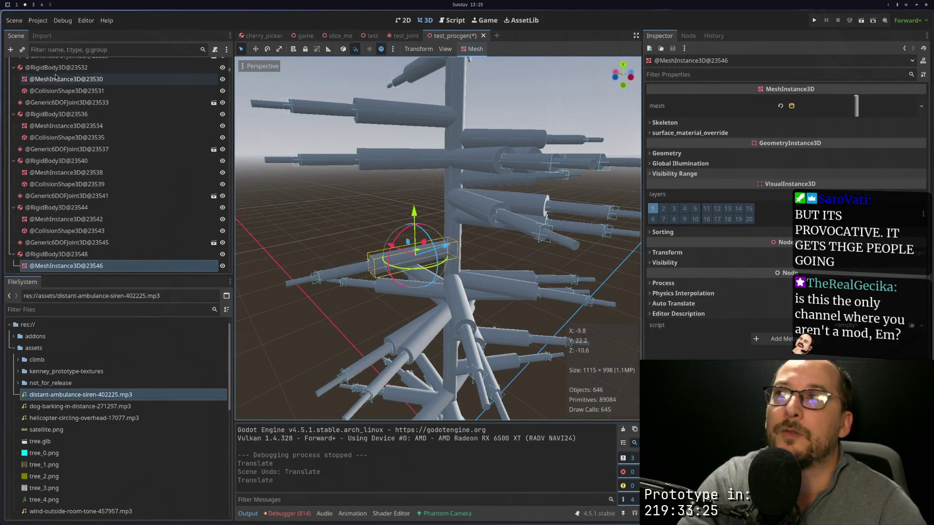
# Step: Select the TestProcgen root, regenerate the tree, and zoom out over the stubby branches
pyautogui.scroll(5, 146, 79)
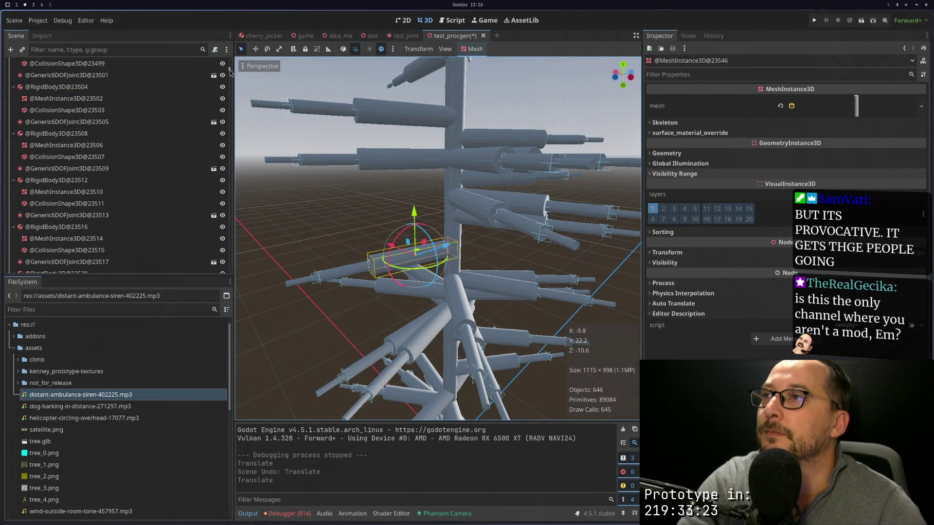
pyautogui.scroll(10, 146, 146)
pyautogui.click(38, 64)
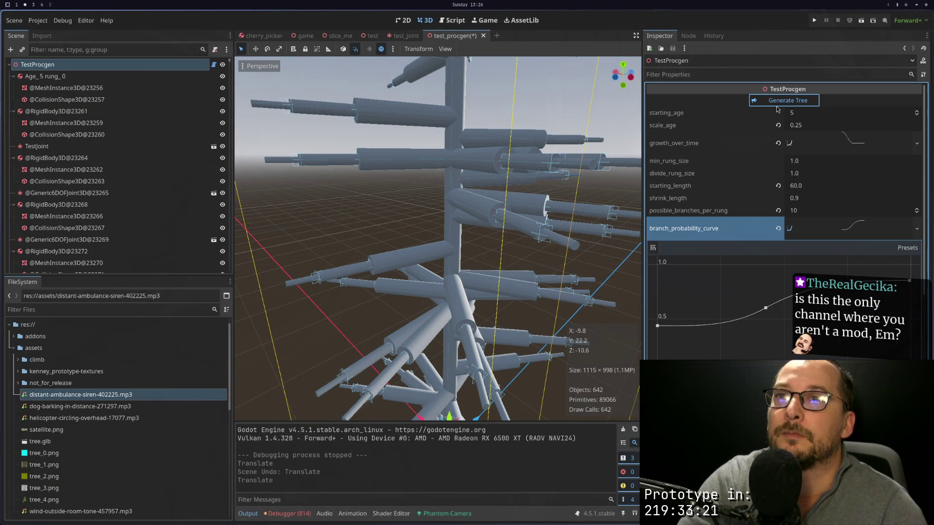
pyautogui.scroll(-5, 500, 183)
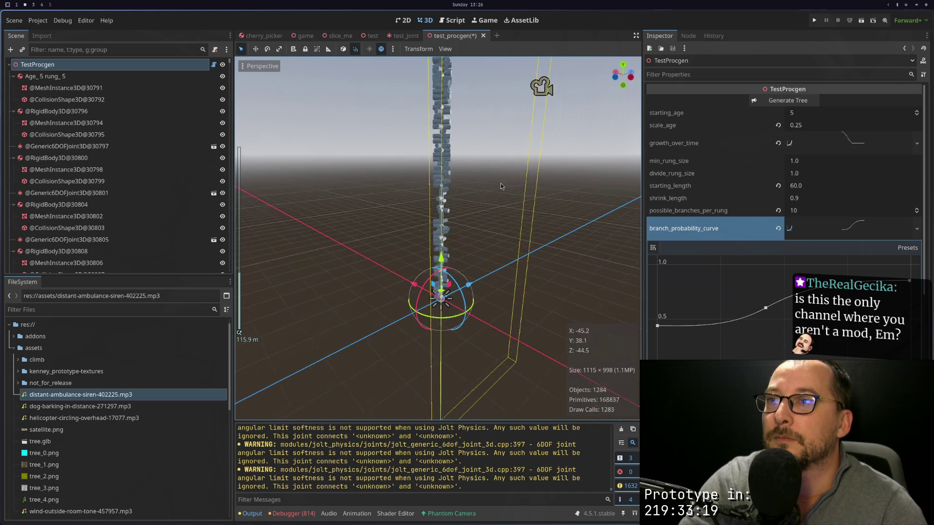
pyautogui.press('super+1')
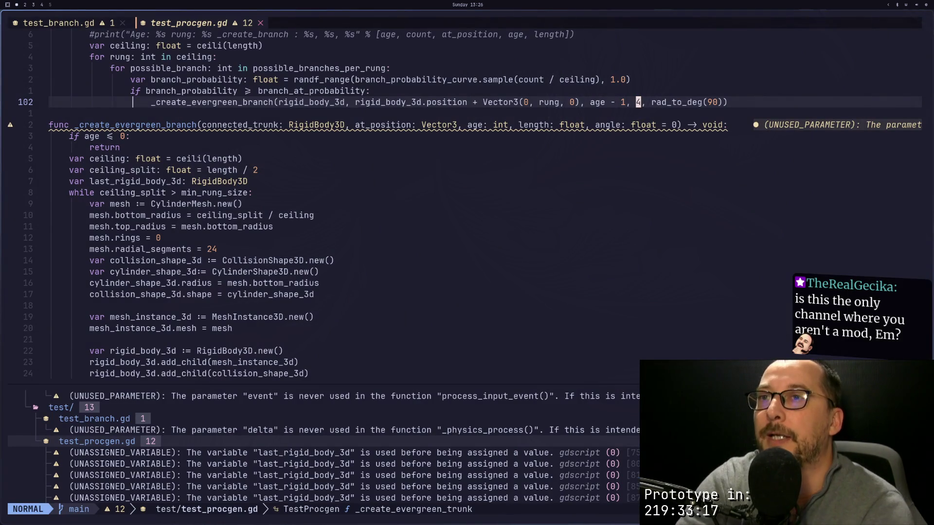
# Step: Undo the fixed length and save the restored ceiling-based length formula with :w
pyautogui.press('u')
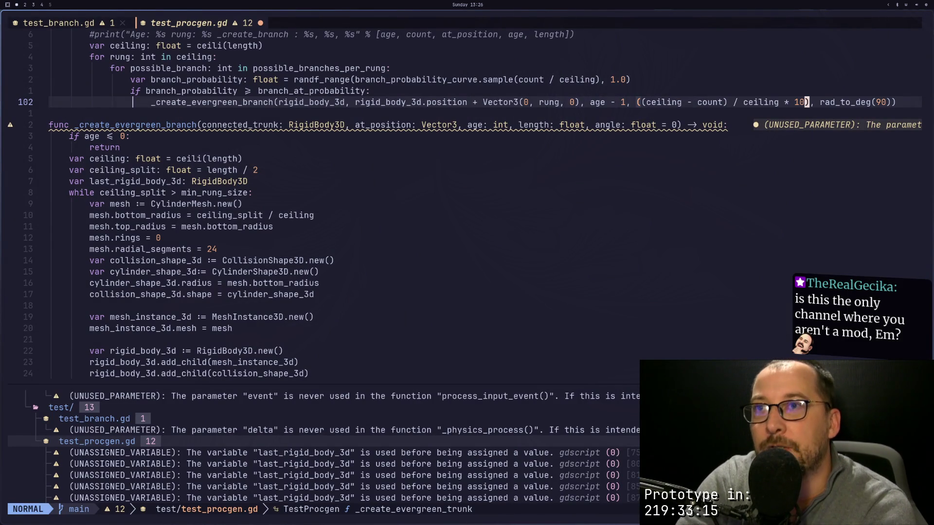
pyautogui.press('j')
pyautogui.press('j')
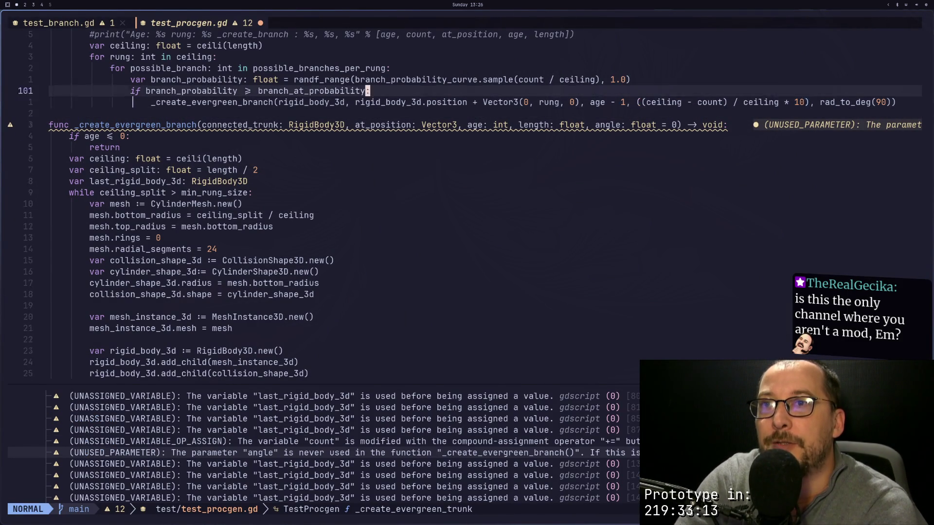
pyautogui.hotkey('ctrl', 'o')
pyautogui.write(':w')
pyautogui.press('Return')
# Step: Inspect the length argument and the trunk's bottom radius formula in _create_evergreen_trunk
pyautogui.press('h')
pyautogui.press('F')
pyautogui.press(',')
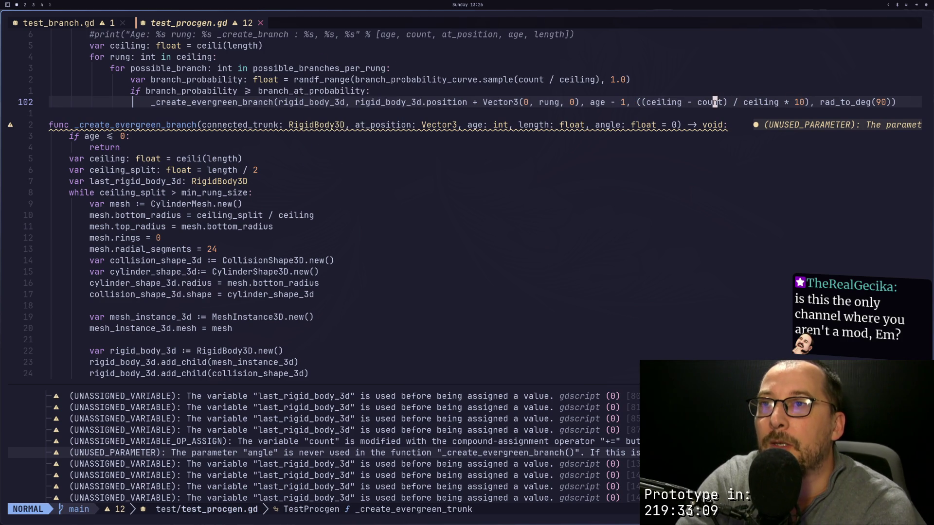
pyautogui.press('l')
pyautogui.press('k')
pyautogui.press('k')
pyautogui.press('k')
pyautogui.press('k')
pyautogui.press('k')
pyautogui.press('k')
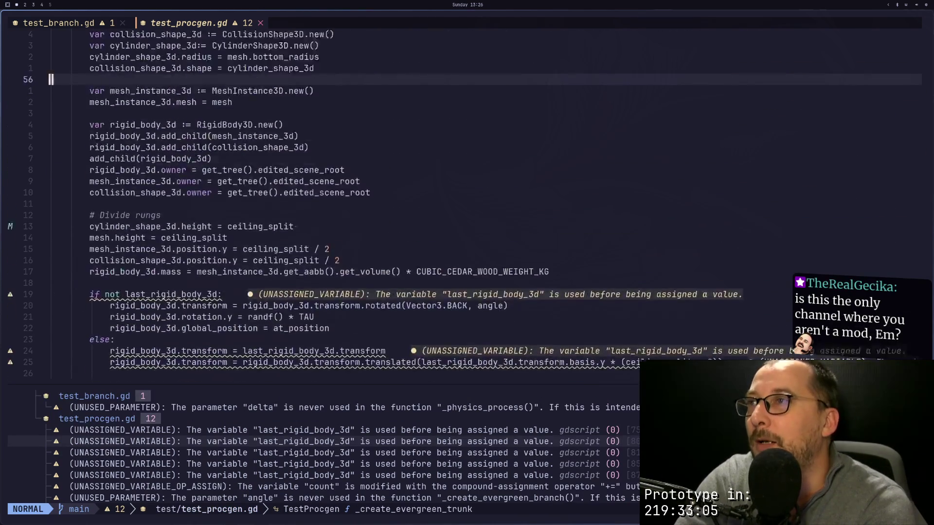
pyautogui.press('j')
pyautogui.press('b')
pyautogui.press('v')
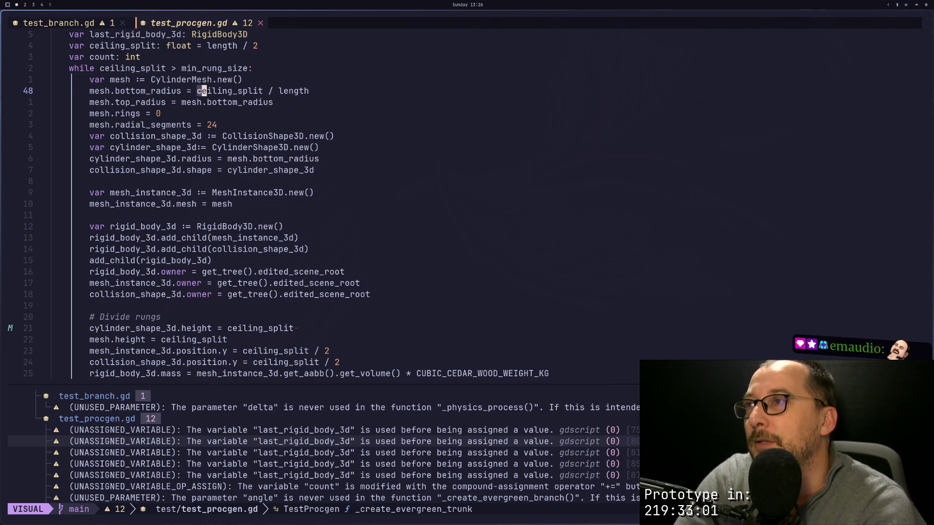
pyautogui.press('l')
pyautogui.press('l')
pyautogui.press('l')
pyautogui.press('Escape')
pyautogui.press('h')
pyautogui.press('h')
pyautogui.press('h')
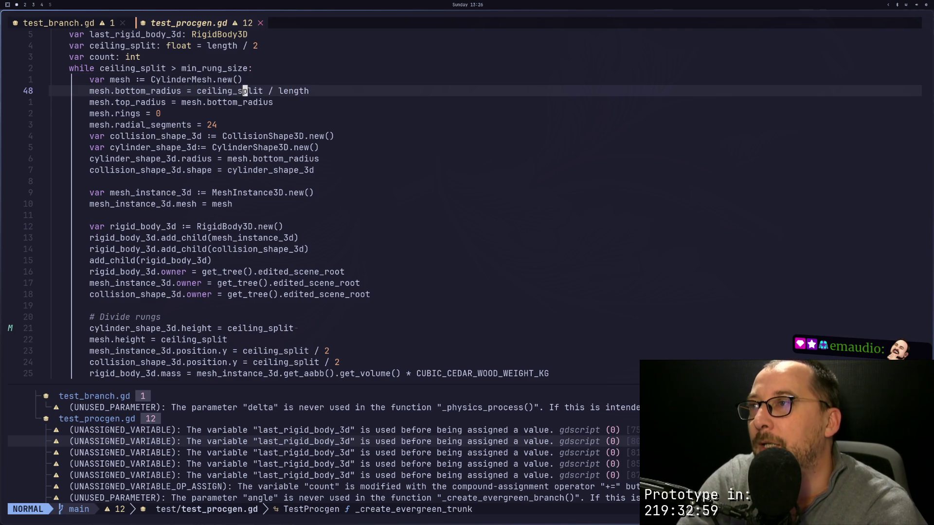
pyautogui.press('j')
pyautogui.press('j')
pyautogui.press('j')
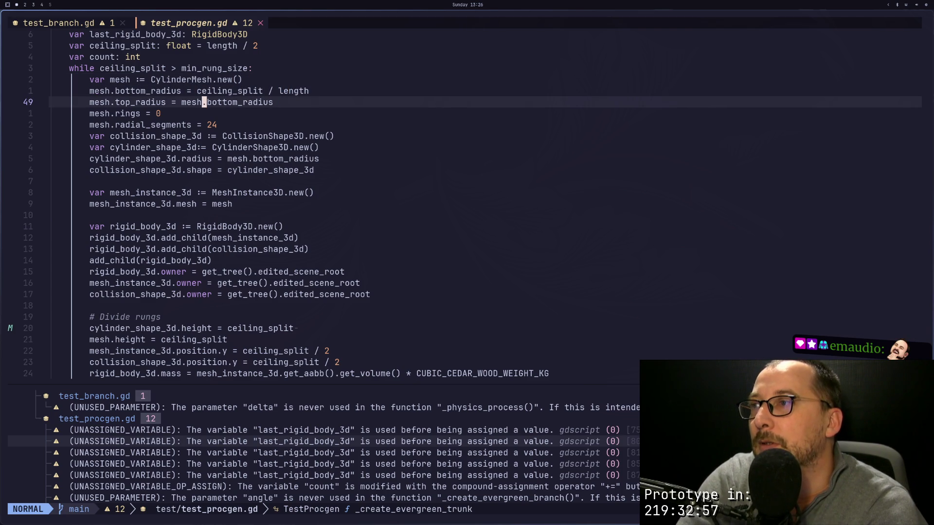
pyautogui.press('k')
pyautogui.press('k')
pyautogui.press('k')
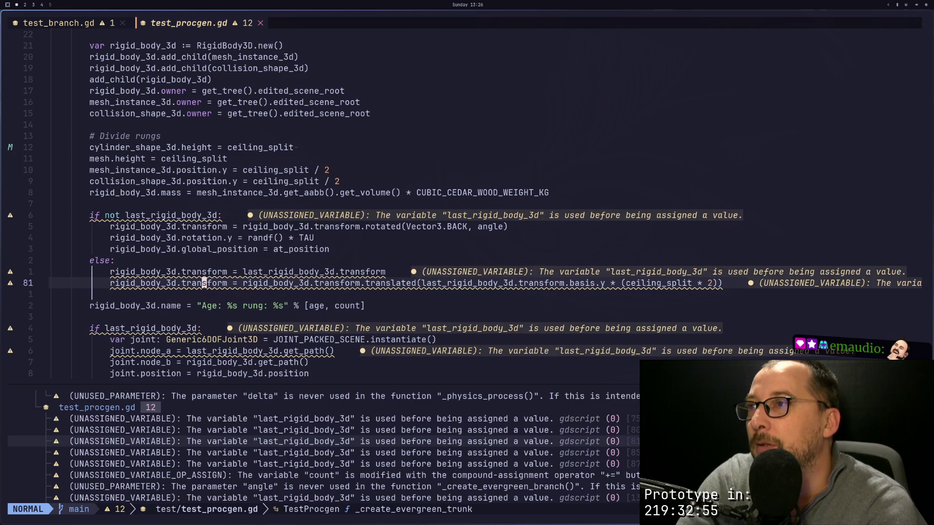
pyautogui.press('k')
pyautogui.press('k')
pyautogui.press('k')
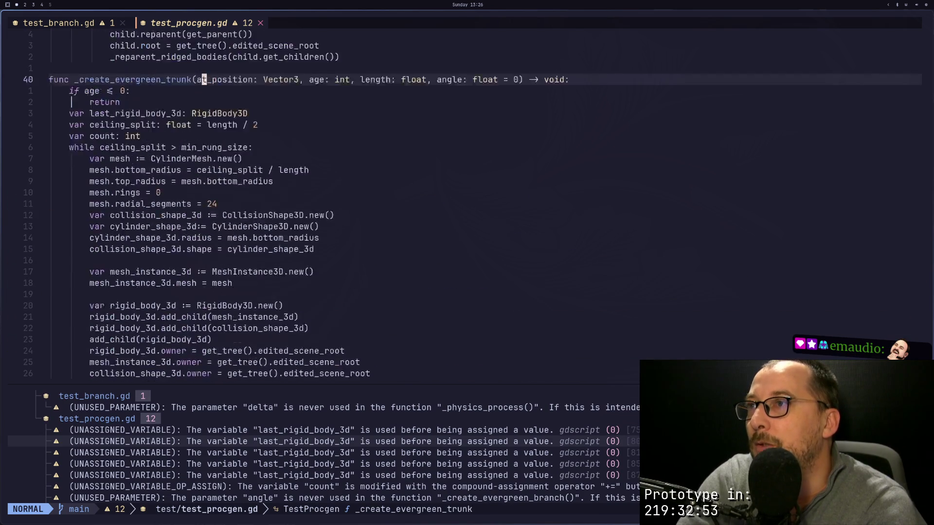
# Step: Select and yank ceiling_split from the trunk radius formula on line 48
pyautogui.press('j')
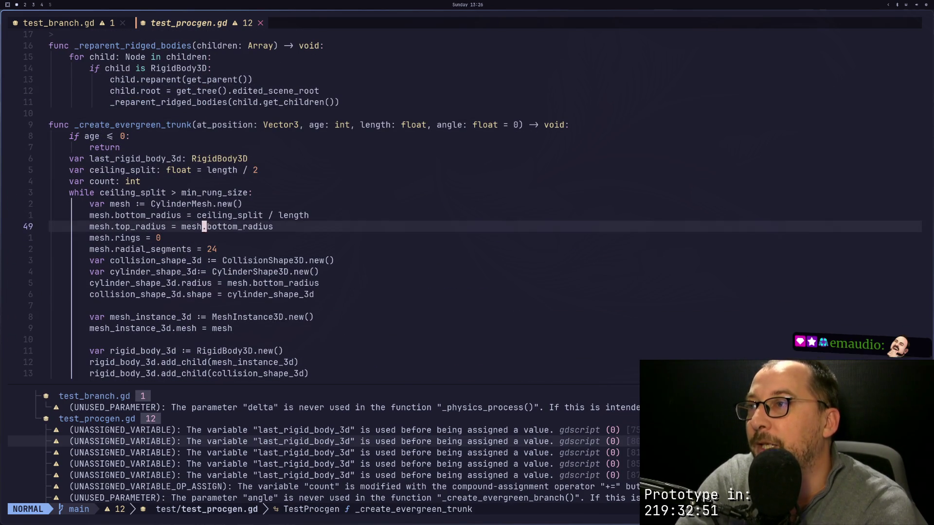
pyautogui.press('k')
pyautogui.press('b')
pyautogui.press('v')
pyautogui.press('f')
pyautogui.press('p')
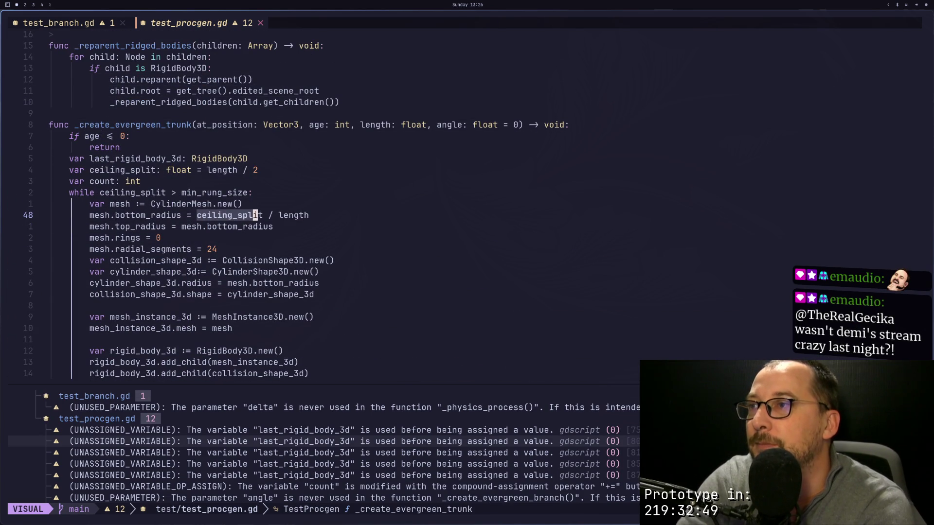
pyautogui.press('y')
pyautogui.press('j')
pyautogui.press('j')
pyautogui.press('j')
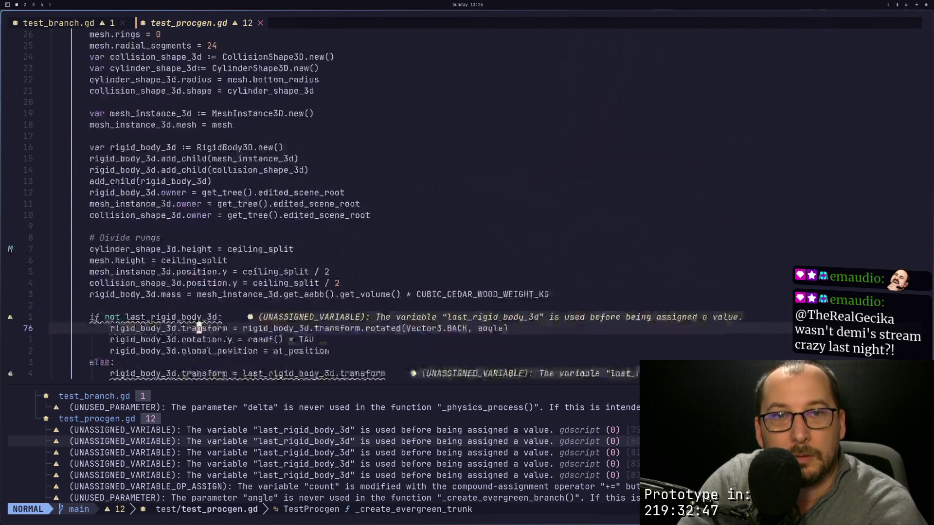
# Step: Replace line 102's length argument with ceiling_split and save the script
pyautogui.press('j')
pyautogui.press('j')
pyautogui.press('j')
pyautogui.press('k')
pyautogui.press('k')
pyautogui.press('k')
pyautogui.press('j')
pyautogui.press('j')
pyautogui.press('j')
pyautogui.press('j')
pyautogui.press('j')
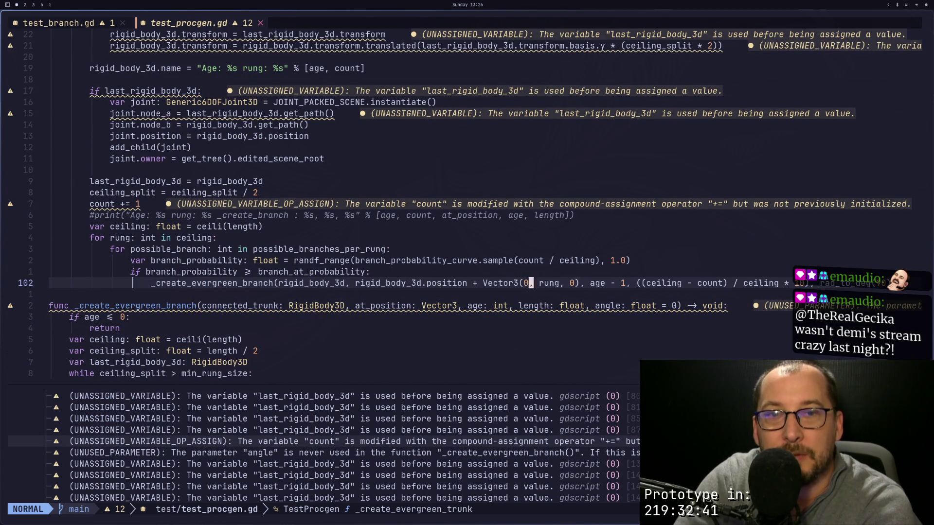
pyautogui.press('l')
pyautogui.press('l')
pyautogui.press('l')
pyautogui.press('l')
pyautogui.press('l')
pyautogui.press('l')
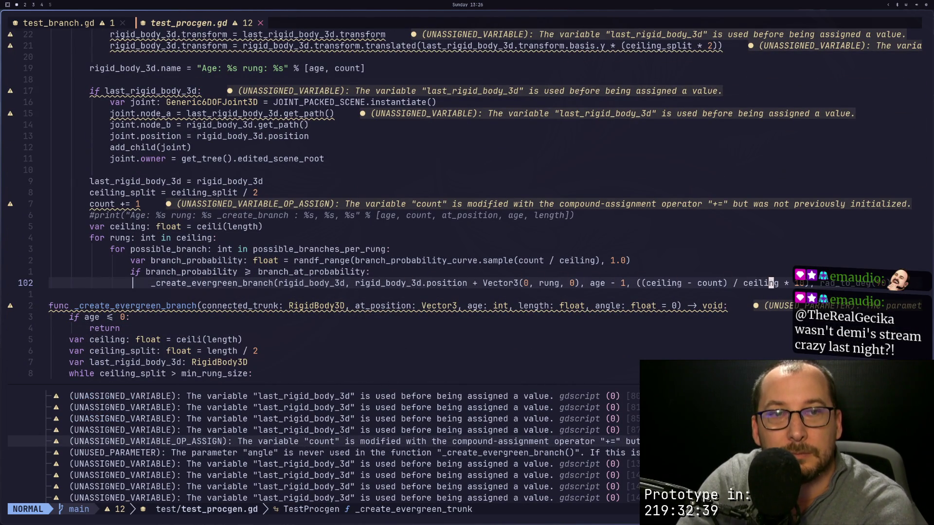
pyautogui.press('s')
pyautogui.press('BackSpace')
pyautogui.press('BackSpace')
pyautogui.press('BackSpace')
pyautogui.press('BackSpace')
pyautogui.press('BackSpace')
pyautogui.press('BackSpace')
pyautogui.write('1, ceiling_split')
pyautogui.press('Escape')
pyautogui.write(':w')
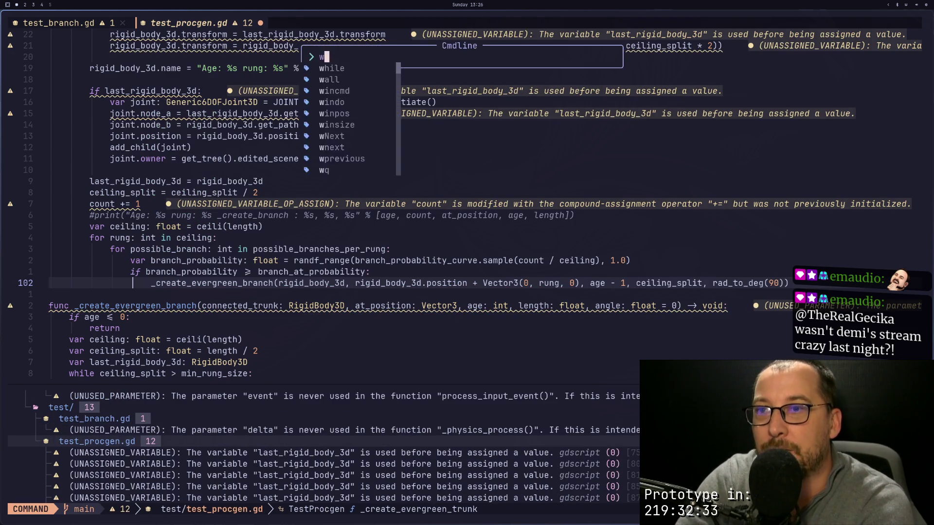
pyautogui.press('Return')
pyautogui.press('super+2')
# Step: Click Generate Tree, then orbit, pan and zoom to inspect the long branches on every rung
pyautogui.click(793, 100)
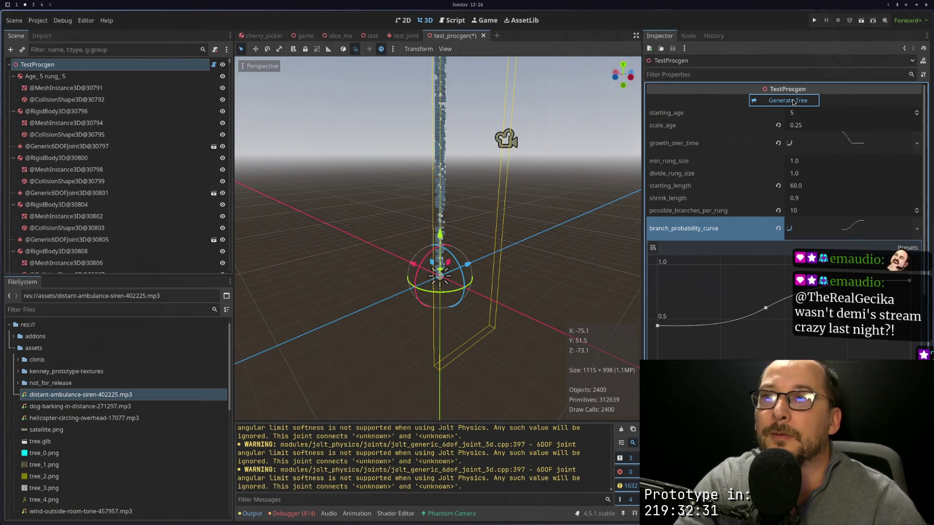
pyautogui.scroll(-3, 587, 170)
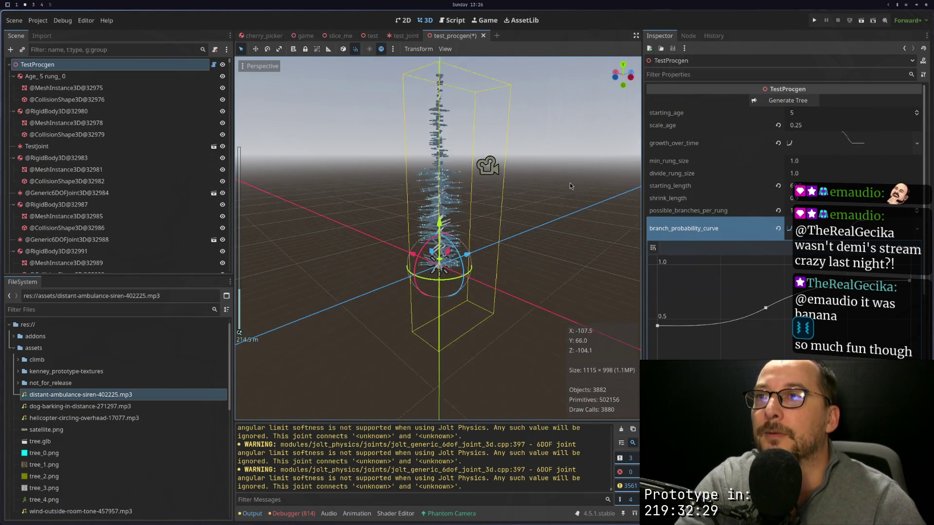
pyautogui.scroll(5, 476, 145)
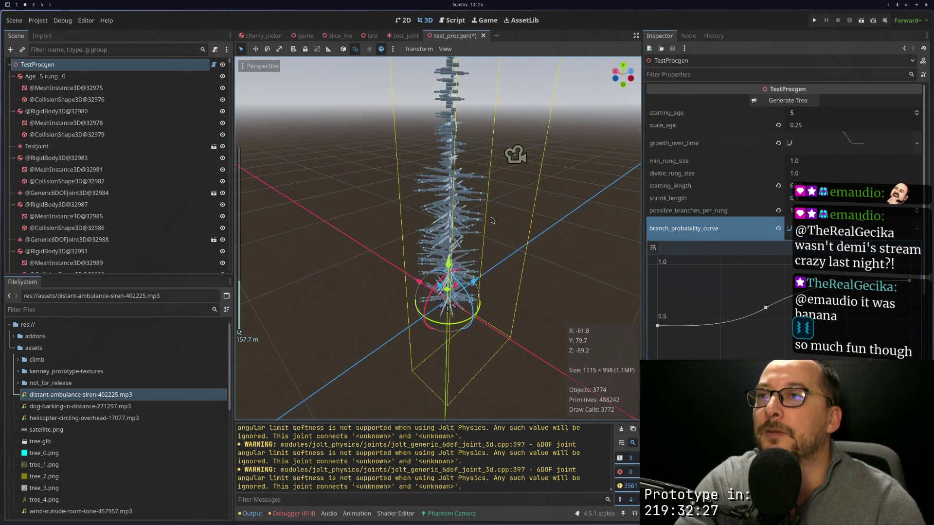
pyautogui.moveTo(504, 205); pyautogui.dragTo(514, 206)
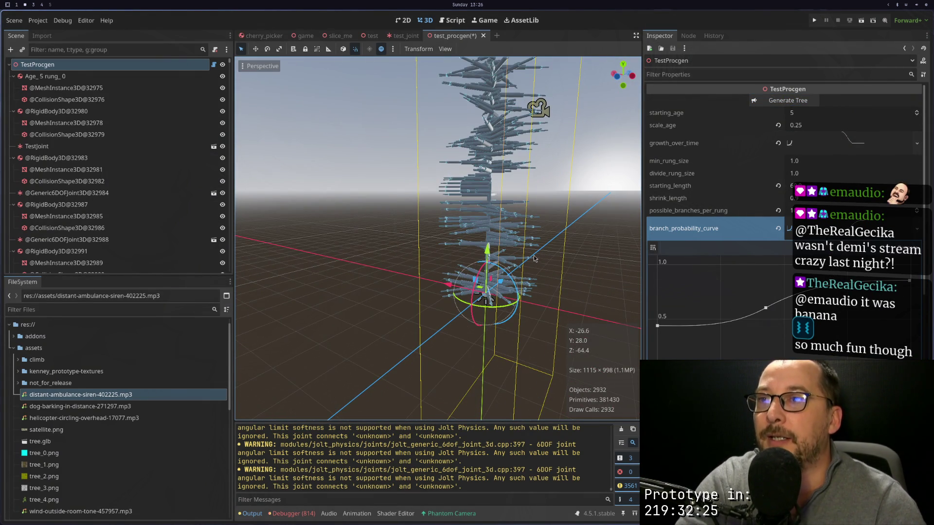
pyautogui.moveTo(512, 151); pyautogui.dragTo(499, 210)
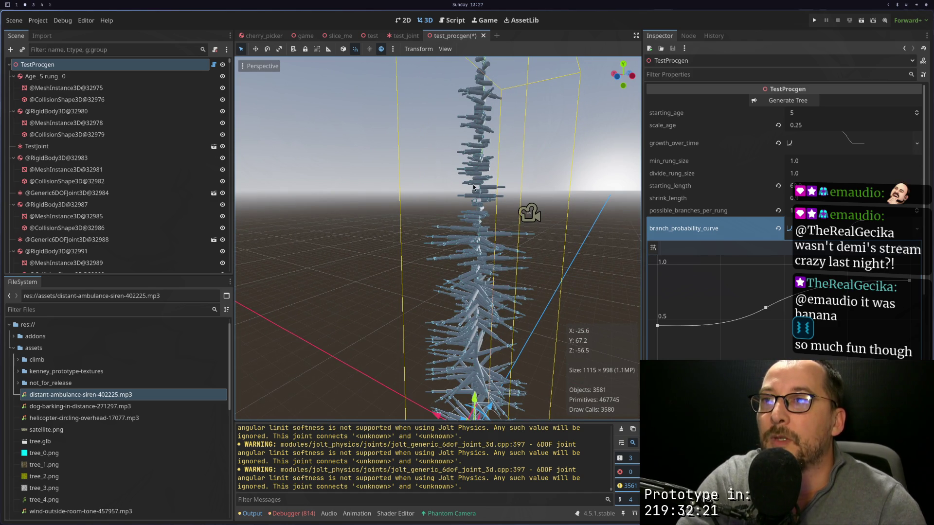
pyautogui.scroll(6, 490, 165)
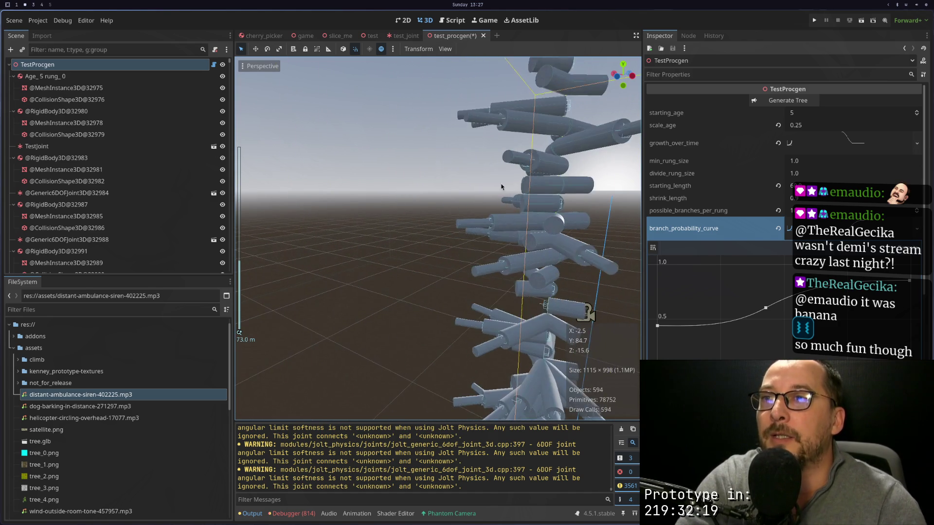
pyautogui.scroll(4, 446, 210)
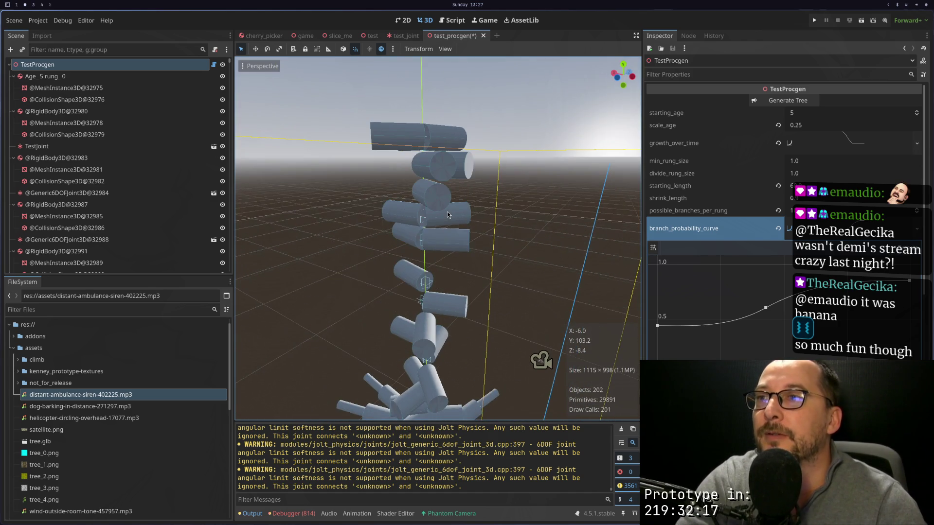
pyautogui.scroll(-5, 447, 213)
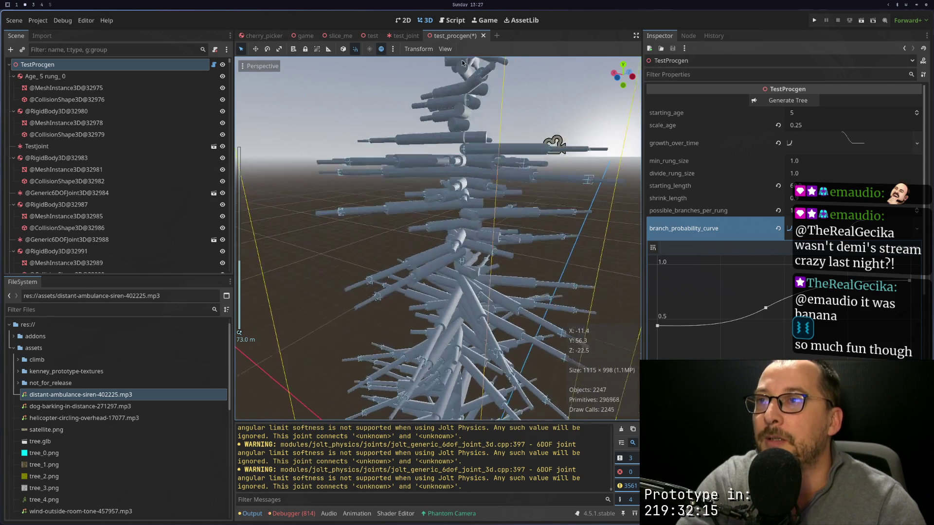
pyautogui.moveTo(485, 185); pyautogui.dragTo(473, 102)
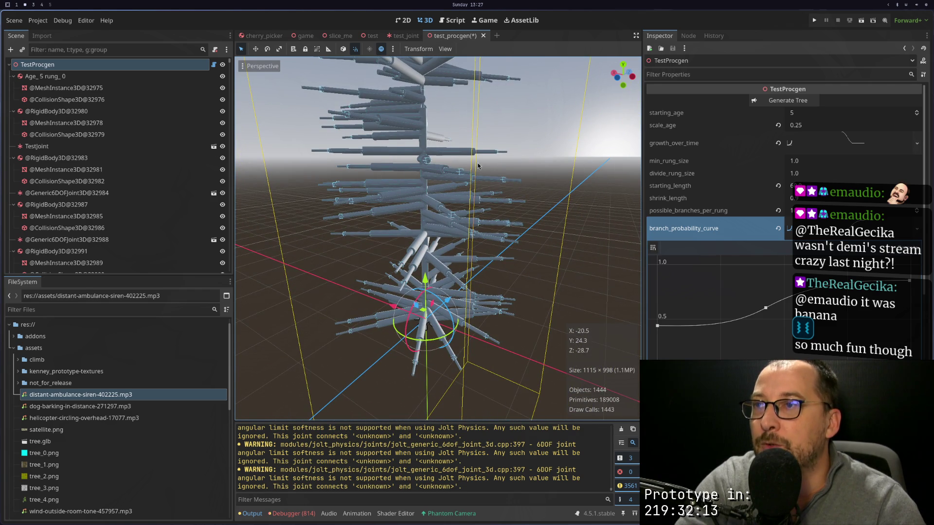
pyautogui.scroll(5, 441, 165)
pyautogui.scroll(-5, 440, 171)
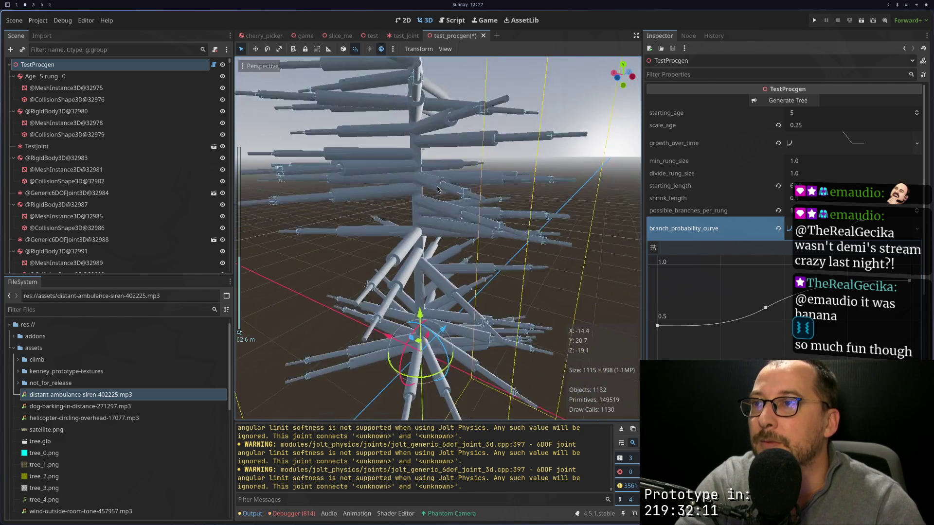
pyautogui.press('super+1')
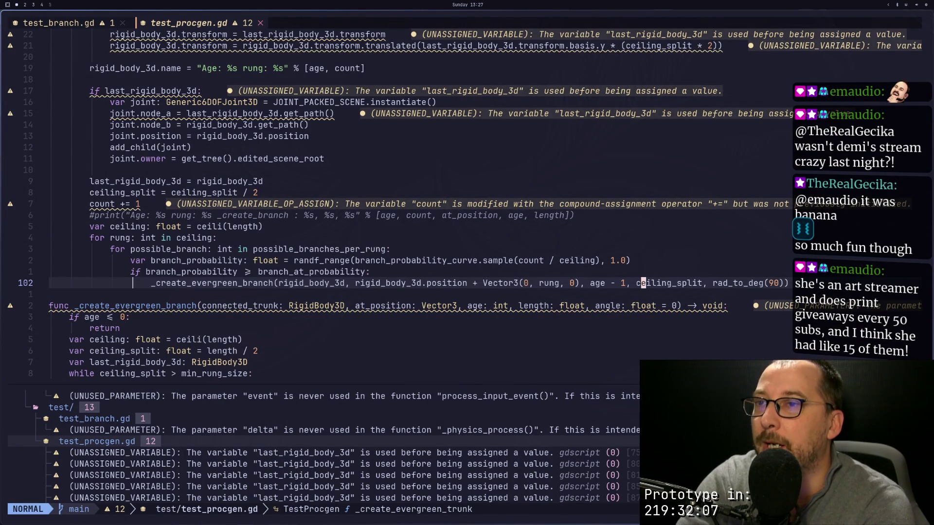
# Step: Undo the ceiling_split length change to restore connected_trunk.position on line 142
pyautogui.press('d')
pyautogui.press('i')
pyautogui.press('w')
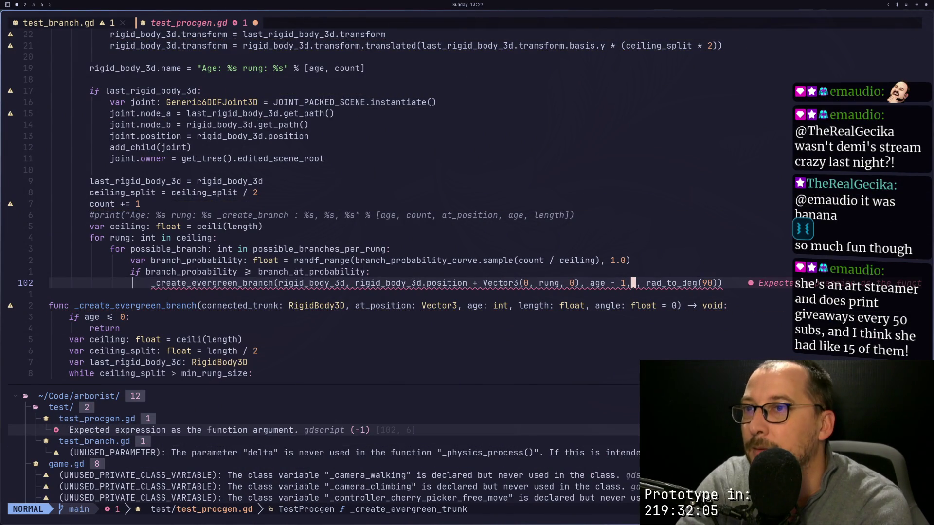
pyautogui.press('u')
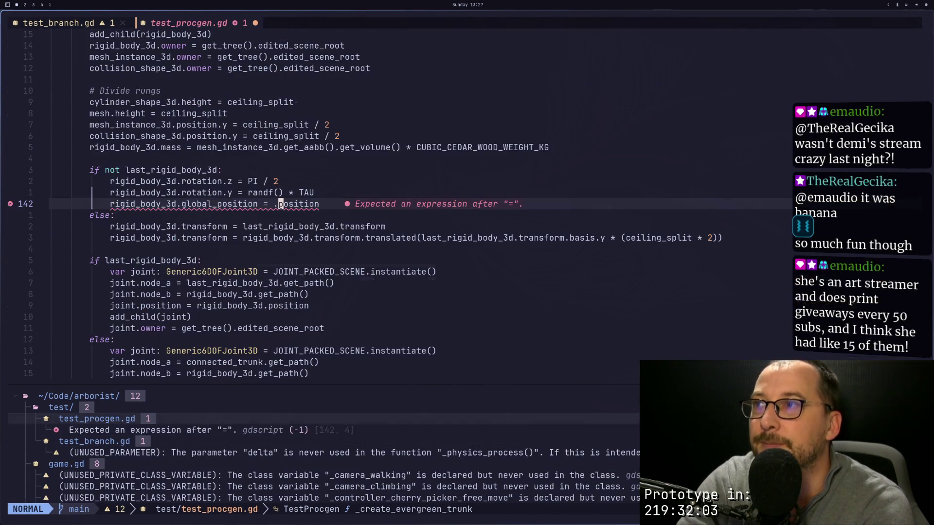
pyautogui.press('u')
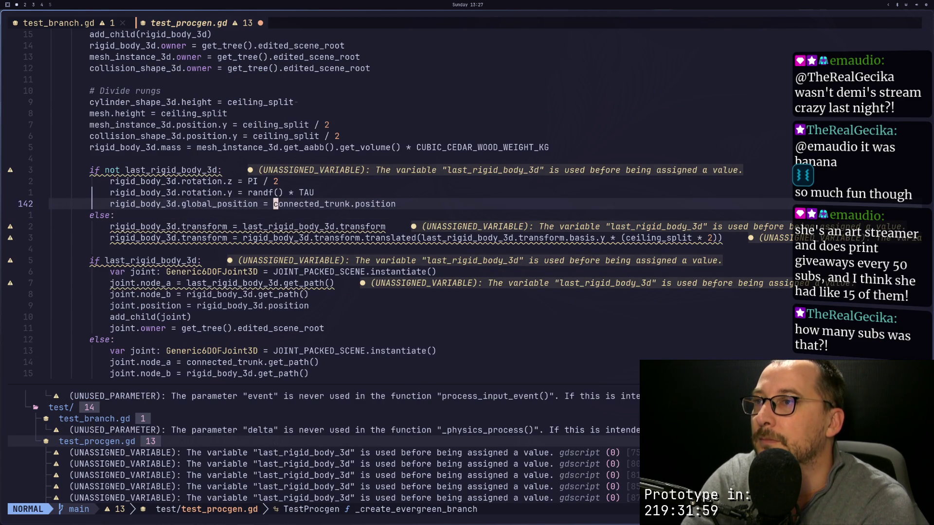
# Step: Replace connected_trunk with at_position on line 142 and save test_procgen.gd
pyautogui.press('f')
pyautogui.press('d')
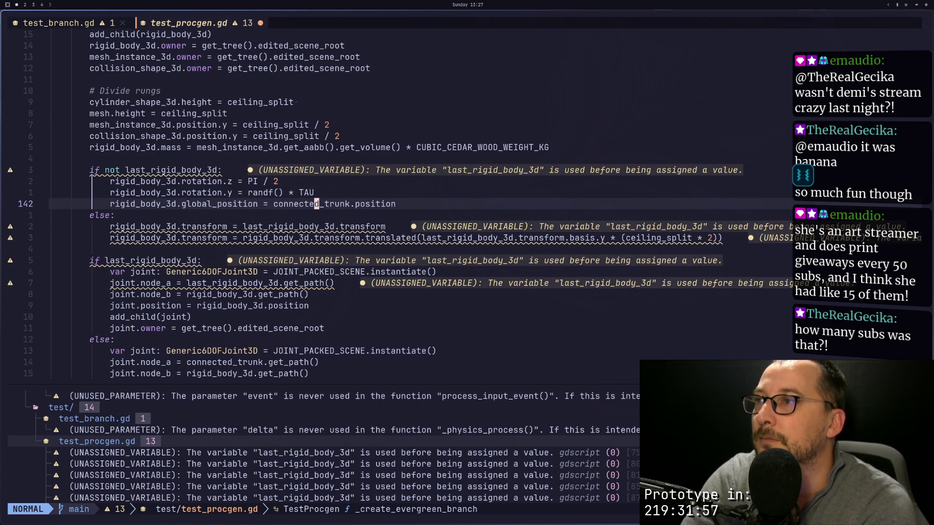
pyautogui.press('F')
pyautogui.press('o')
pyautogui.press('space')
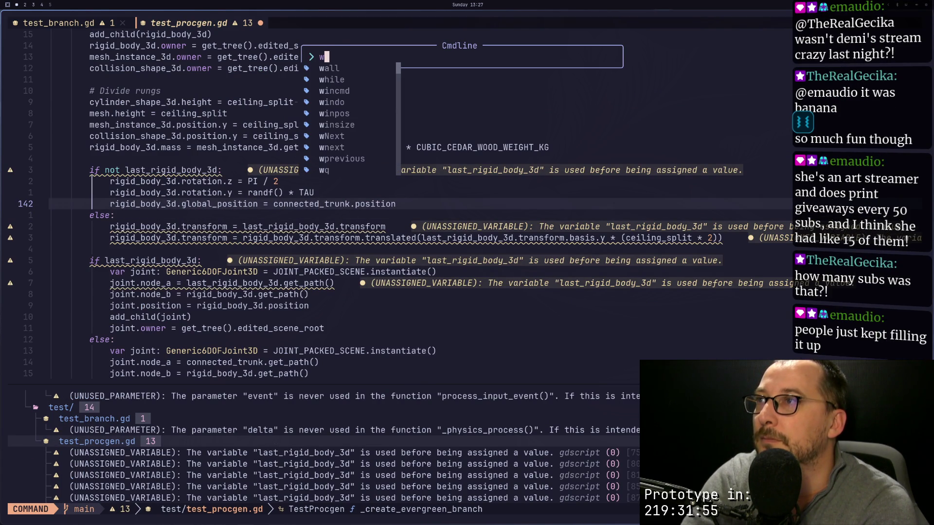
pyautogui.press('Escape')
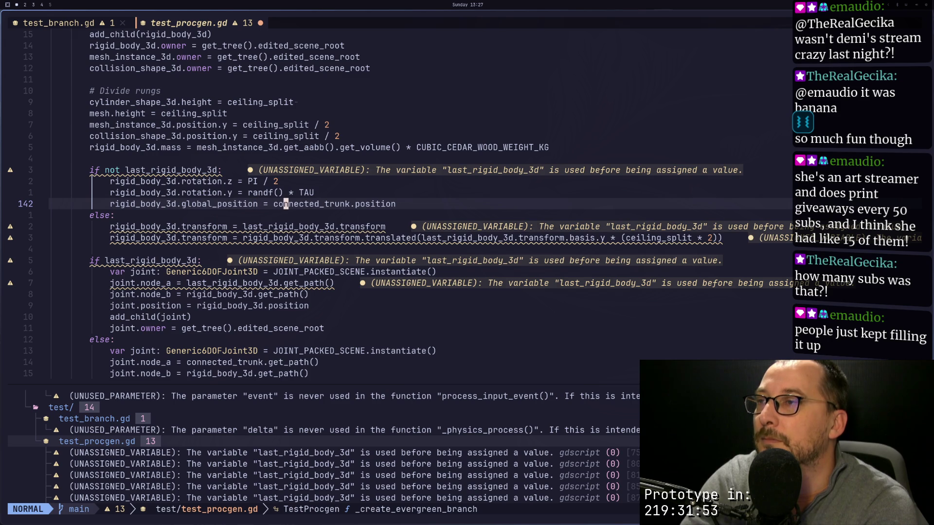
pyautogui.write('cf.')
pyautogui.write('at_')
pyautogui.press('Escape')
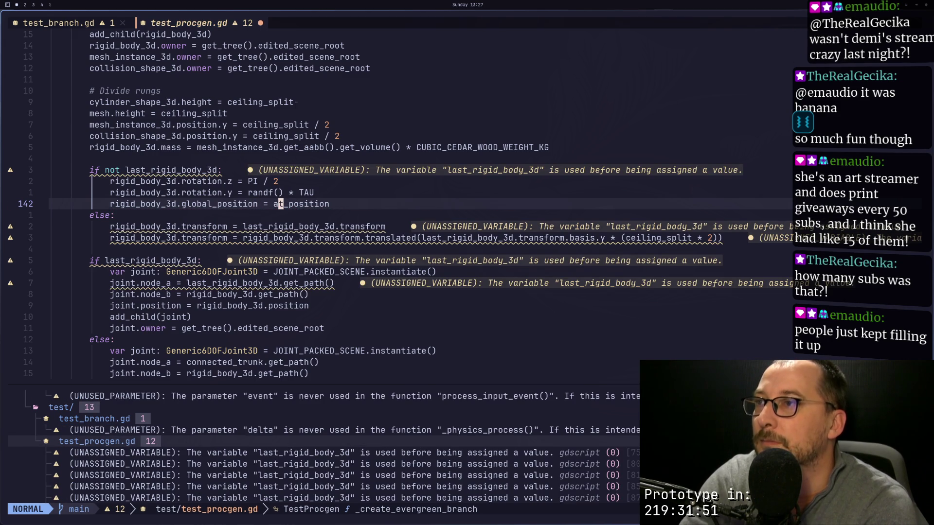
pyautogui.write(':w')
pyautogui.press('Return')
pyautogui.press('super+2')
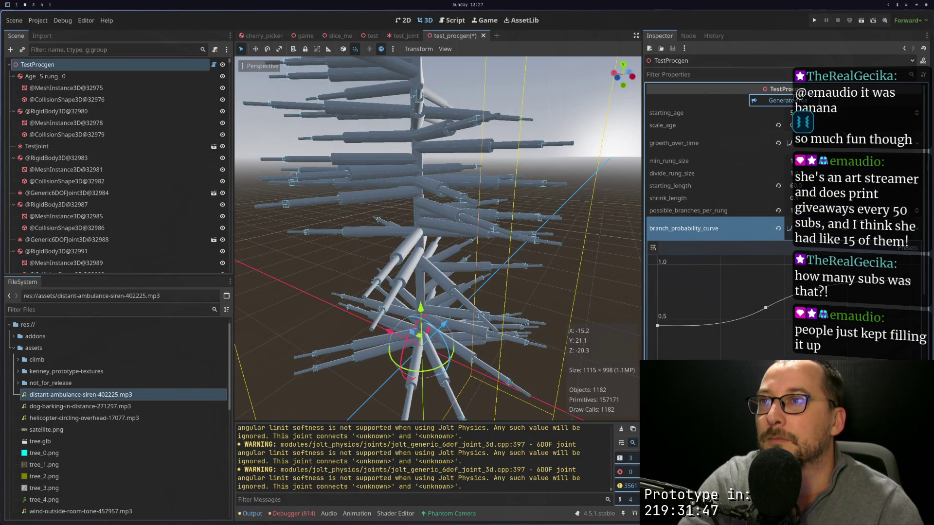
# Step: Regenerate the tree and zoom in to inspect the denser branching
pyautogui.click(782, 101)
pyautogui.scroll(-3, 493, 133)
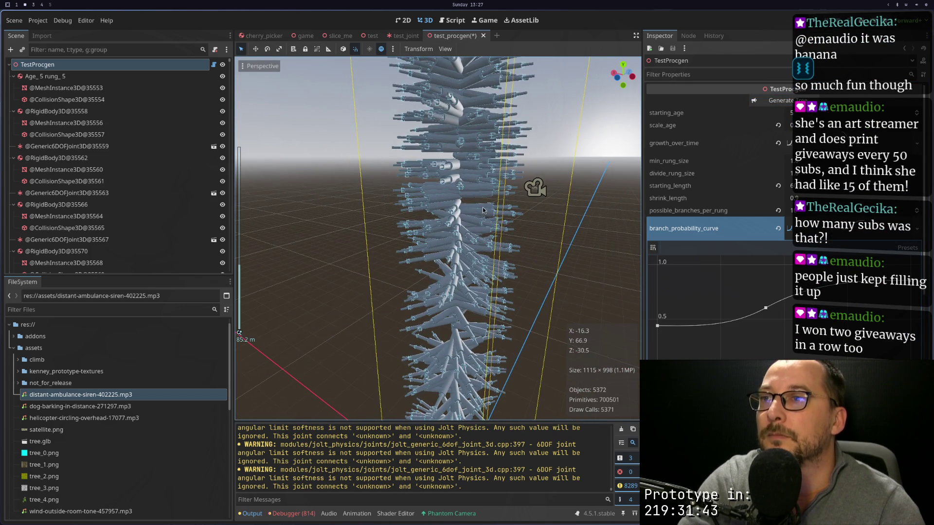
pyautogui.scroll(2, 485, 207)
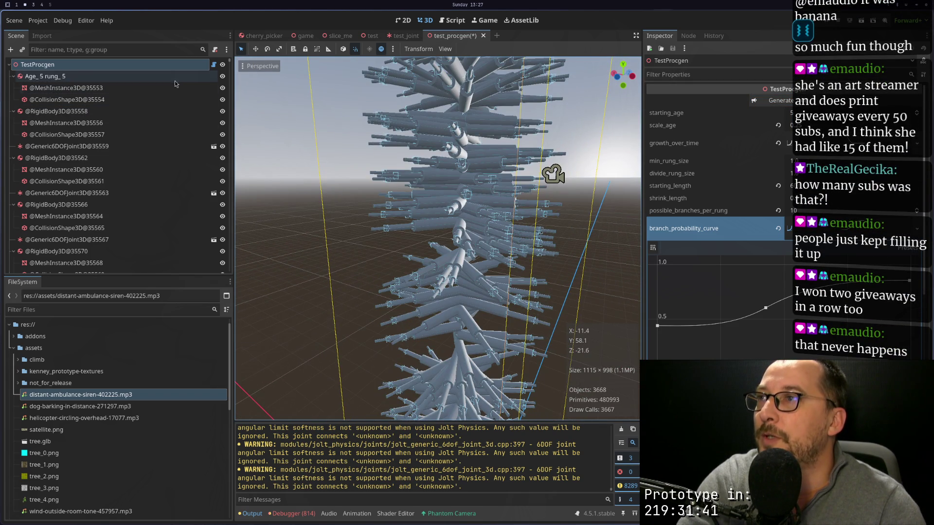
pyautogui.scroll(5, 489, 183)
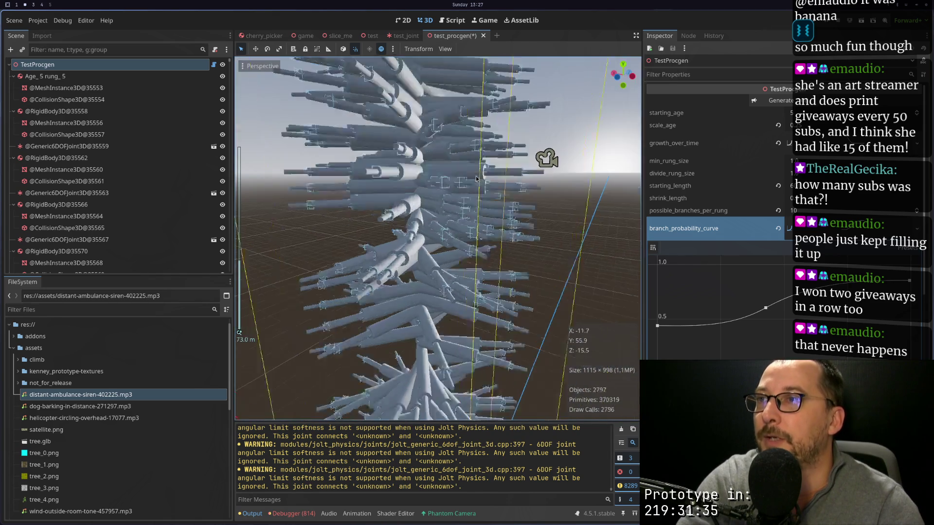
# Step: Return to test_procgen.gd in Neovim at _create_evergreen_branch
pyautogui.press('super+1')
pyautogui.scroll(-1, 461, 197)
pyautogui.scroll(5, 461, 196)
# Step: Remove the times-10 factor from the branch call's length on line 102
pyautogui.scroll(7, 461, 196)
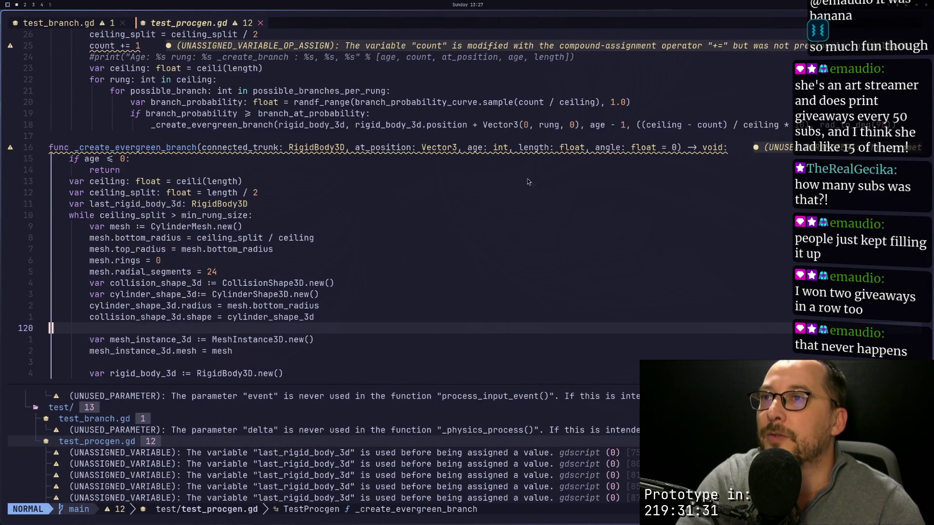
pyautogui.click(785, 125)
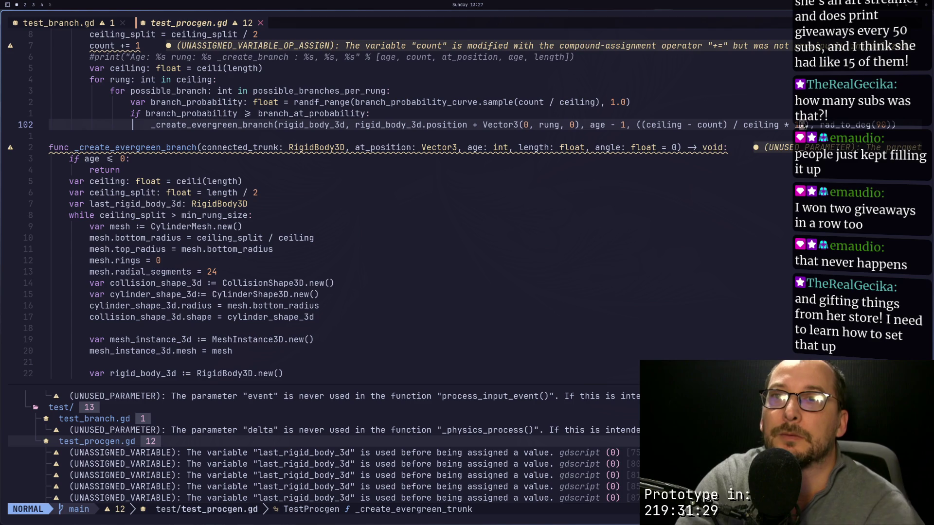
pyautogui.press('i')
pyautogui.press('BackSpace')
pyautogui.press('BackSpace')
pyautogui.press('BackSpace')
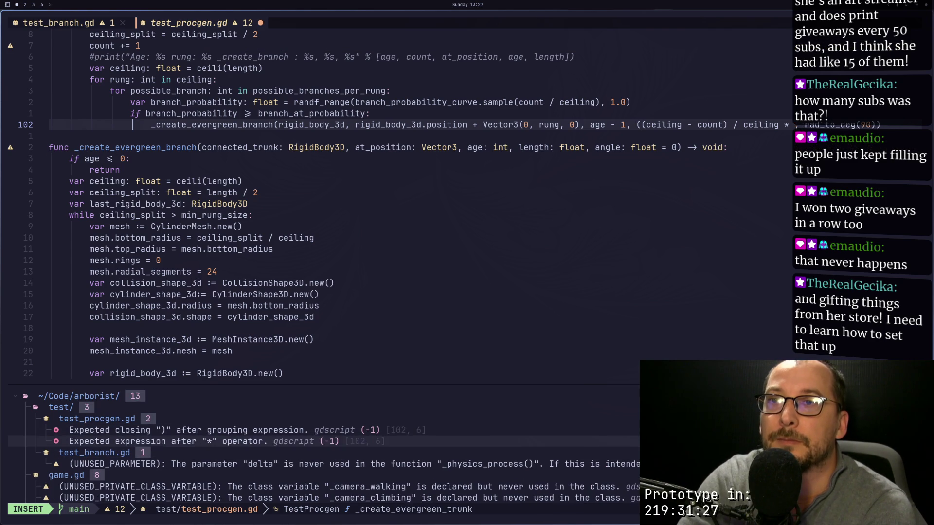
pyautogui.press('Escape')
# Step: Move 'ceiling_split = ceiling_split / 2' below the branch call
pyautogui.press('h')
pyautogui.press('h')
pyautogui.press('h')
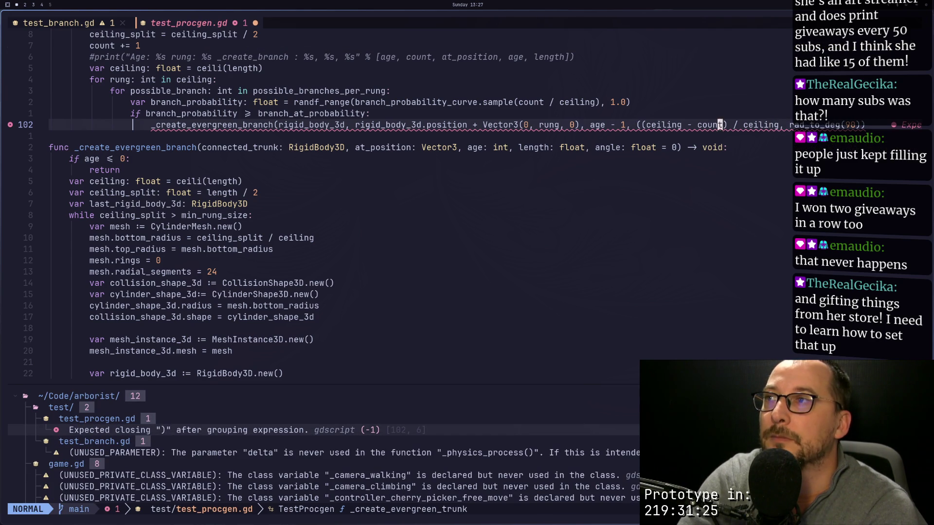
pyautogui.press('k')
pyautogui.press('k')
pyautogui.press('k')
pyautogui.press('k')
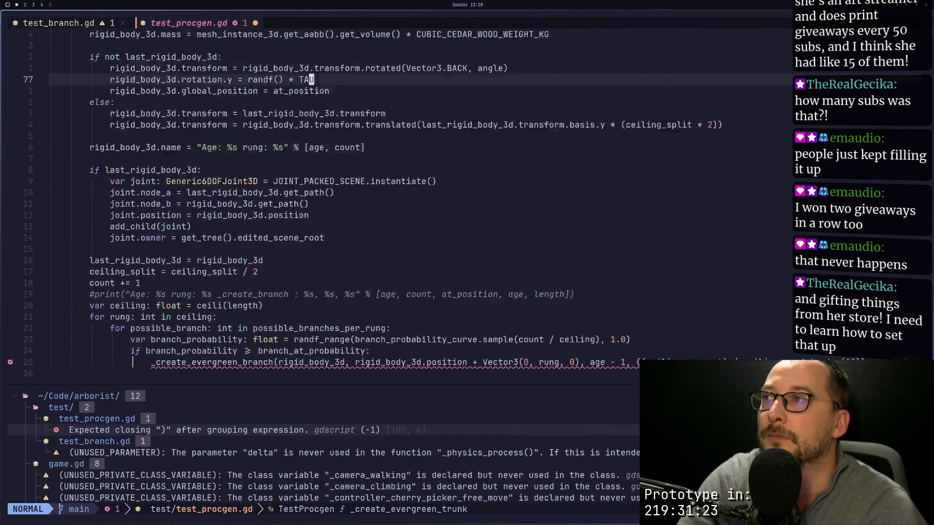
pyautogui.press('k')
pyautogui.press('k')
pyautogui.press('k')
pyautogui.press('j')
pyautogui.press('j')
pyautogui.press('j')
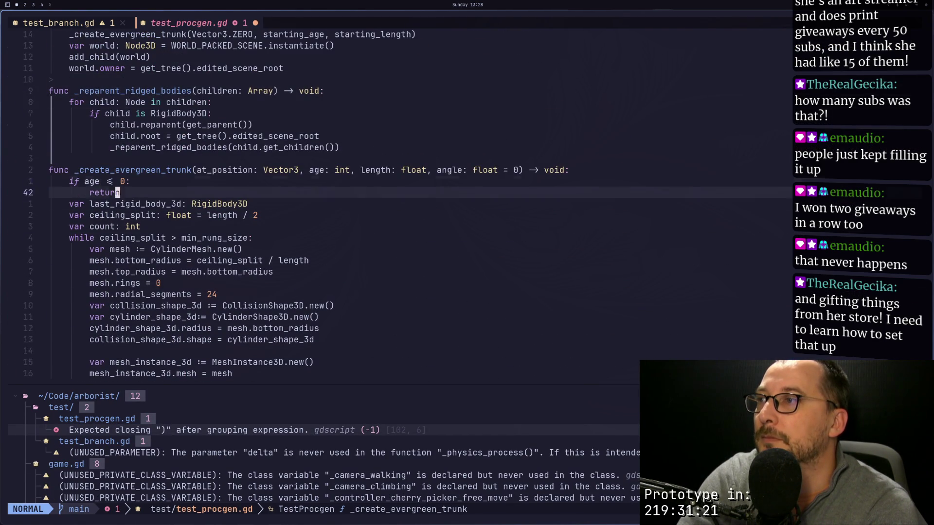
pyautogui.press('j')
pyautogui.press('j')
pyautogui.press('j')
pyautogui.press('j')
pyautogui.press('j')
pyautogui.press('j')
pyautogui.press('k')
pyautogui.press('k')
pyautogui.press('k')
pyautogui.press('k')
pyautogui.press('k')
pyautogui.press('k')
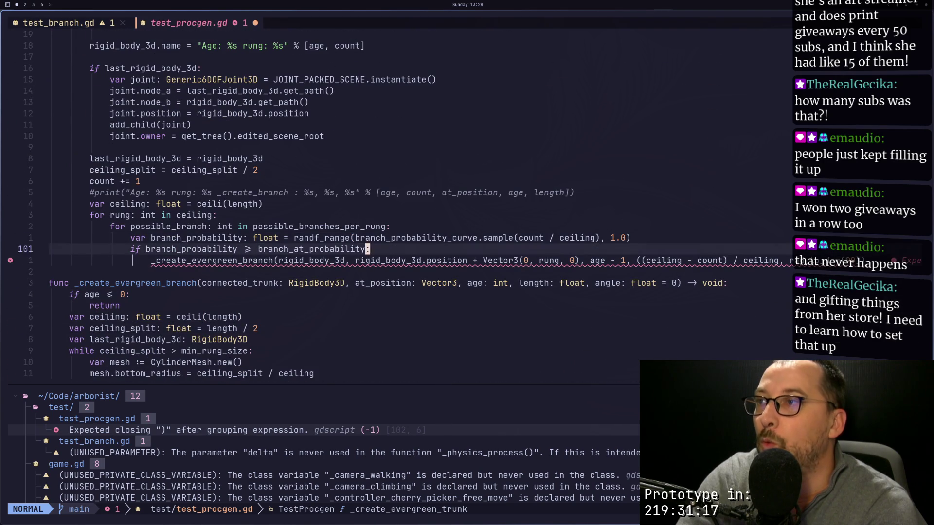
pyautogui.press('k')
pyautogui.press('d')
pyautogui.press('d')
pyautogui.press('j')
pyautogui.press('j')
pyautogui.press('j')
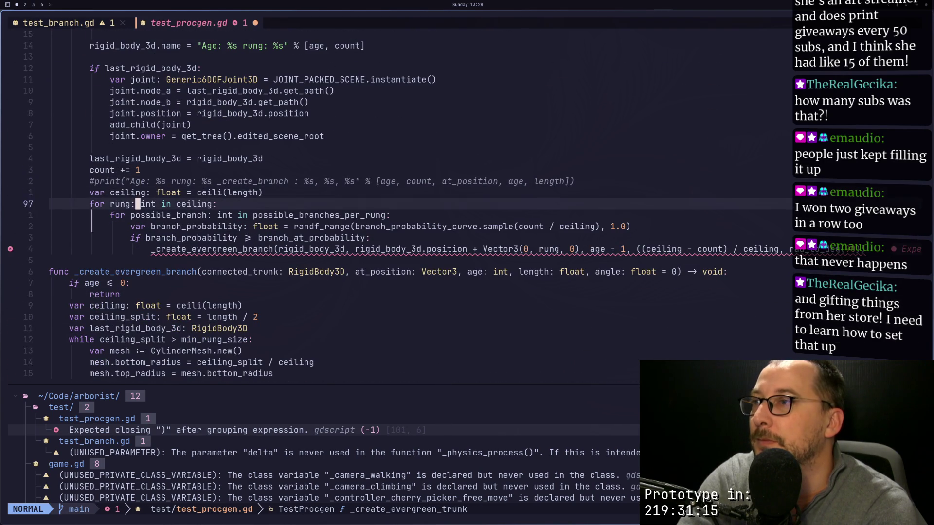
pyautogui.press('p')
pyautogui.press('k')
# Step: Replace the branch call's length expression with ceiling_split
pyautogui.press('w')
pyautogui.press('w')
pyautogui.press('w')
pyautogui.press('l')
pyautogui.press('l')
pyautogui.press('l')
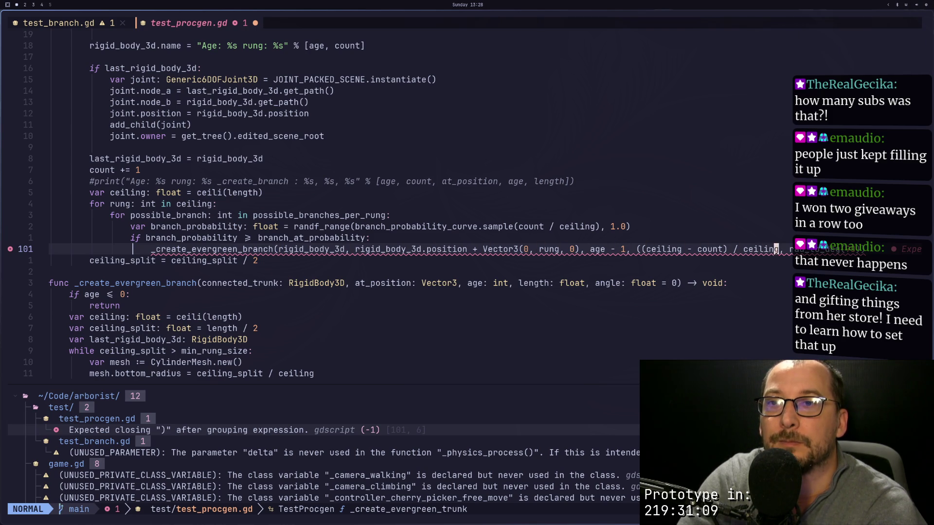
pyautogui.press('c')
pyautogui.press('i')
pyautogui.press('w')
pyautogui.press('BackSpace')
pyautogui.press('BackSpace')
pyautogui.press('BackSpace')
pyautogui.press('BackSpace')
pyautogui.write('ce')
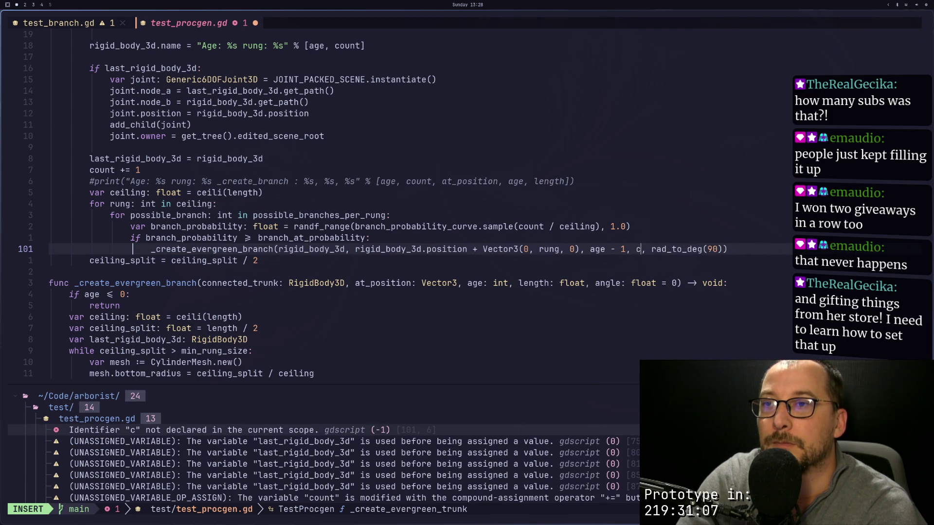
pyautogui.press('Return')
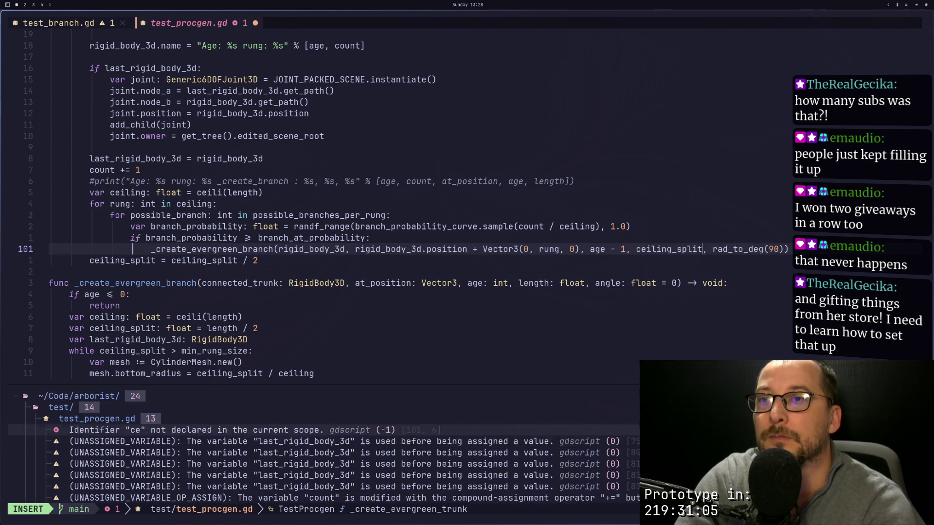
pyautogui.press('Escape')
# Step: Save the script and regenerate the tree in Godot
pyautogui.write('H:')
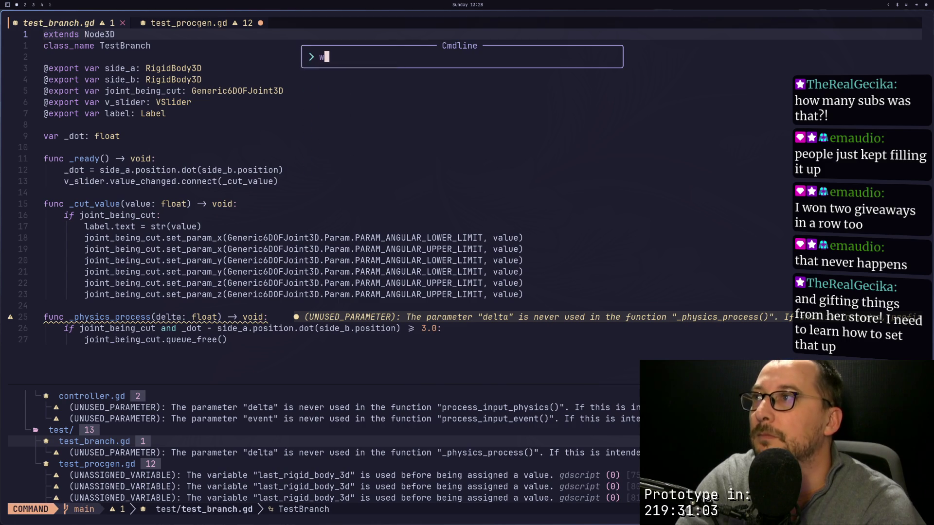
pyautogui.press('Escape')
pyautogui.press('super+2')
pyautogui.click(786, 104)
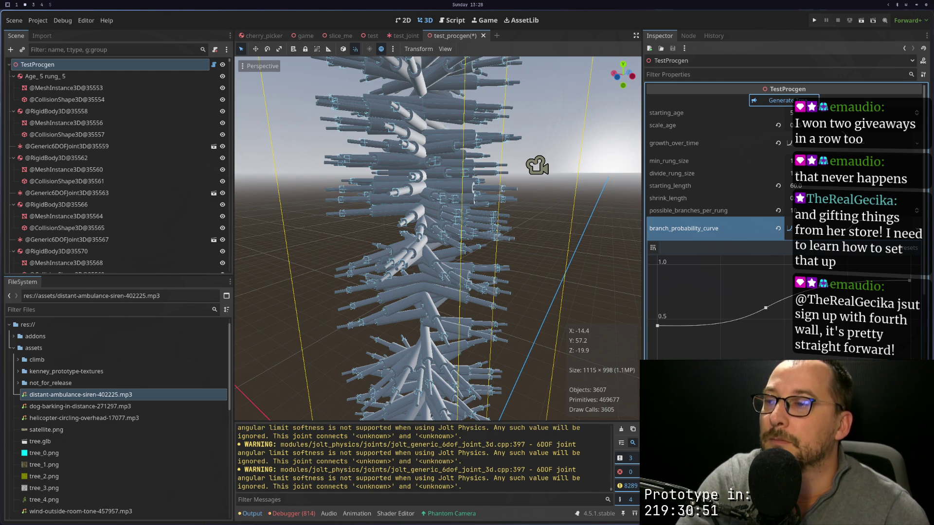
# Step: Go back to the test_procgen.gd buffer in Neovim and save it with :w
pyautogui.press('super+1')
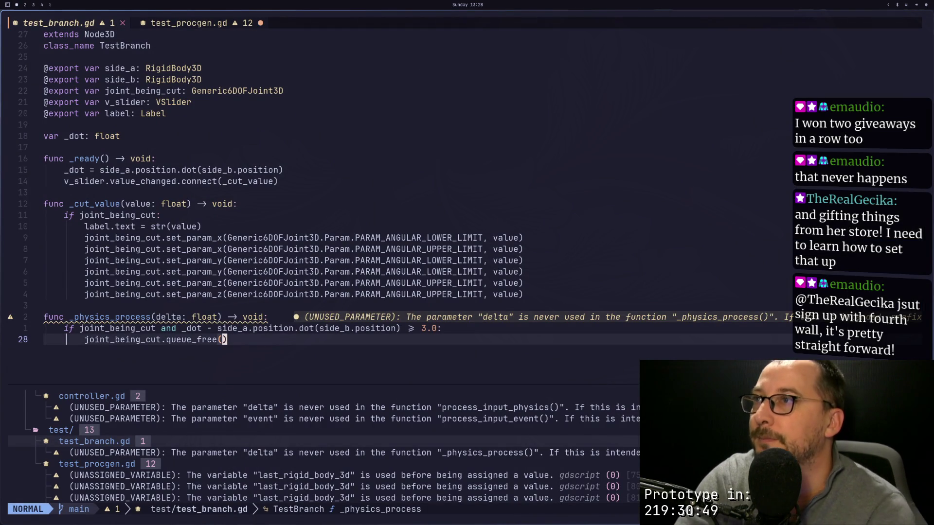
pyautogui.hotkey('shift', 'l')
pyautogui.write(':w')
pyautogui.press('Return')
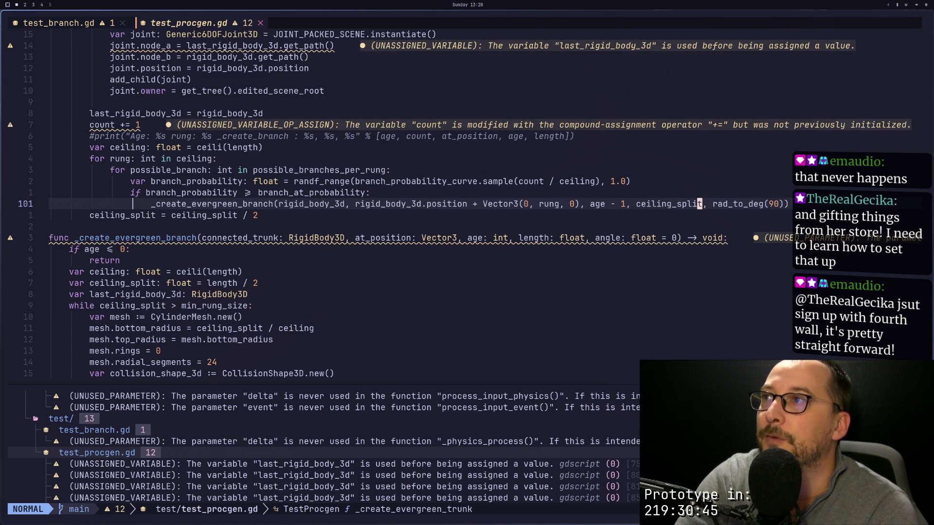
# Step: Switch back to the Godot editor workspace
pyautogui.press('super+2')
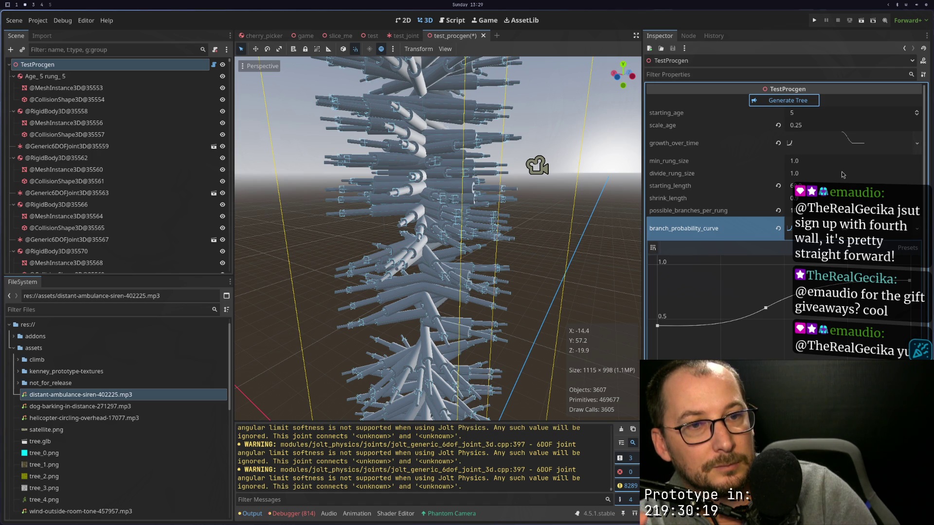
# Step: Save the scene and close the Godot editor
pyautogui.press('super+4')
pyautogui.press('super+2')
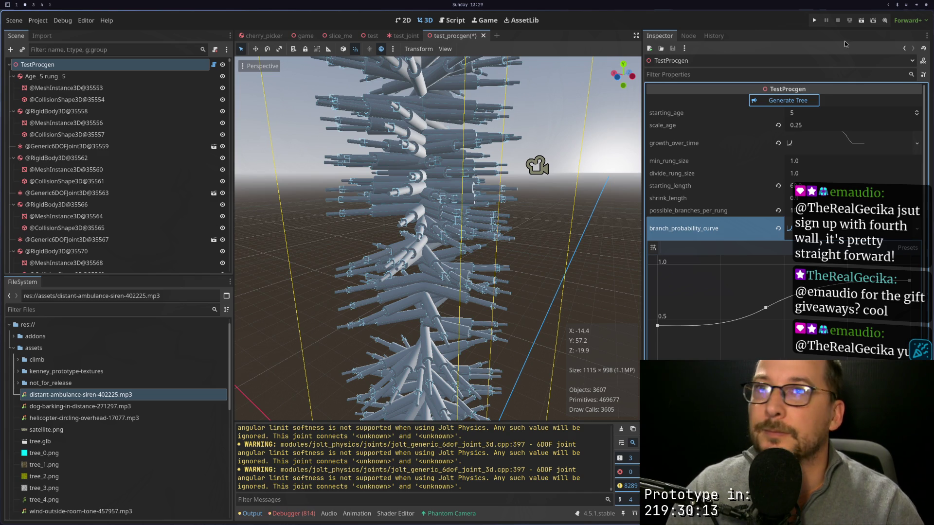
pyautogui.press('super+s')
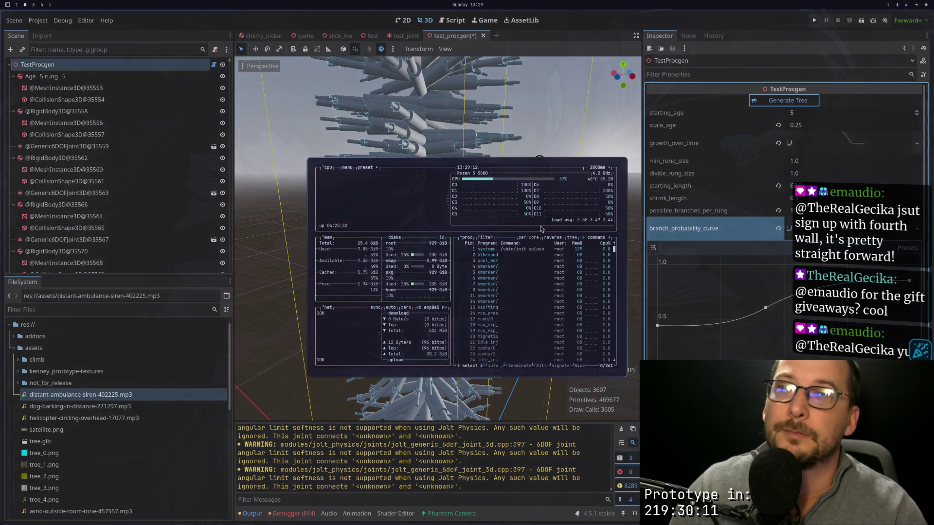
pyautogui.hotkey('ctrl', 'shift', 'w')
pyautogui.press('super+f')
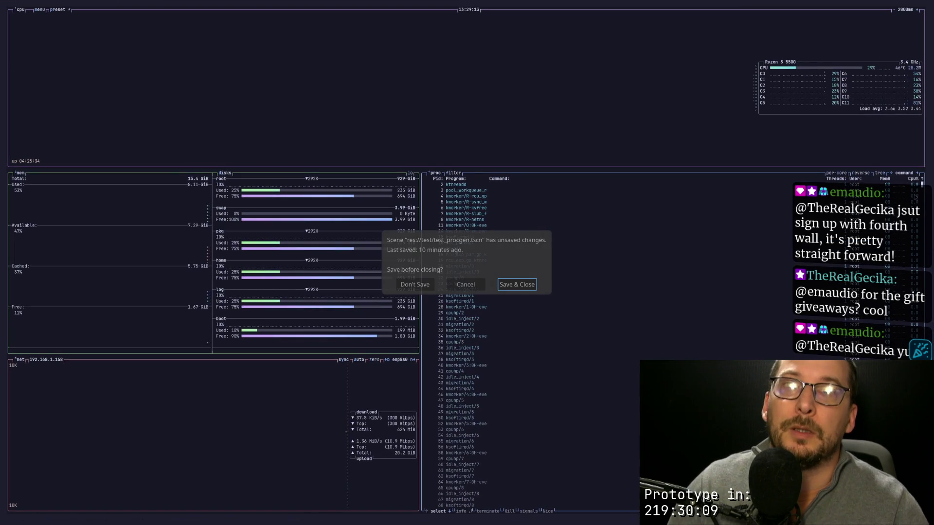
pyautogui.click(457, 285)
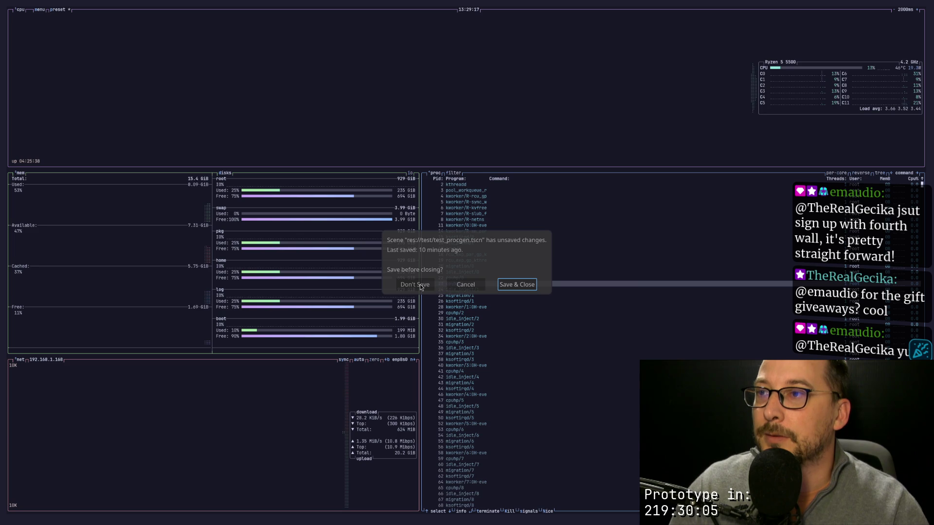
pyautogui.click(505, 285)
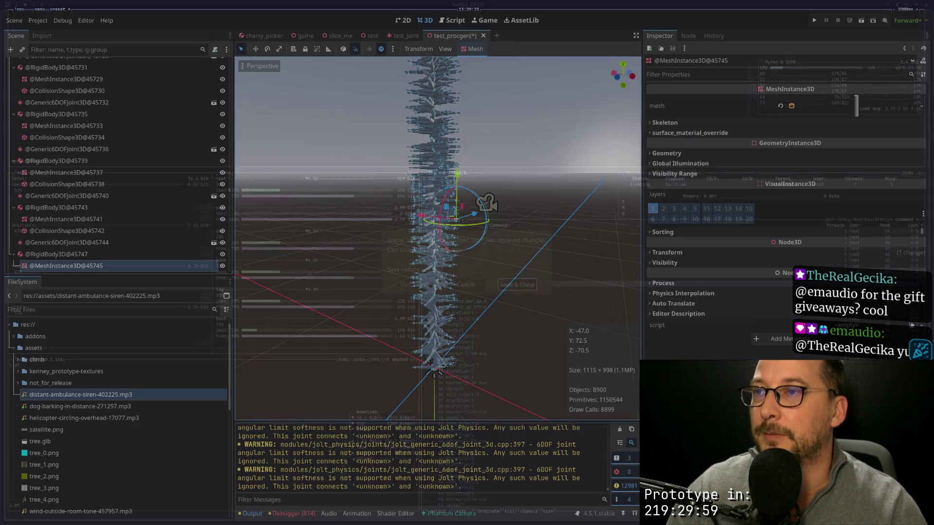
pyautogui.press('Escape')
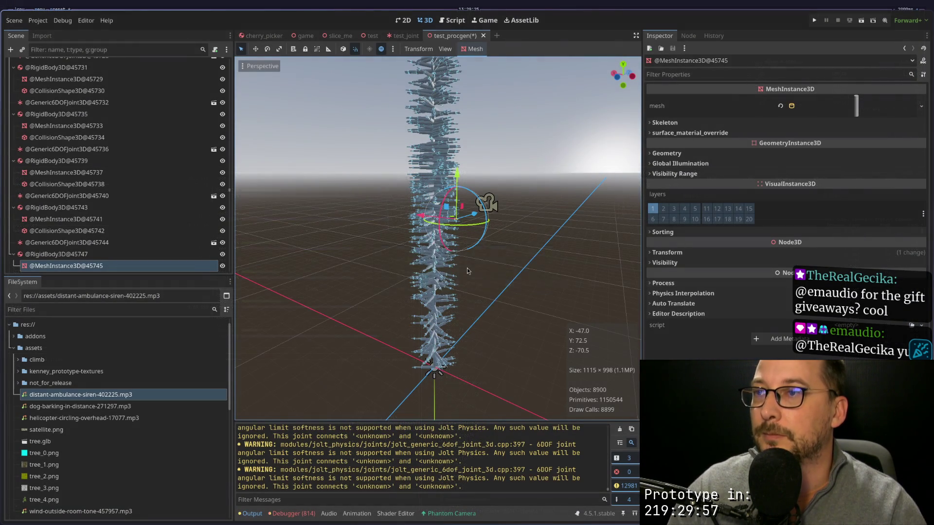
pyautogui.hotkey('ctrl', 's')
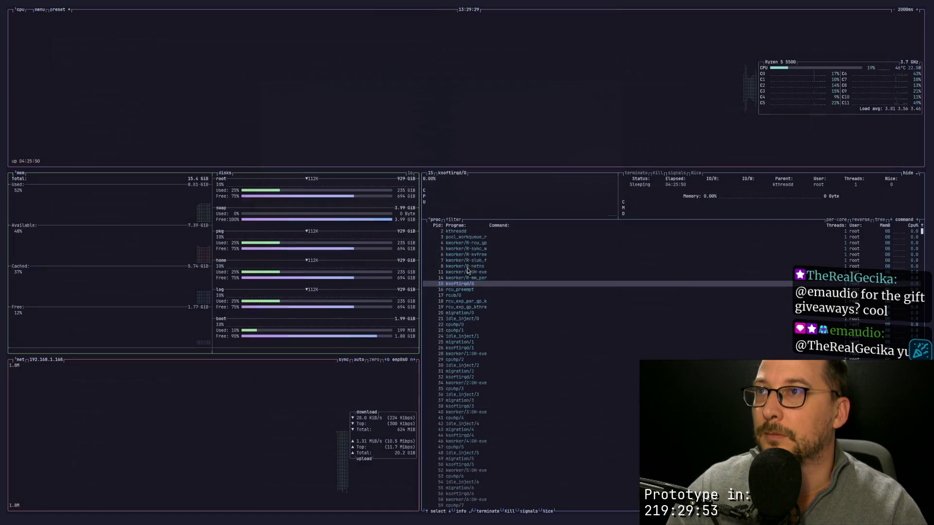
pyautogui.press('q')
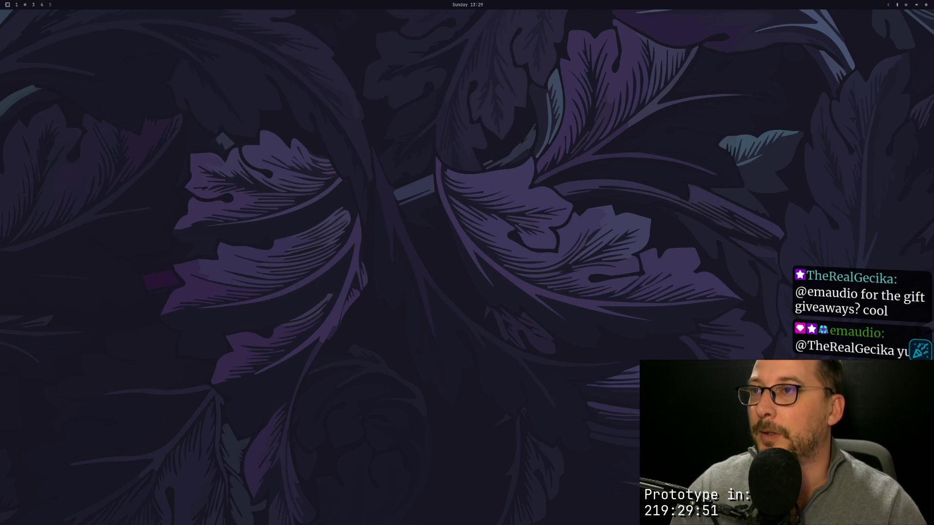
# Step: Relaunch Godot Engine from the application launcher
pyautogui.press('super+space')
pyautogui.write('gpd')
pyautogui.press('BackSpace')
pyautogui.press('BackSpace')
pyautogui.write('od')
pyautogui.press('Return')
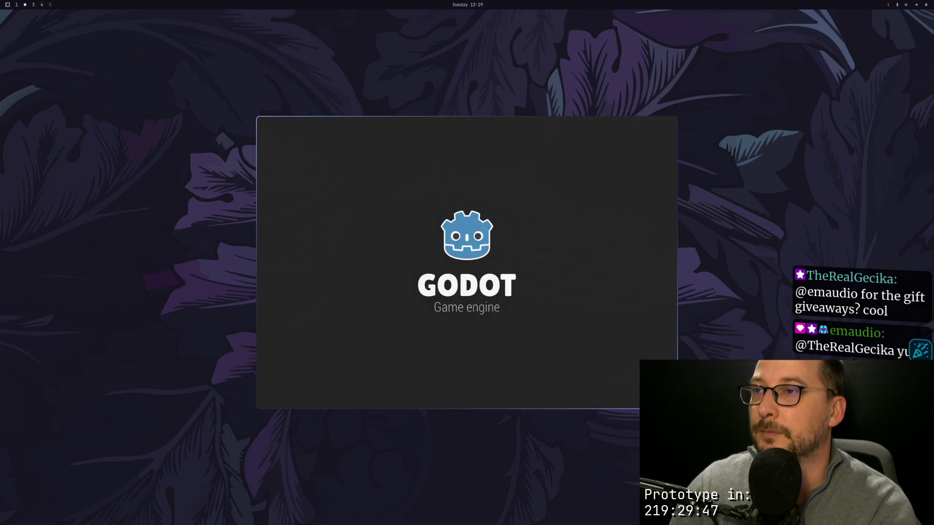
# Step: Open the Arborist project from the Project Manager
pyautogui.click(598, 184)
pyautogui.click(604, 176)
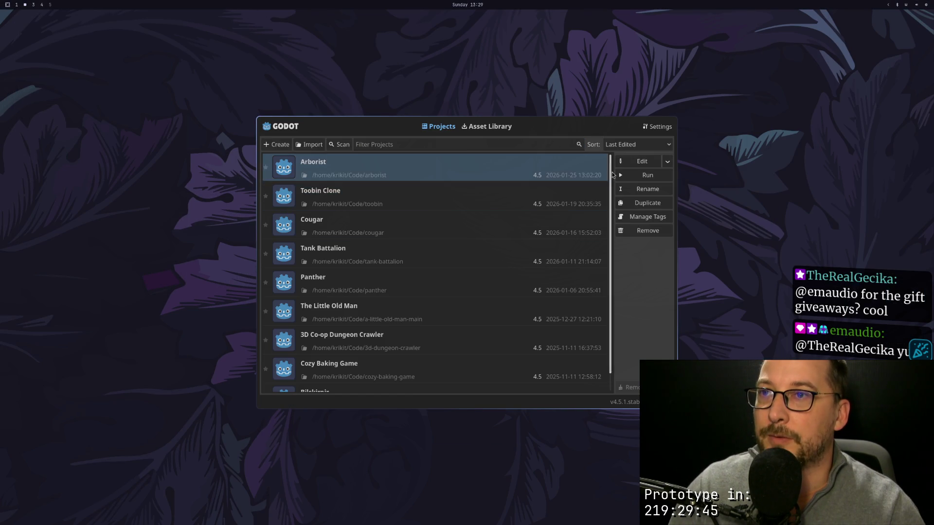
pyautogui.doubleClick(608, 175)
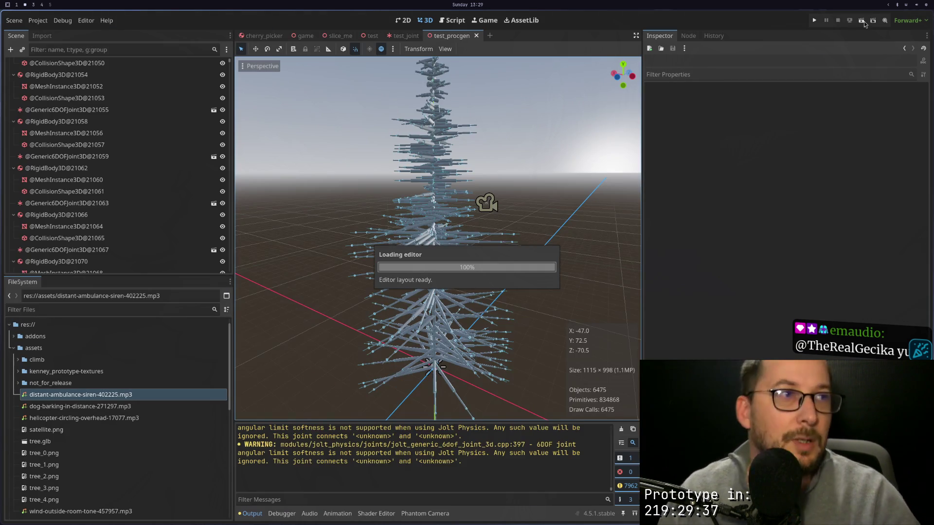
pyautogui.click(864, 22)
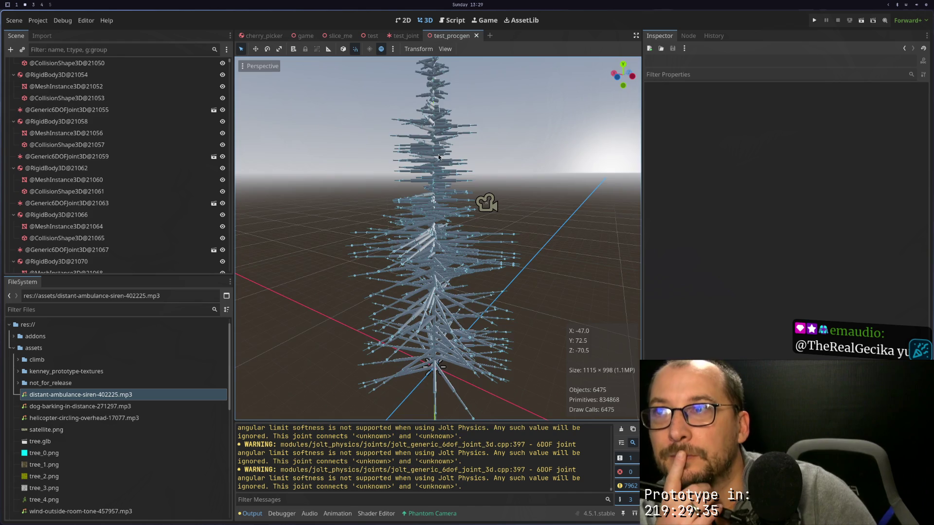
# Step: Orbit and zoom around the generated tree to inspect it
pyautogui.scroll(5, 494, 208)
pyautogui.moveTo(498, 208)
pyautogui.mouseDown()
pyautogui.moveTo(454, 112)
pyautogui.moveTo(437, 120)
pyautogui.mouseUp()
pyautogui.moveTo(397, 151)
pyautogui.mouseDown()
pyautogui.moveTo(527, 132)
pyautogui.moveTo(547, 95)
pyautogui.moveTo(635, 124)
pyautogui.moveTo(575, 166)
pyautogui.moveTo(547, 238)
pyautogui.moveTo(487, 219)
pyautogui.mouseUp()
pyautogui.scroll(5, 397, 201)
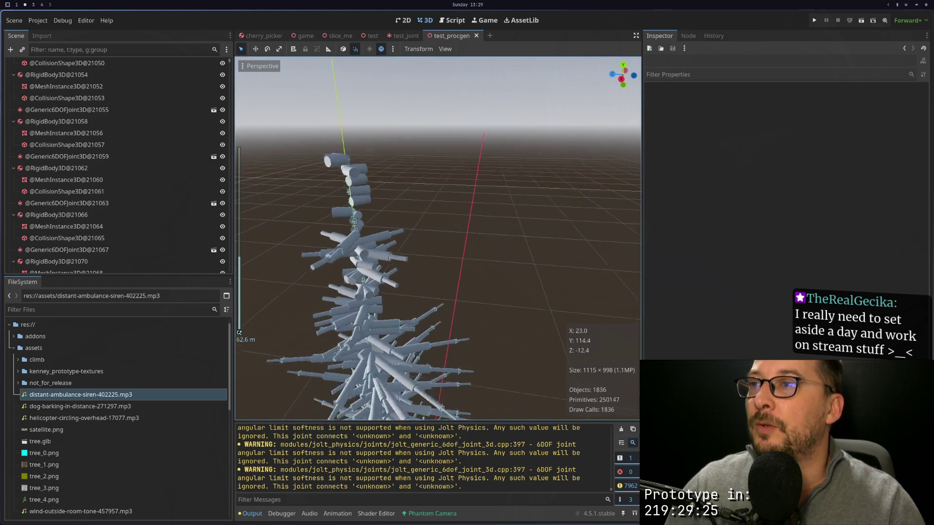
pyautogui.scroll(4, 242, 381)
pyautogui.scroll(-4, 464, 204)
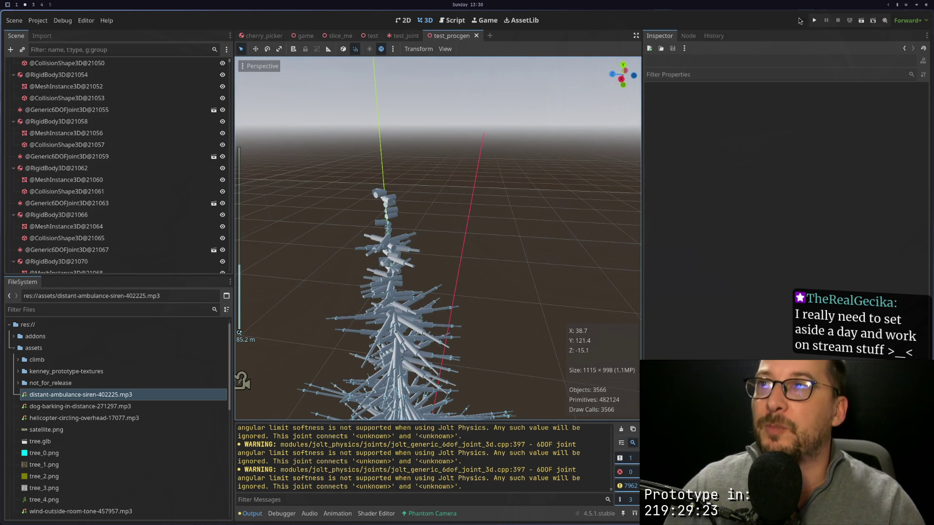
# Step: Run the scene with physics, then stop it and close the game window
pyautogui.click(862, 22)
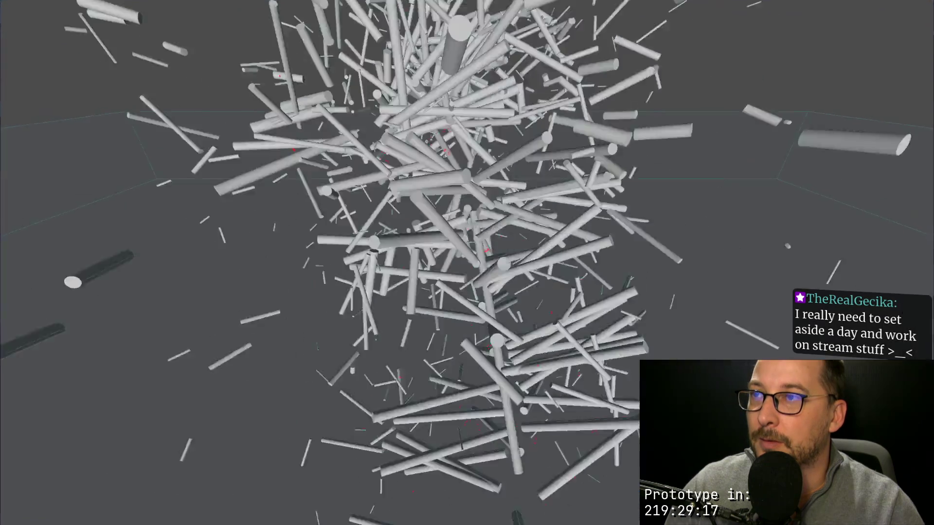
pyautogui.press('Escape')
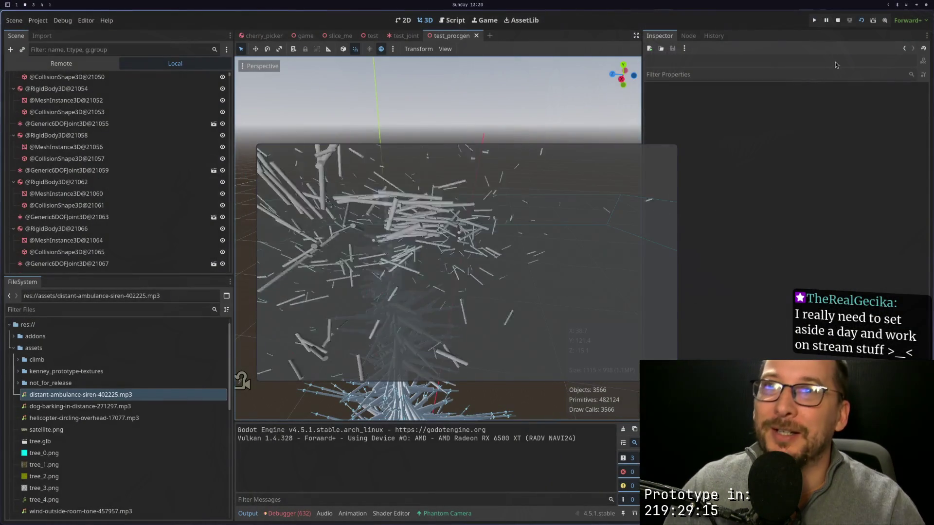
pyautogui.click(839, 20)
# Step: Select the base trunk body Age_5 rung_5 and orbit to a level side view
pyautogui.scroll(5, 374, 249)
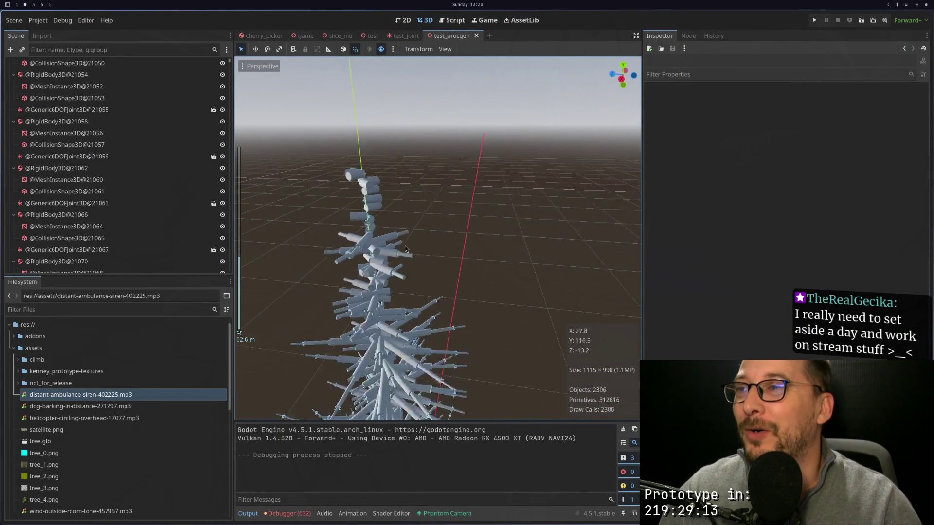
pyautogui.scroll(-4, 418, 244)
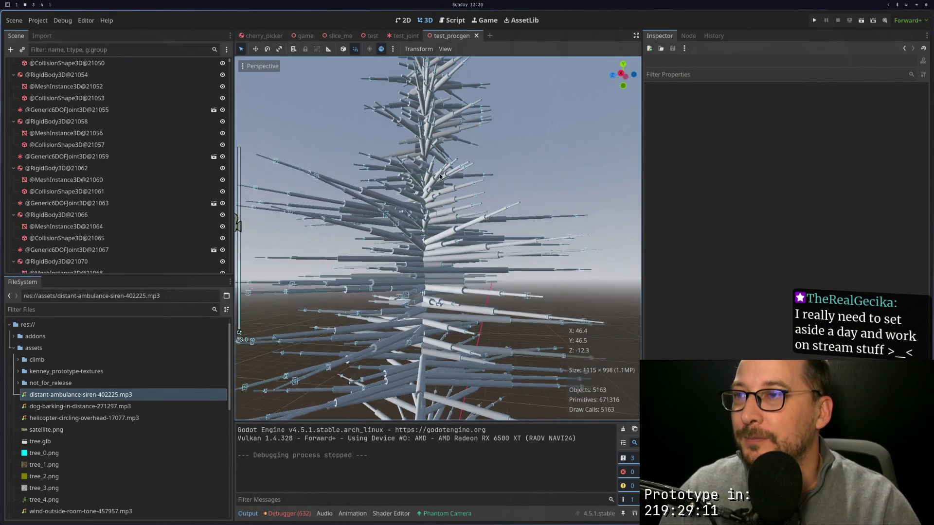
pyautogui.moveTo(440, 180); pyautogui.dragTo(440, 149)
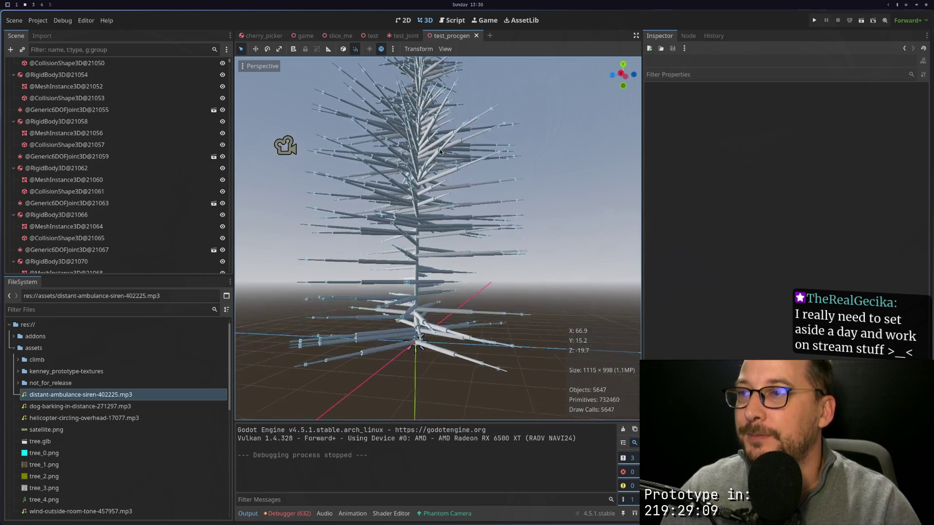
pyautogui.moveTo(446, 191)
pyautogui.mouseDown()
pyautogui.moveTo(450, 217)
pyautogui.moveTo(424, 249)
pyautogui.moveTo(272, 146)
pyautogui.mouseUp()
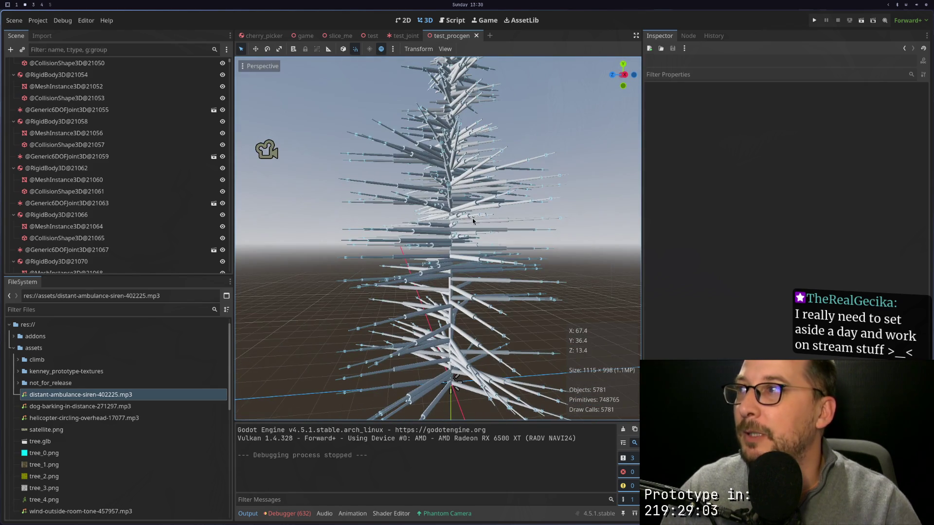
pyautogui.scroll(3, 141, 113)
pyautogui.click(81, 77)
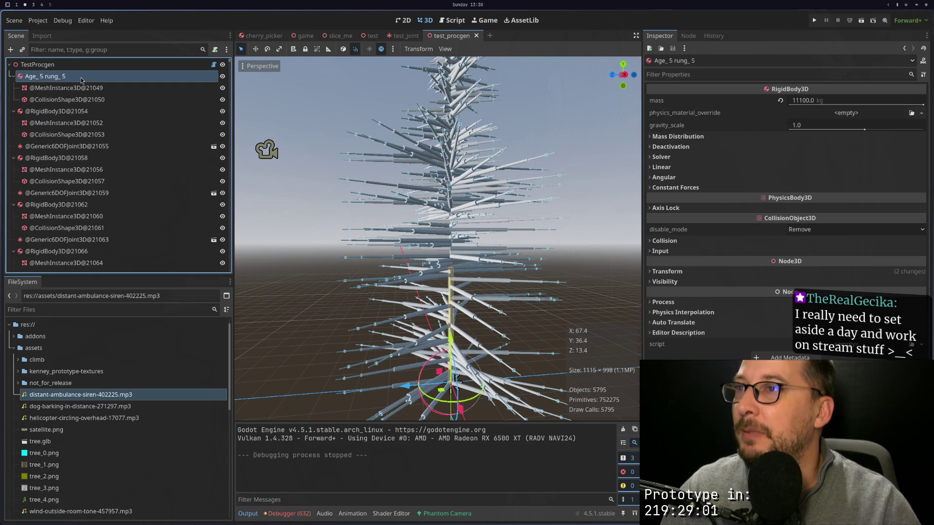
pyautogui.moveTo(375, 217)
pyautogui.mouseDown()
pyautogui.moveTo(364, 205)
pyautogui.moveTo(343, 214)
pyautogui.mouseUp()
# Step: Change line 101's branch length argument to 'ceiling_split - rung'
pyautogui.press('super+1')
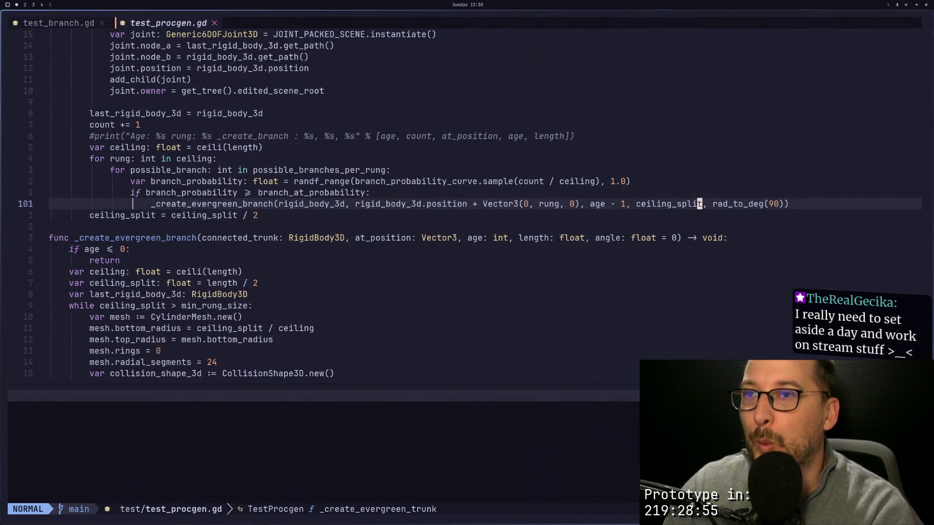
pyautogui.press('k')
pyautogui.press('k')
pyautogui.press('j')
pyautogui.press('j')
pyautogui.press('j')
pyautogui.press('k')
pyautogui.press('k')
pyautogui.press('j')
pyautogui.press('j')
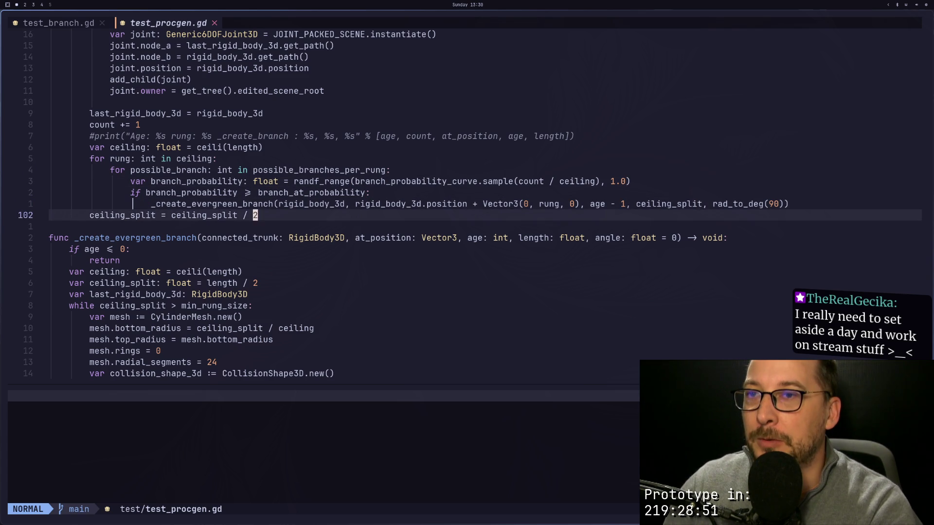
pyautogui.press('k')
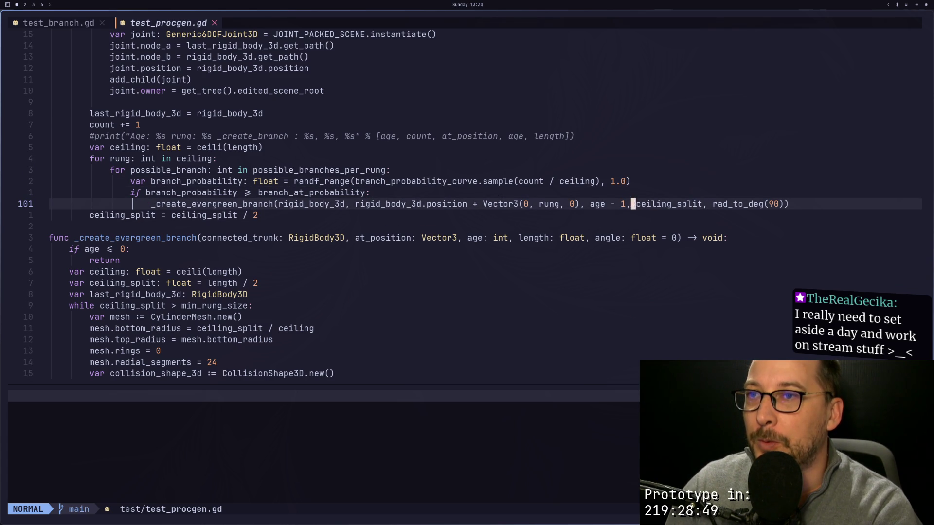
pyautogui.press('k')
pyautogui.press('j')
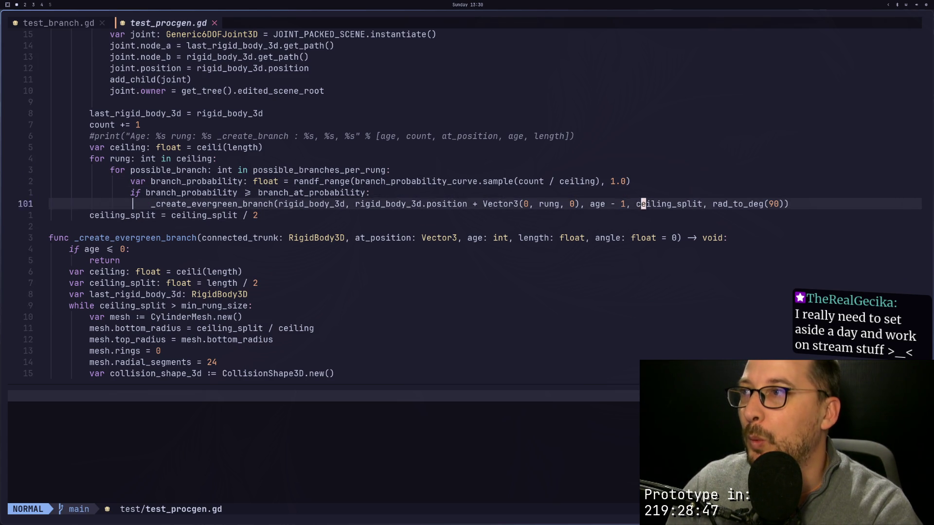
pyautogui.press('j')
pyautogui.press('h')
pyautogui.press('k')
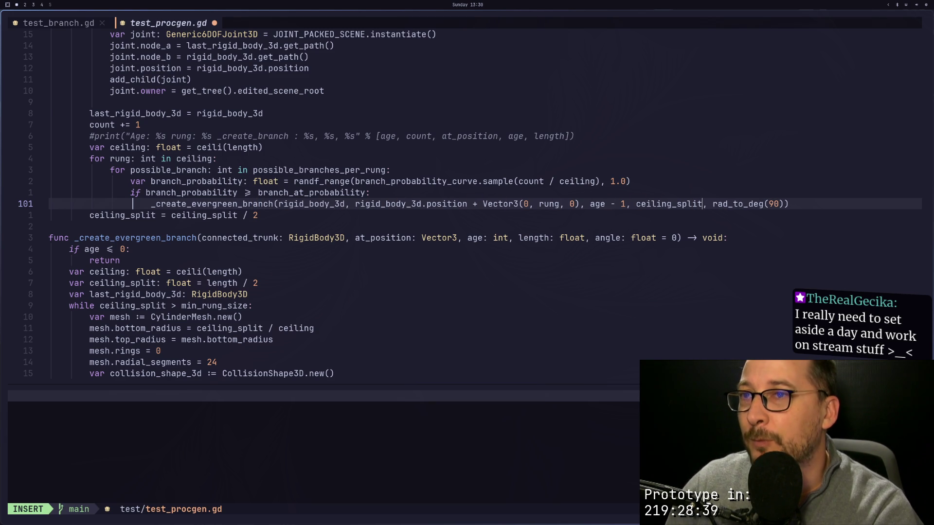
pyautogui.write('- rung')
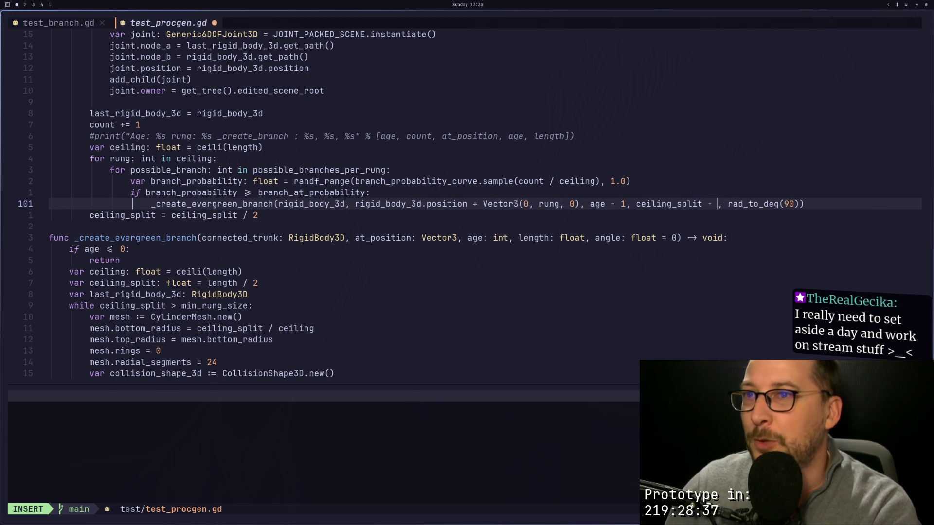
pyautogui.press('Escape')
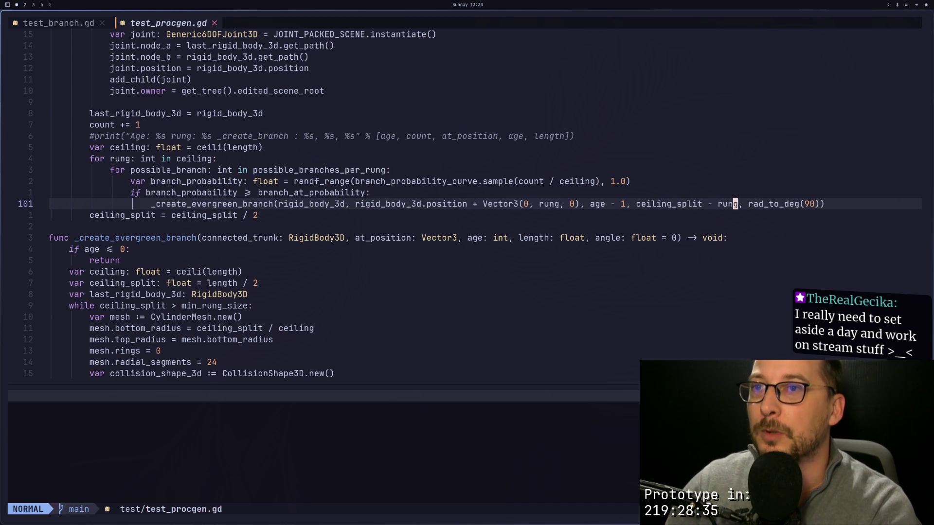
pyautogui.press('super+2')
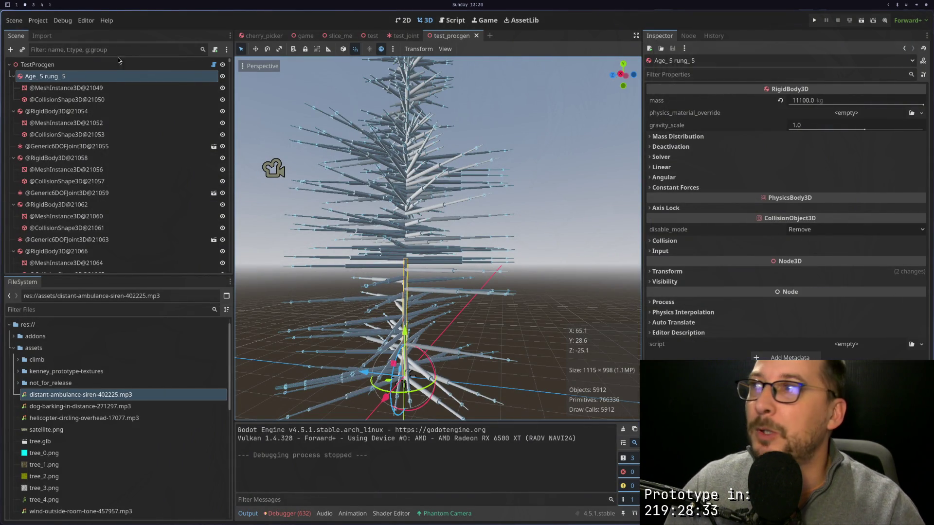
# Step: Select TestProcgen and regenerate the tree with the updated script
pyautogui.click(119, 63)
pyautogui.click(774, 101)
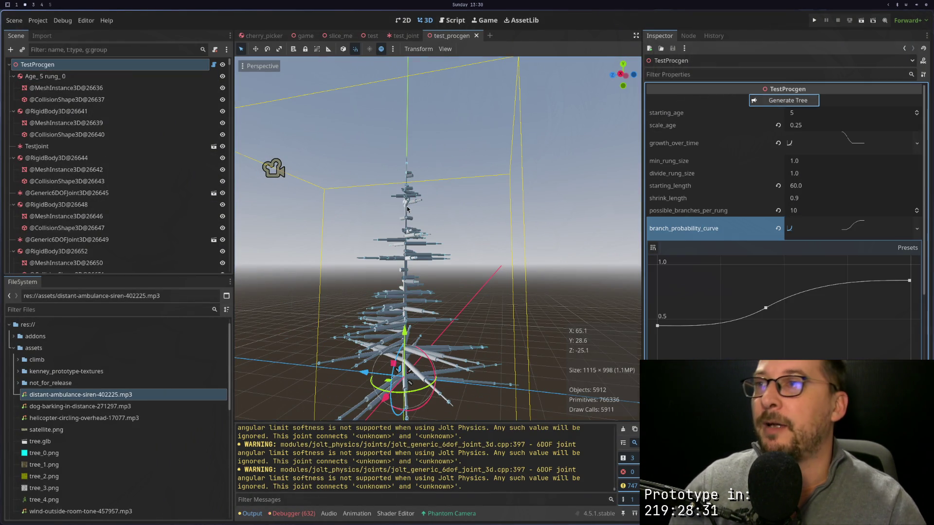
pyautogui.scroll(3, 407, 208)
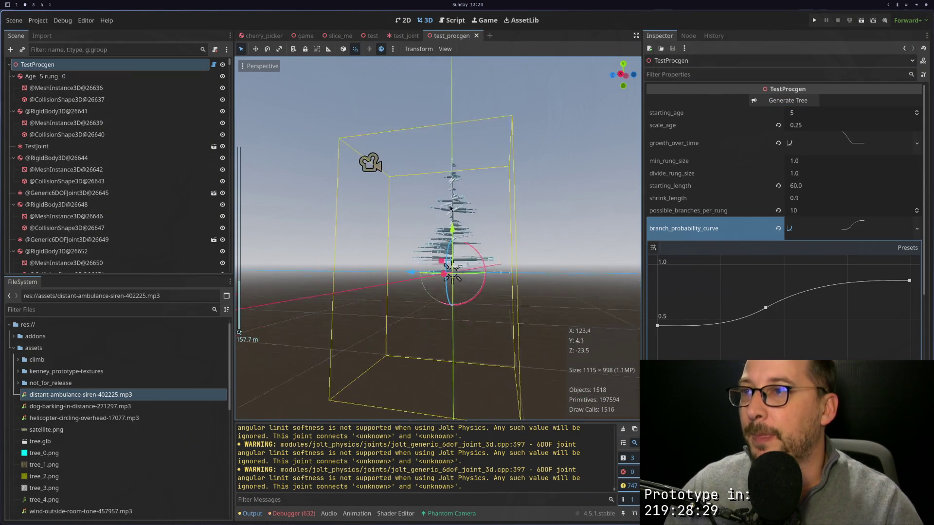
pyautogui.scroll(3, 464, 203)
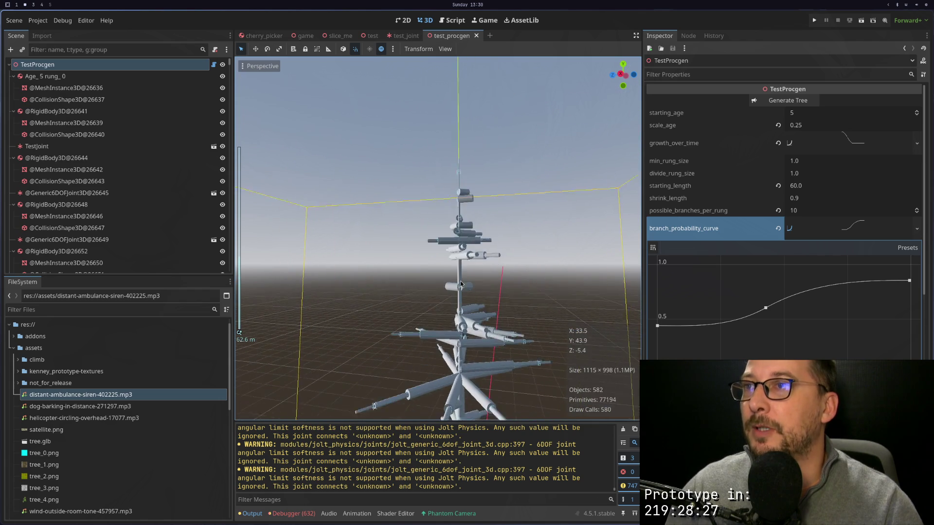
# Step: Focus the view on the top trunk joint and run the scene with physics
pyautogui.click(458, 183)
pyautogui.press('f')
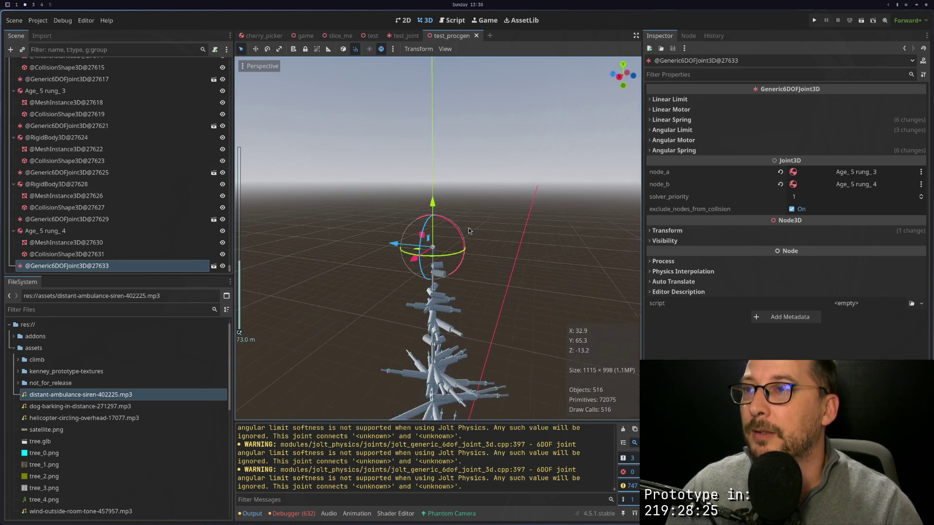
pyautogui.click(864, 21)
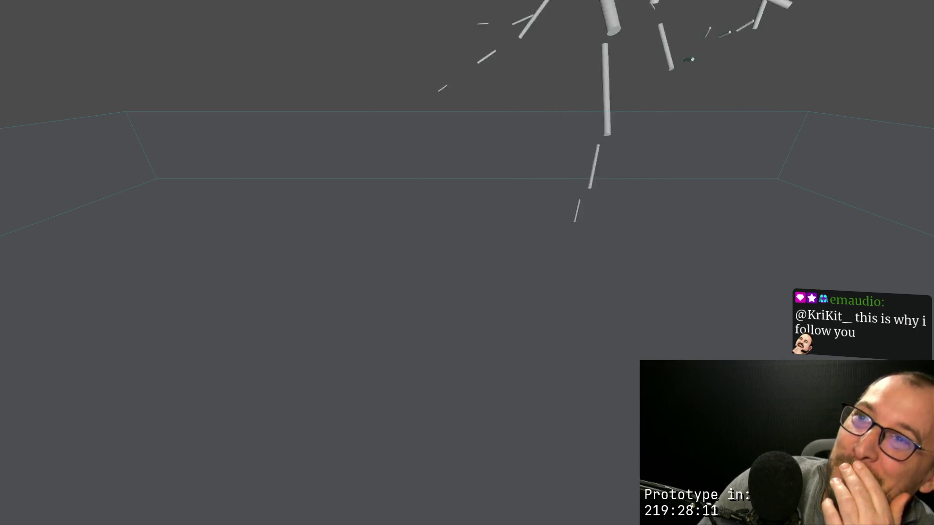
# Step: Stop and rerun the scene twice to watch the tree burst apart, then stop it
pyautogui.press('F8')
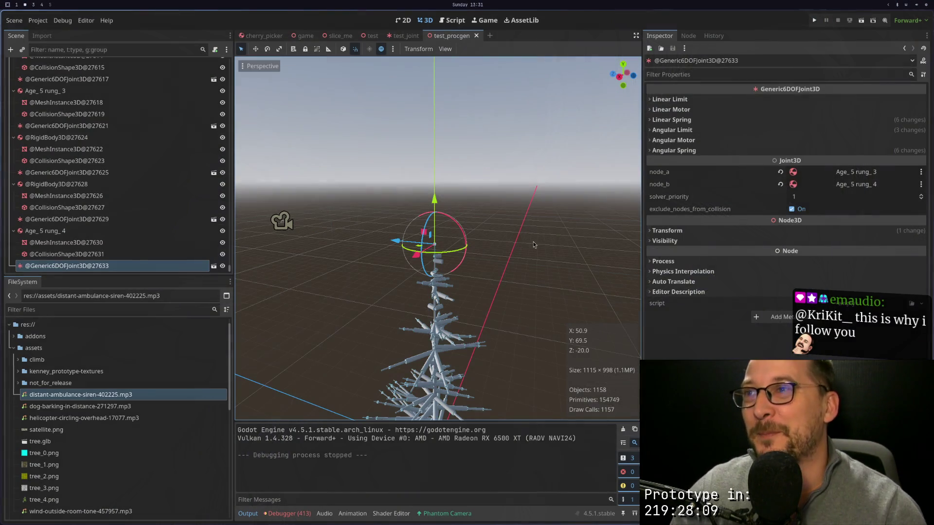
pyautogui.click(860, 22)
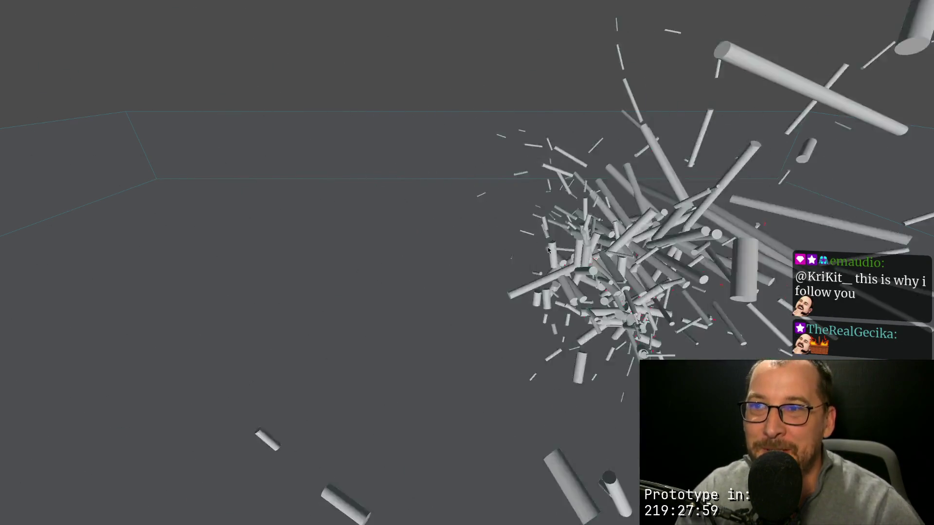
pyautogui.press('Escape')
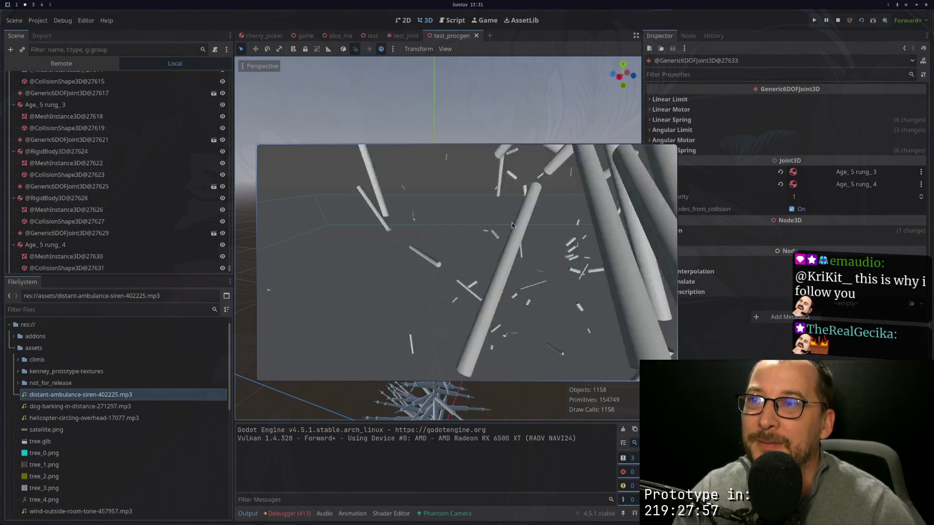
pyautogui.press('F8')
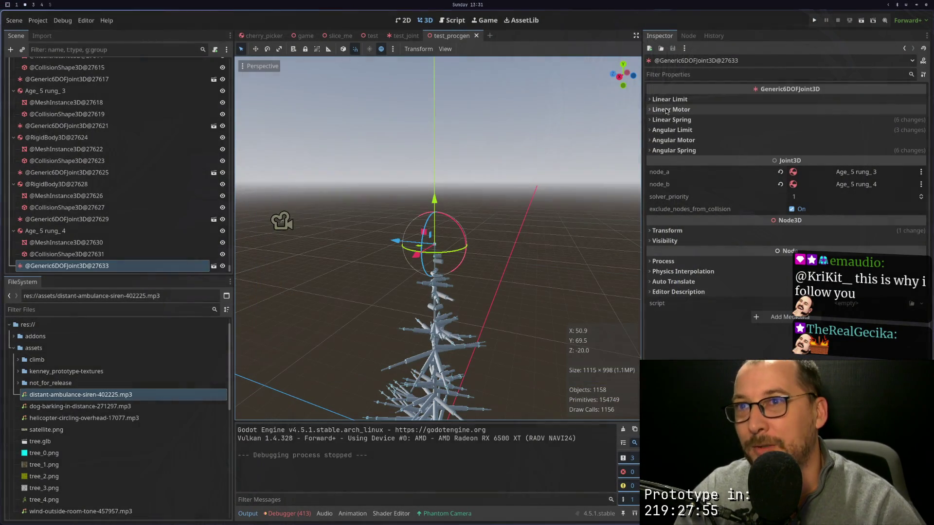
pyautogui.click(862, 20)
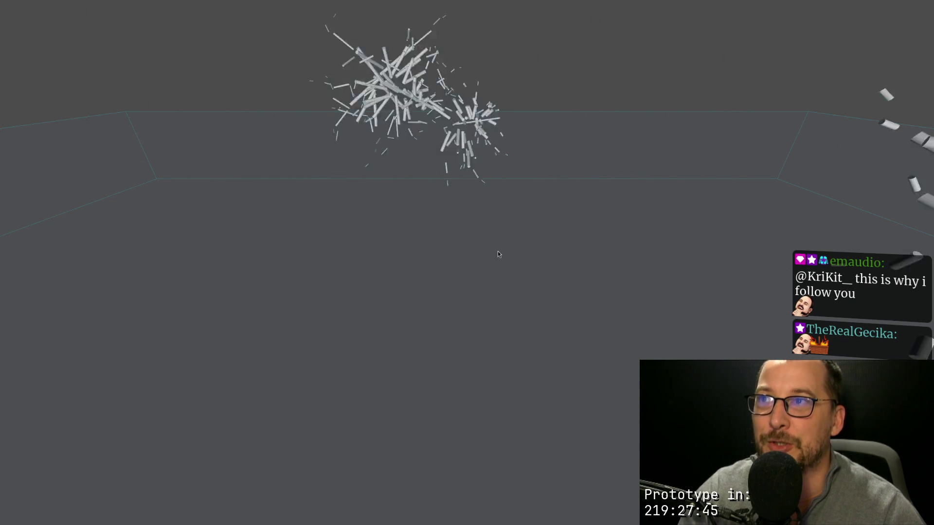
pyautogui.press('F8')
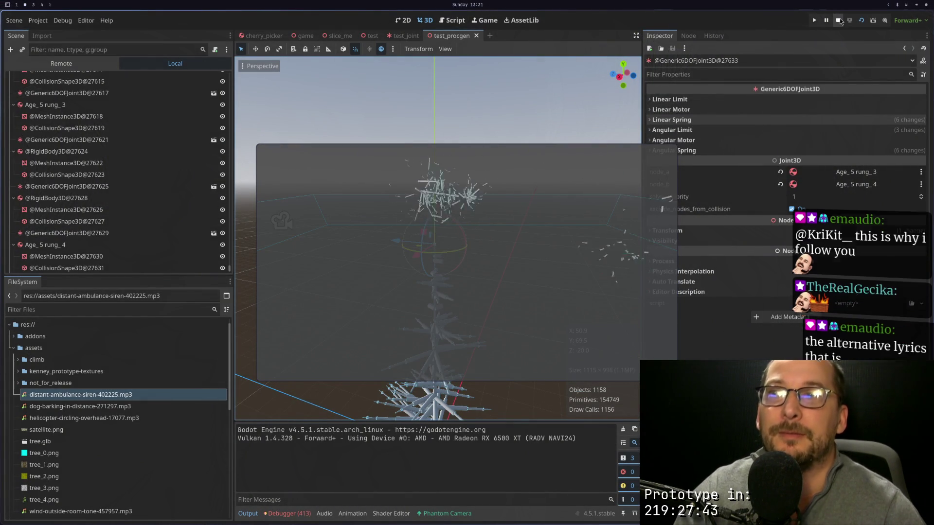
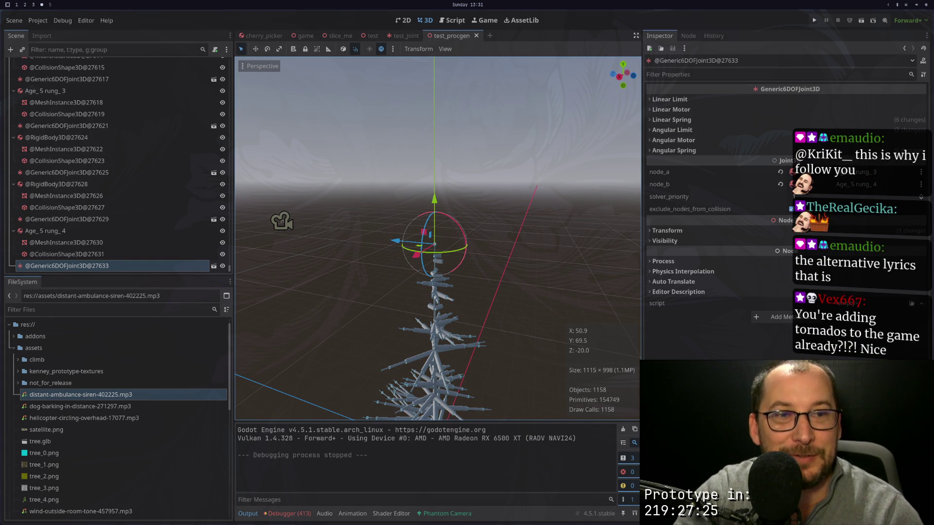
# Step: Test-run the procedural tree scene, then stop it
pyautogui.click(861, 23)
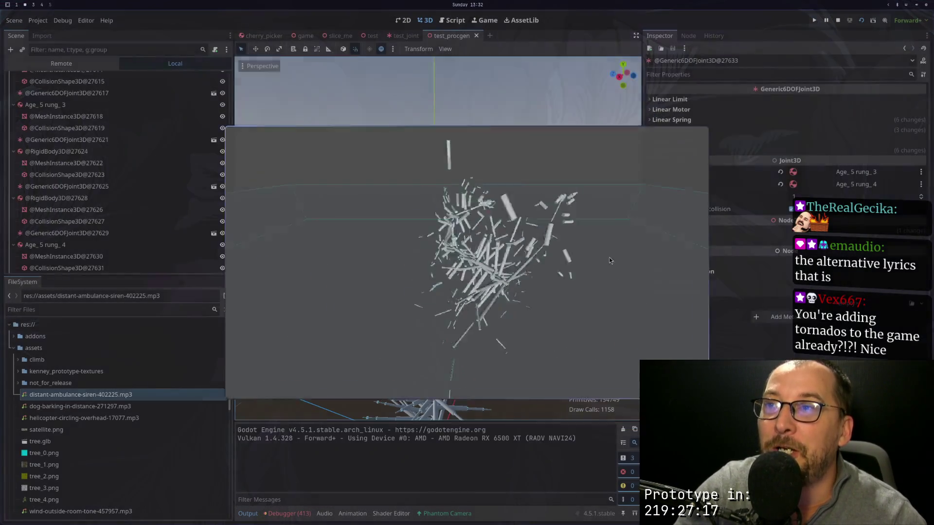
pyautogui.click(838, 19)
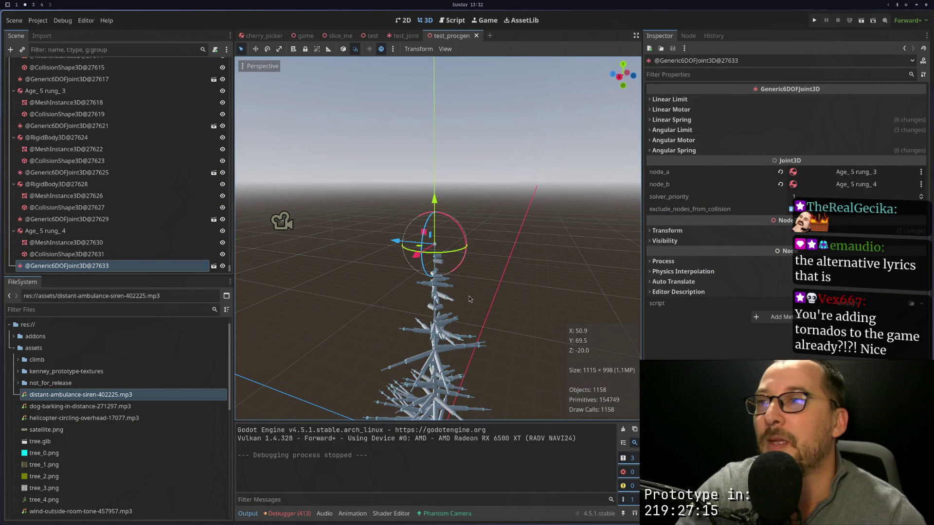
pyautogui.scroll(-2, 447, 321)
pyautogui.scroll(5, 456, 275)
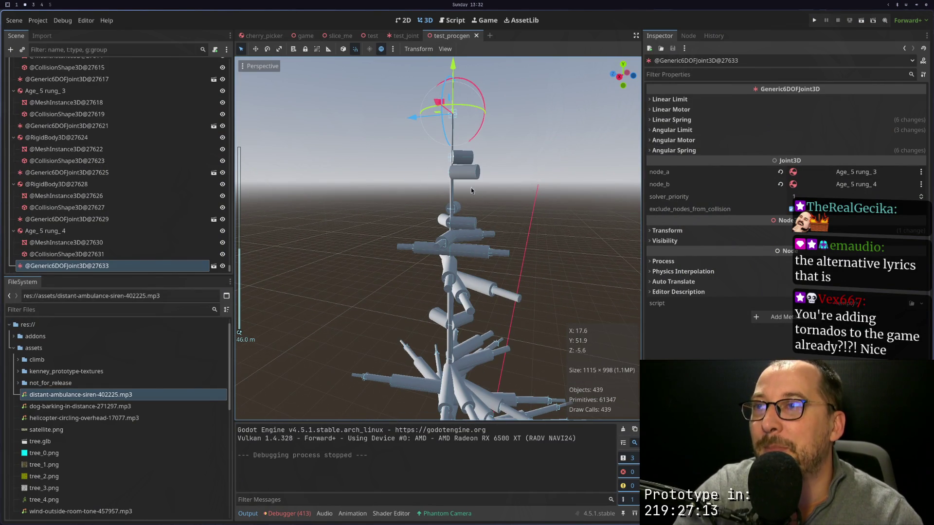
# Step: Select the upper trunk cylinder body in the viewport and scene tree
pyautogui.click(466, 174)
pyautogui.click(38, 138)
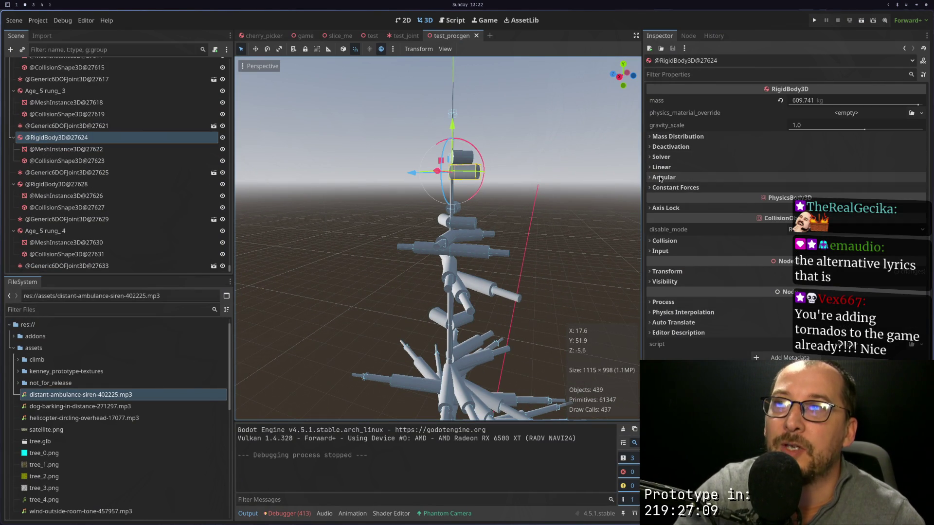
pyautogui.scroll(2, 483, 144)
pyautogui.moveTo(482, 144)
pyautogui.mouseDown()
pyautogui.moveTo(478, 170)
pyautogui.moveTo(478, 147)
pyautogui.mouseUp()
# Step: Inspect the top pole mesh, the Age_5 rung_4 body, and a rung cylinder's parent rigid body
pyautogui.click(480, 133)
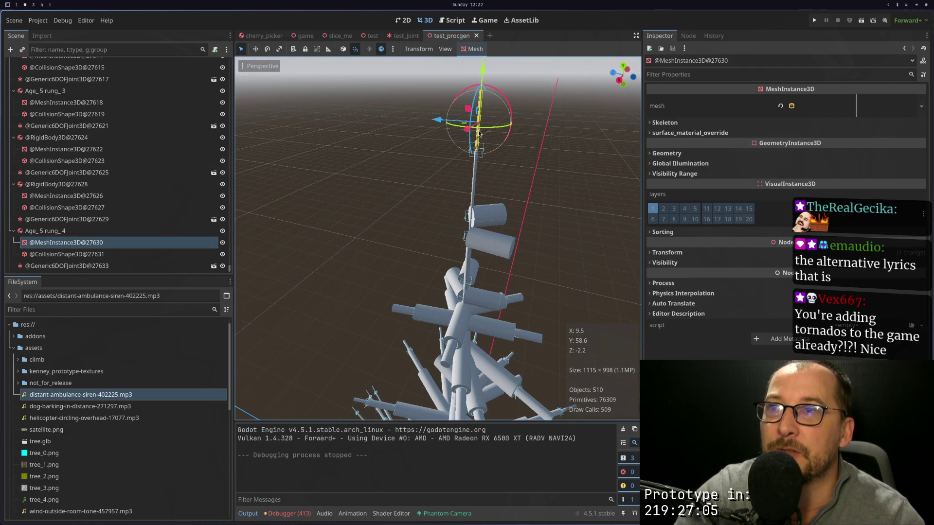
pyautogui.click(94, 233)
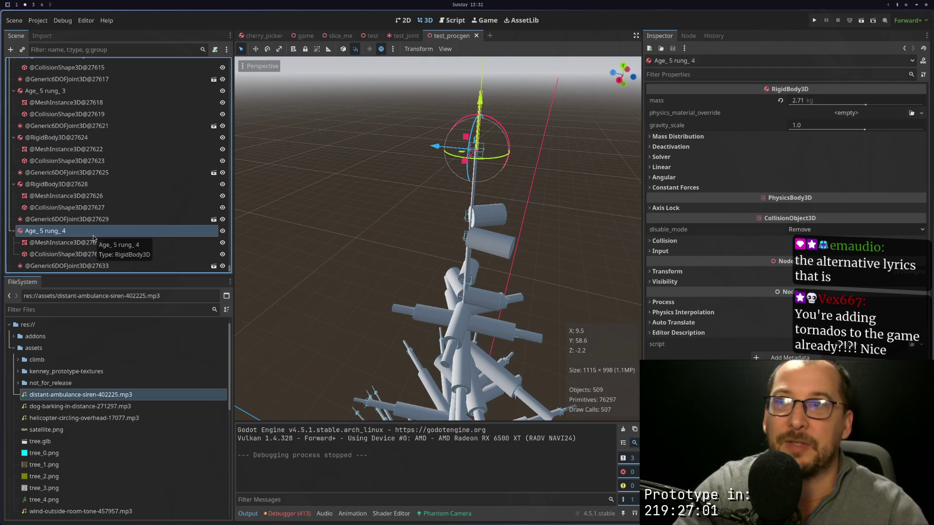
pyautogui.click(476, 237)
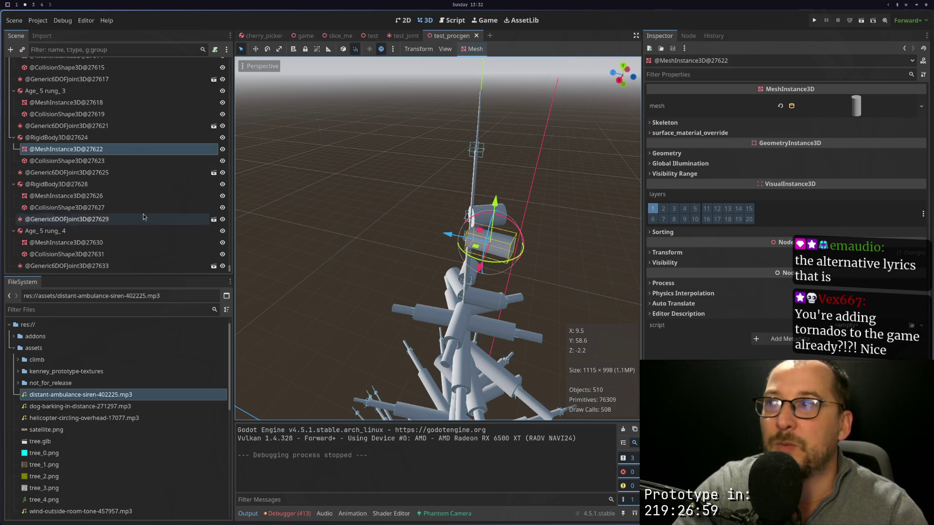
pyautogui.click(73, 138)
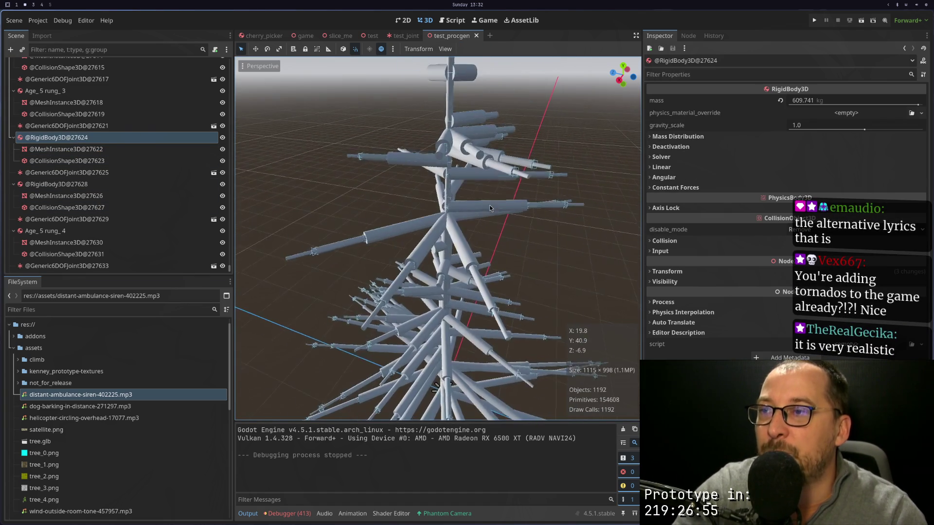
pyautogui.press('super+1')
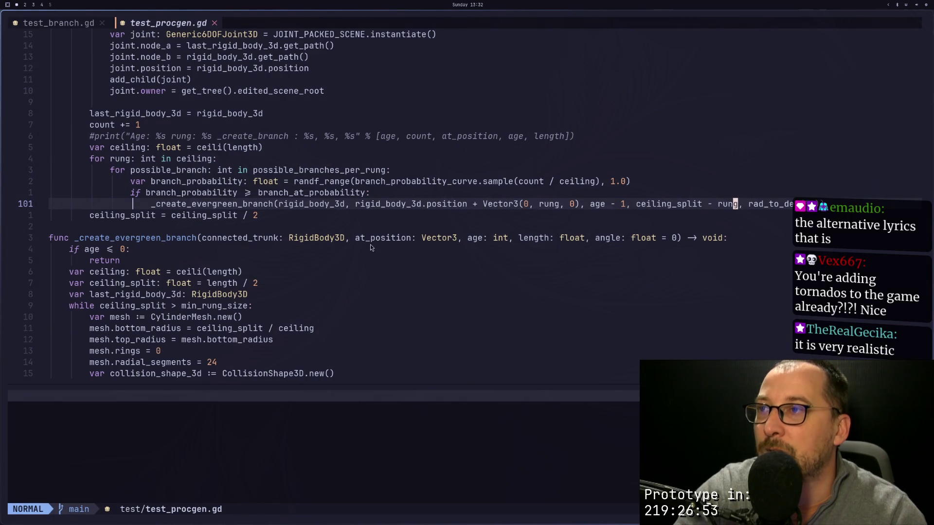
pyautogui.scroll(9, 382, 215)
pyautogui.scroll(7, 379, 238)
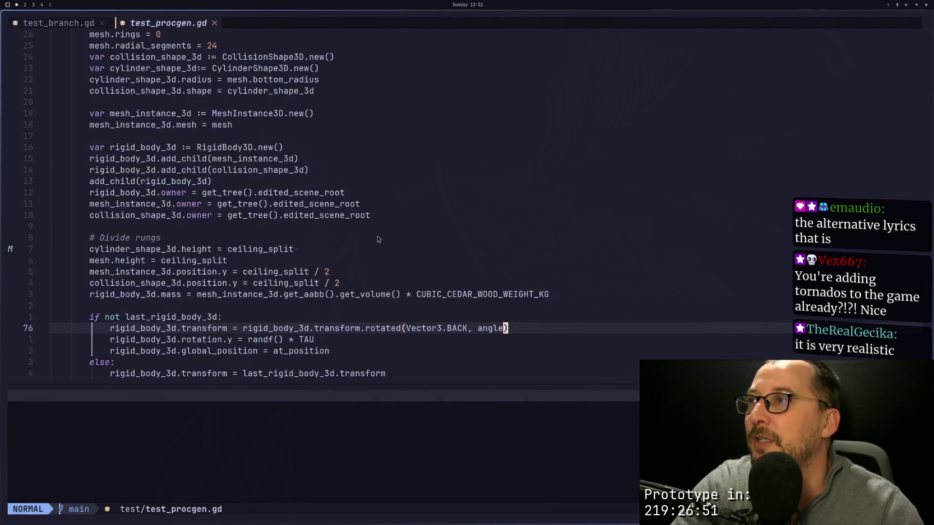
pyautogui.click(215, 148)
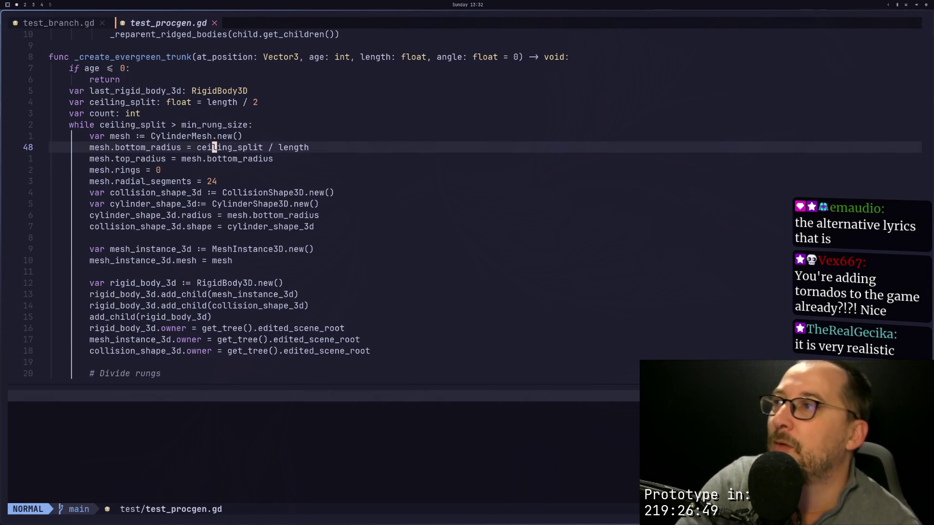
pyautogui.press('j')
pyautogui.press('k')
pyautogui.press('j')
pyautogui.press('j')
pyautogui.press('k')
pyautogui.press('k')
pyautogui.press('j')
pyautogui.press('j')
pyautogui.press('k')
pyautogui.press('k')
pyautogui.press('j')
pyautogui.press('j')
pyautogui.press('k')
pyautogui.press('k')
pyautogui.press('k')
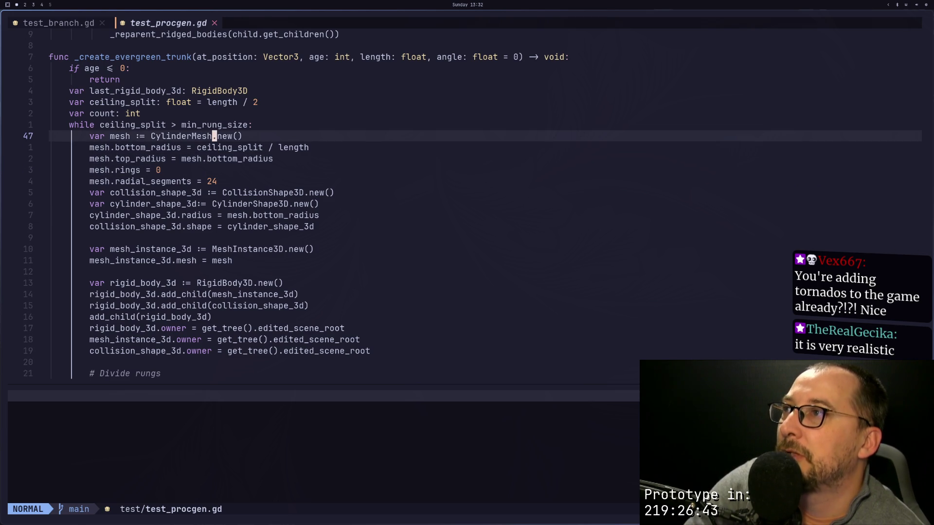
pyautogui.press('k')
pyautogui.press('k')
pyautogui.press('k')
pyautogui.press('j')
pyautogui.press('j')
pyautogui.press('j')
pyautogui.hotkey('ctrl', 'd')
pyautogui.hotkey('ctrl', 'd')
pyautogui.hotkey('ctrl', 'd')
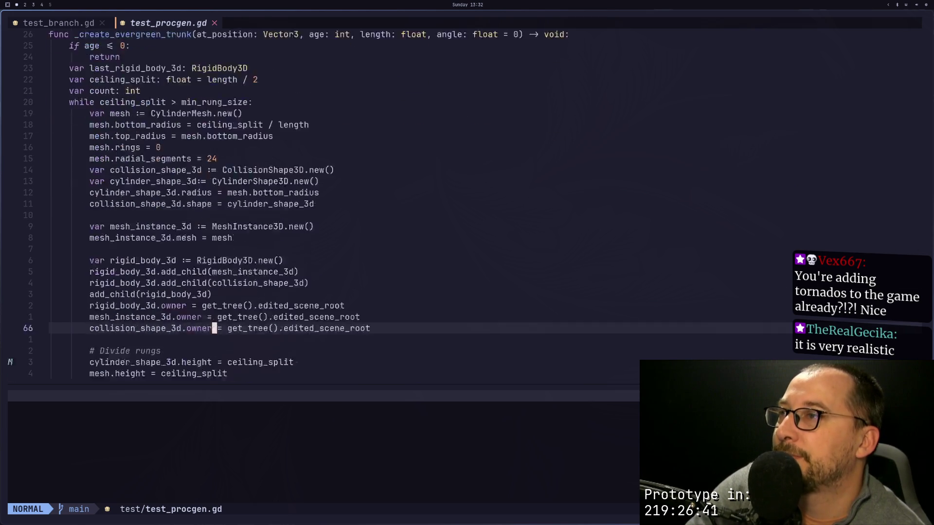
pyautogui.hotkey('ctrl', 'd')
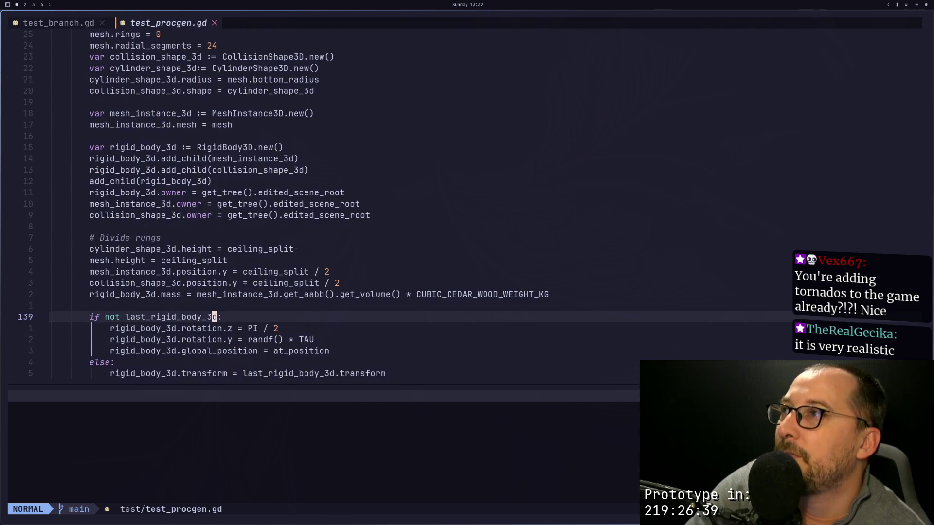
pyautogui.hotkey('ctrl', 'u')
pyautogui.hotkey('ctrl', 'u')
pyautogui.press('j')
pyautogui.press('j')
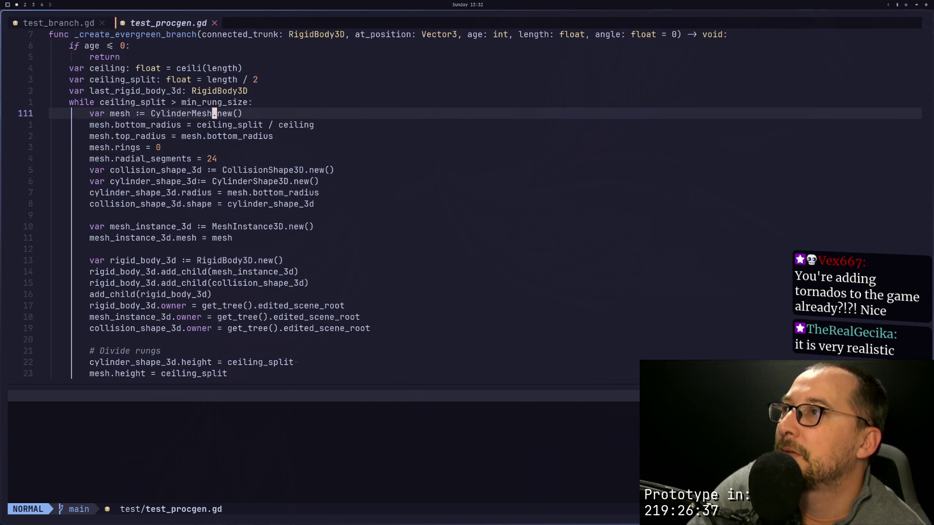
pyautogui.press('k')
pyautogui.press('k')
pyautogui.press('k')
pyautogui.press('k')
pyautogui.press('k')
pyautogui.press('k')
pyautogui.press('j')
pyautogui.press('j')
pyautogui.press('j')
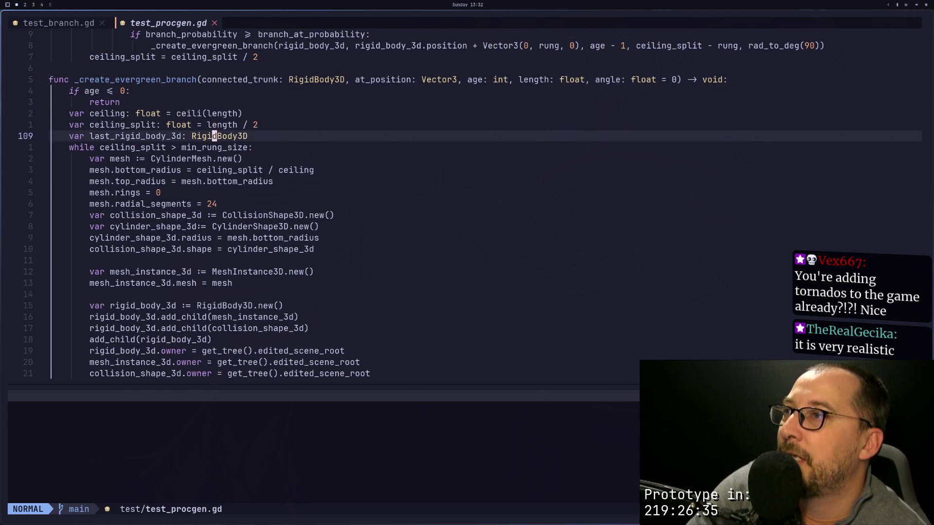
pyautogui.press('j')
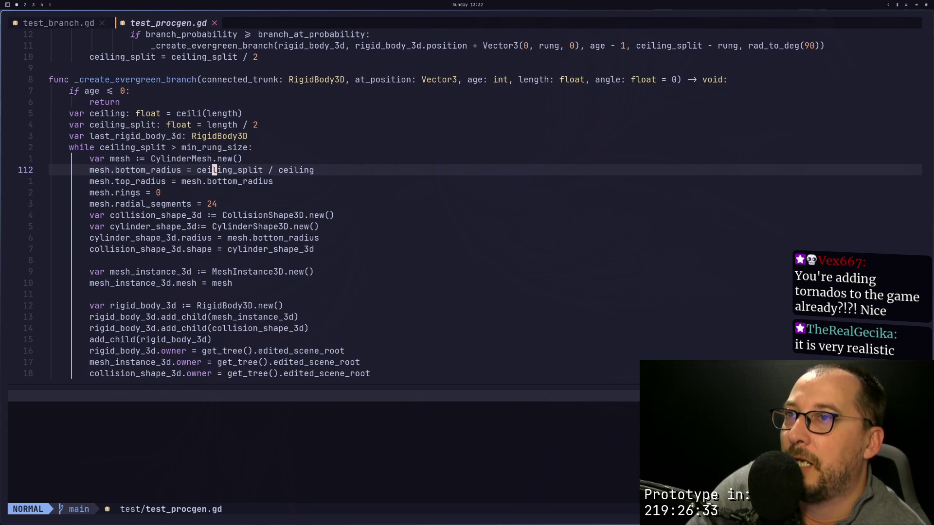
pyautogui.press('j')
pyautogui.press('j')
pyautogui.press('j')
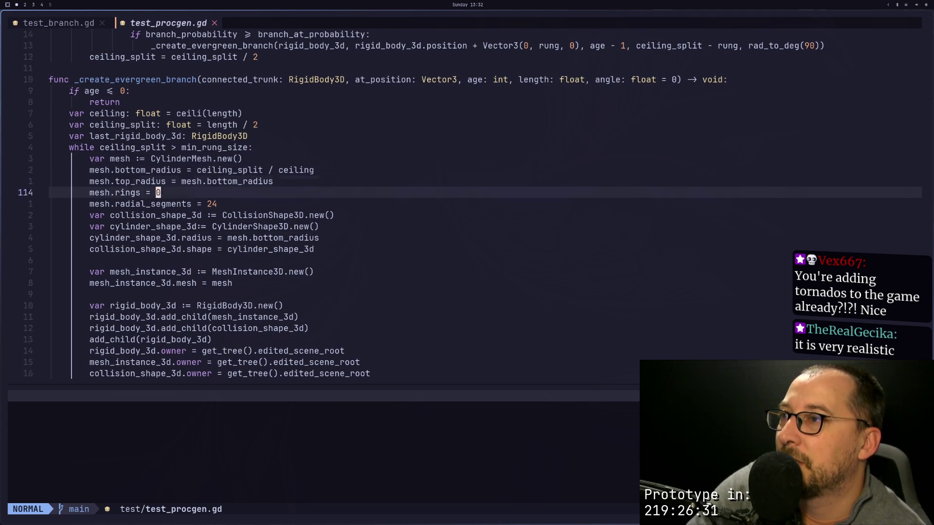
pyautogui.press('k')
pyautogui.press('k')
pyautogui.press('k')
pyautogui.press('k')
pyautogui.press('k')
pyautogui.press('k')
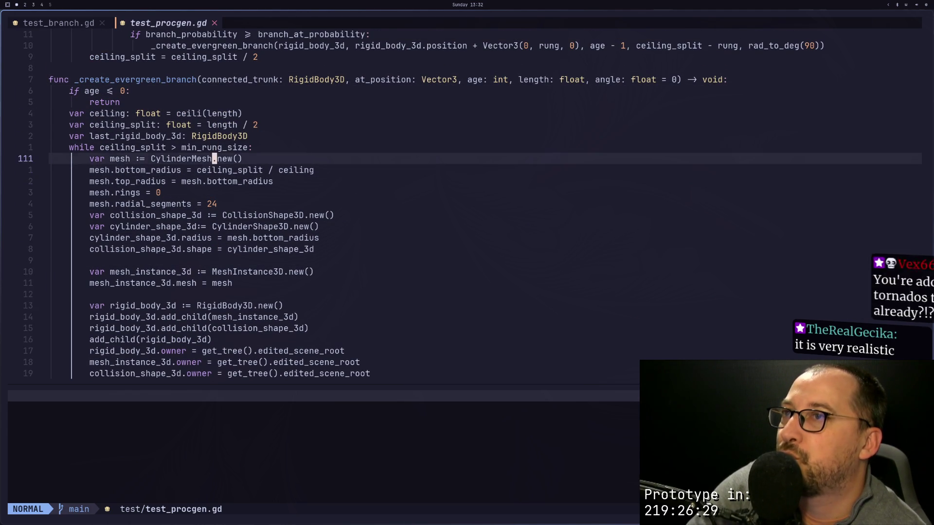
pyautogui.press('j')
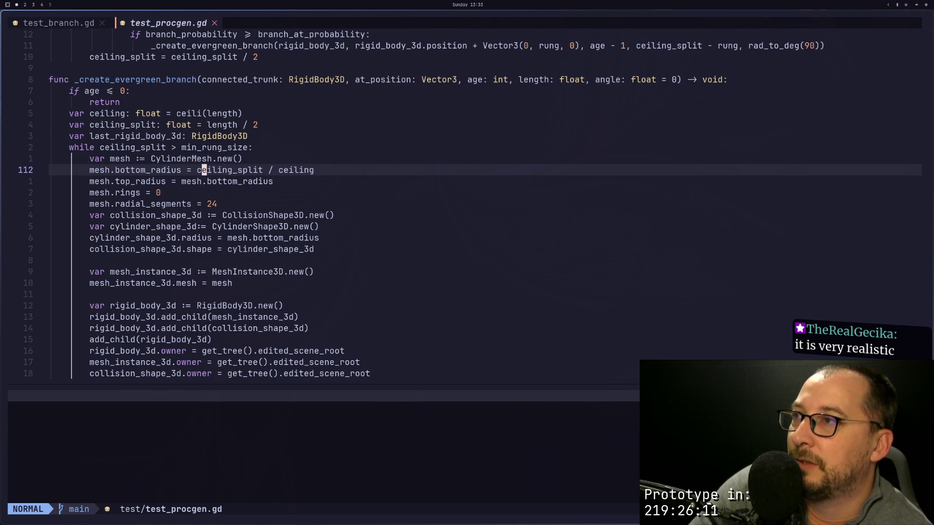
pyautogui.press('l')
pyautogui.press('l')
pyautogui.press('l')
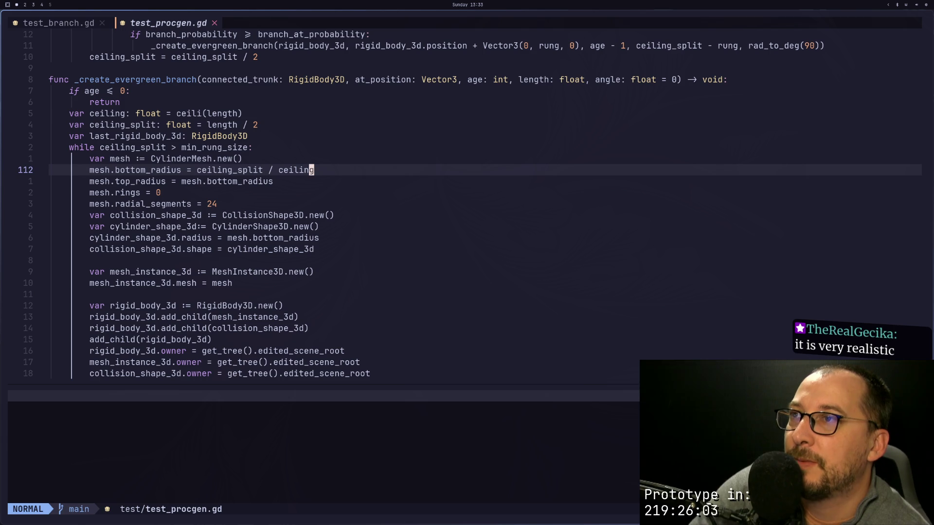
pyautogui.press('super+2')
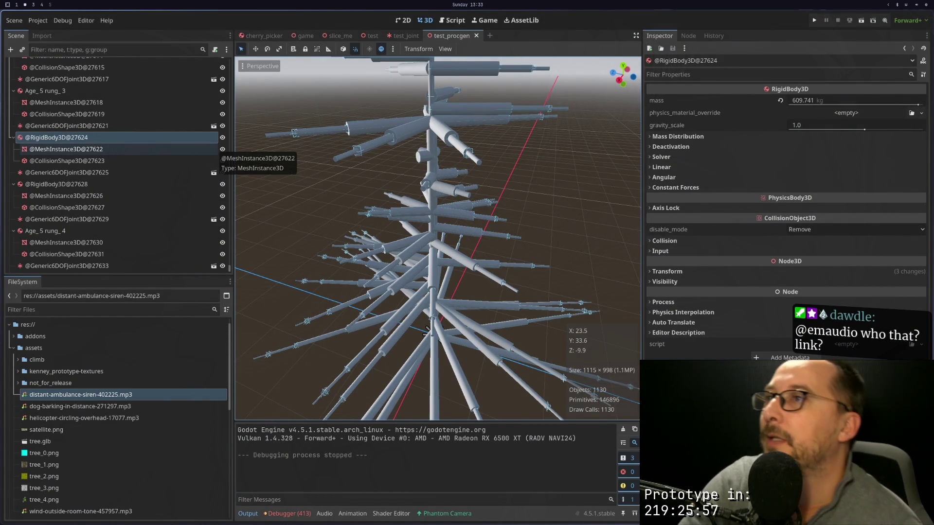
pyautogui.scroll(10, 160, 132)
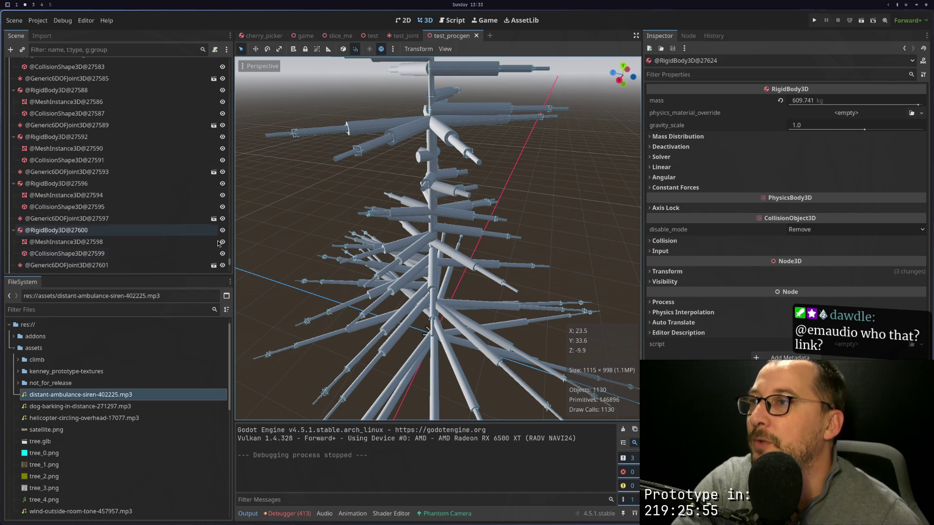
pyautogui.moveTo(229, 265); pyautogui.dragTo(240, 65)
pyautogui.click(92, 64)
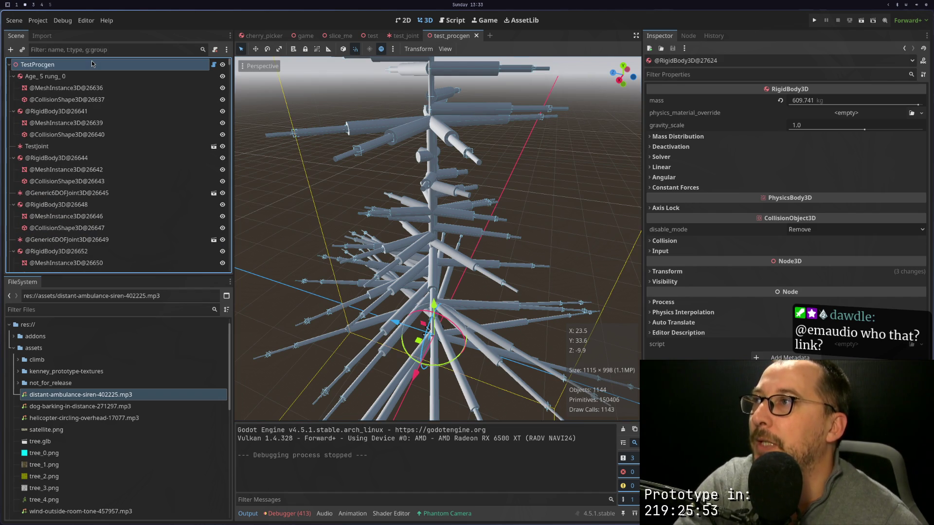
pyautogui.press('super+1')
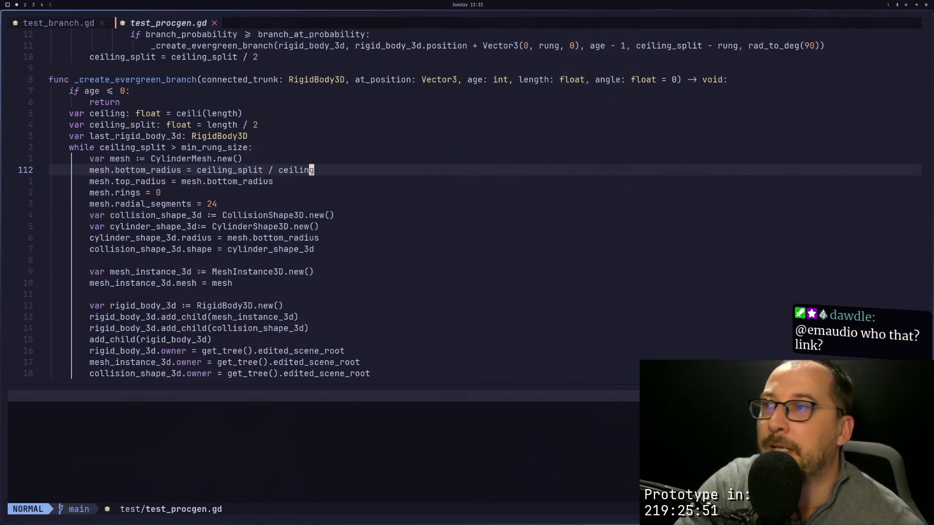
# Step: Start editing the line 112 radius formula, then undo the false start
pyautogui.press('a')
pyautogui.press('BackSpace')
pyautogui.press('BackSpace')
pyautogui.press('BackSpace')
pyautogui.press('BackSpace')
pyautogui.press('BackSpace')
pyautogui.write('start')
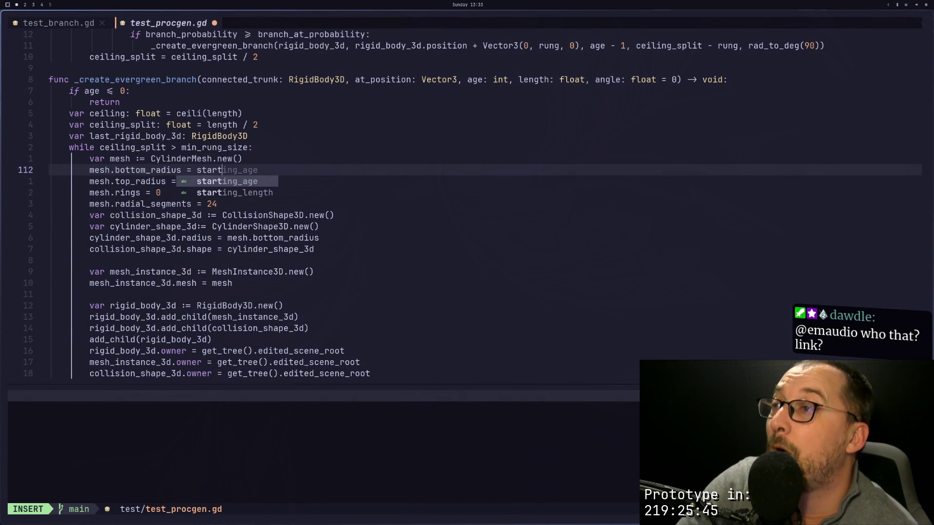
pyautogui.press('Escape')
pyautogui.press('u')
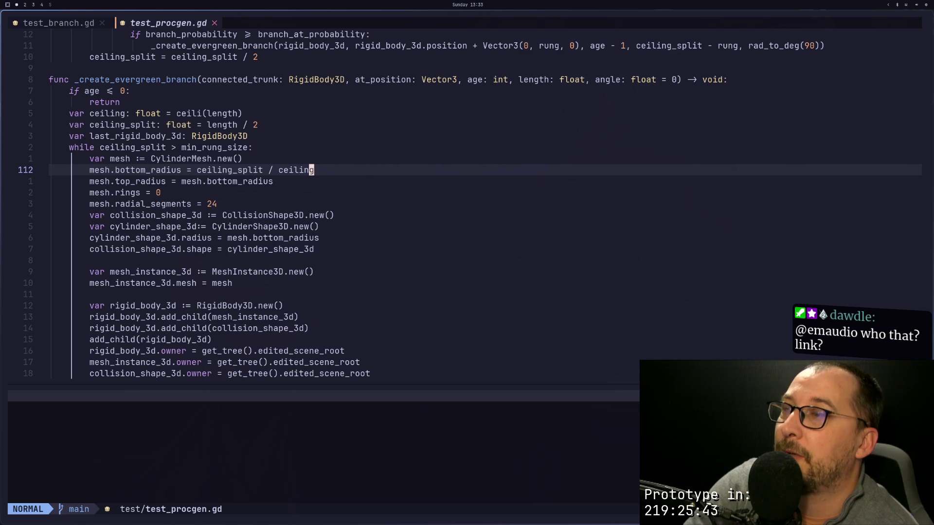
# Step: Replace the old ceiling_split expression with starting_length / starting_length
pyautogui.press('T=')
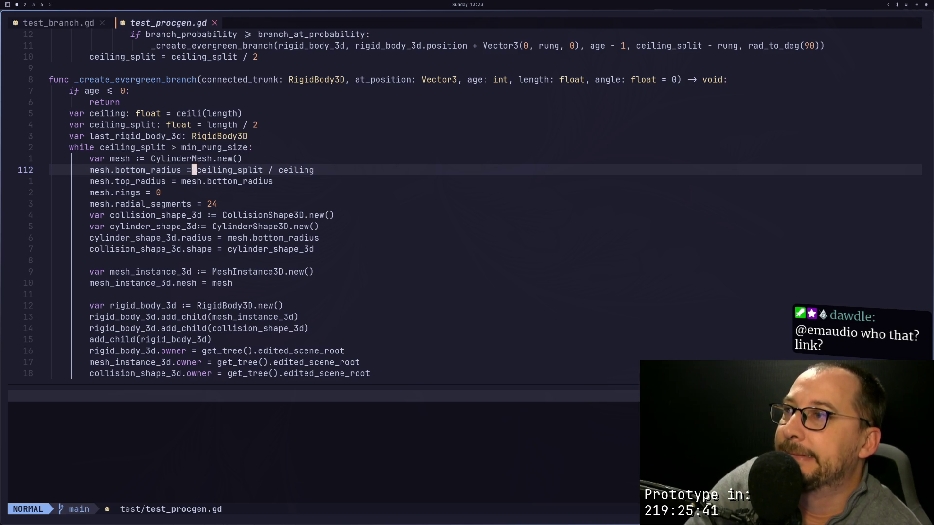
pyautogui.press('l')
pyautogui.press('l')
pyautogui.press('l')
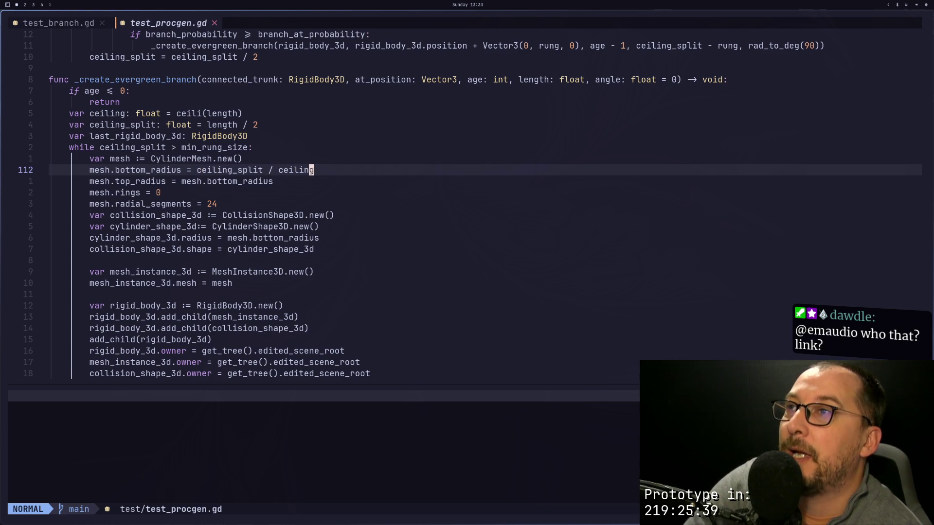
pyautogui.press('a')
pyautogui.press('BackSpace')
pyautogui.press('BackSpace')
pyautogui.press('BackSpace')
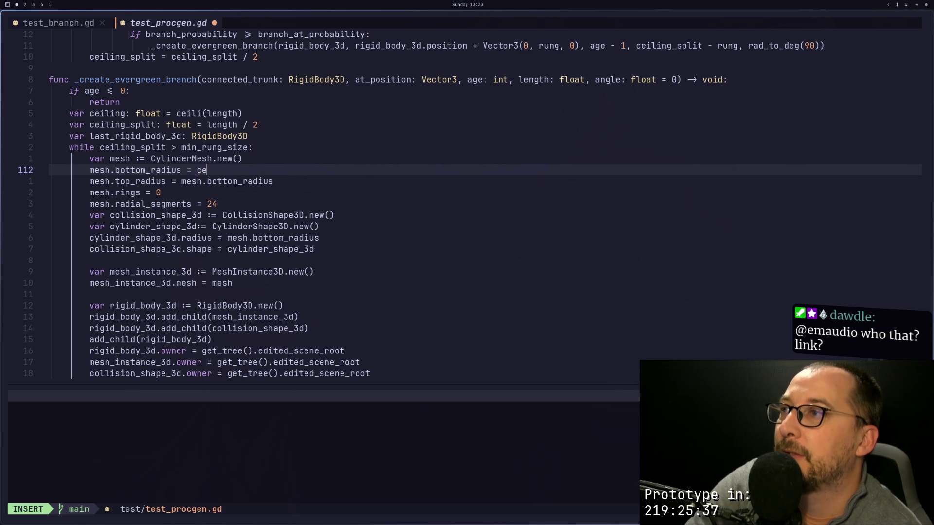
pyautogui.write('sta')
pyautogui.press('Return')
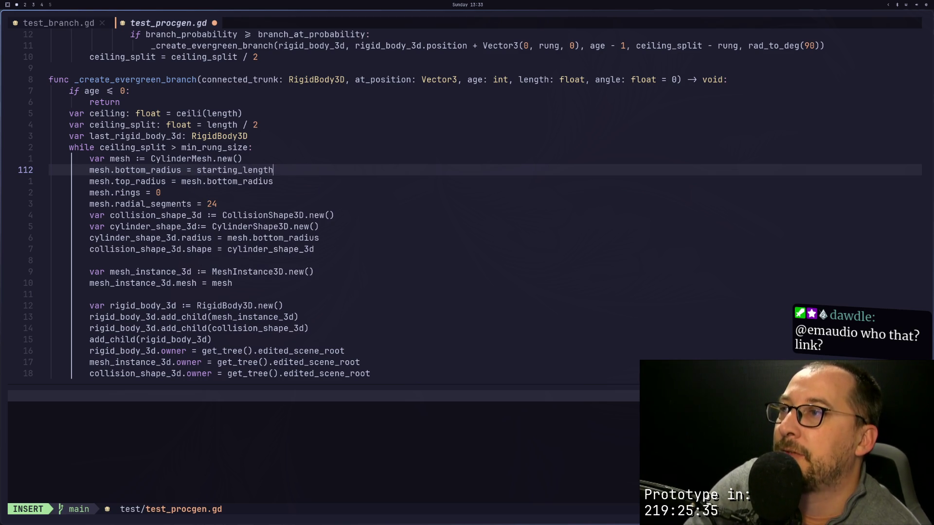
pyautogui.write(' / sta')
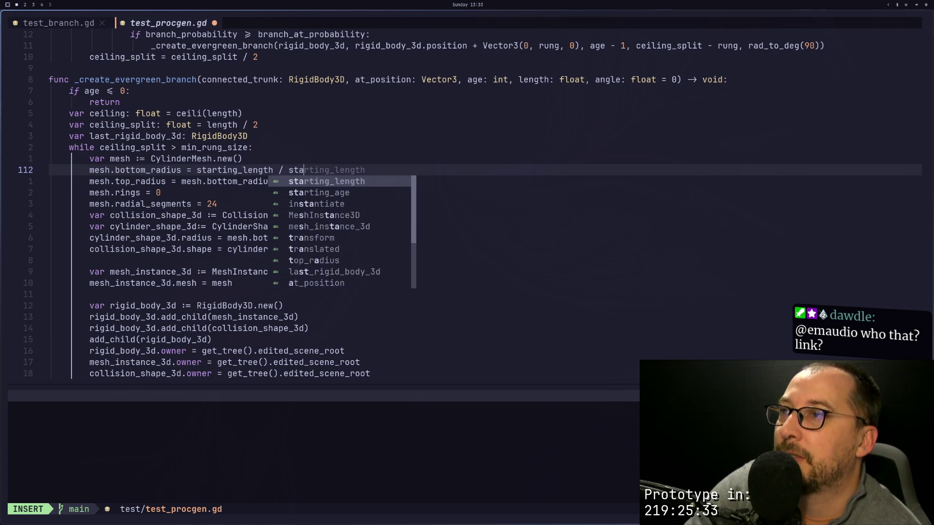
pyautogui.press('Return')
pyautogui.press('Escape')
# Step: Make the numerator (starting_length - at_position.y) over starting_length
pyautogui.press('h')
pyautogui.press('h')
pyautogui.press('h')
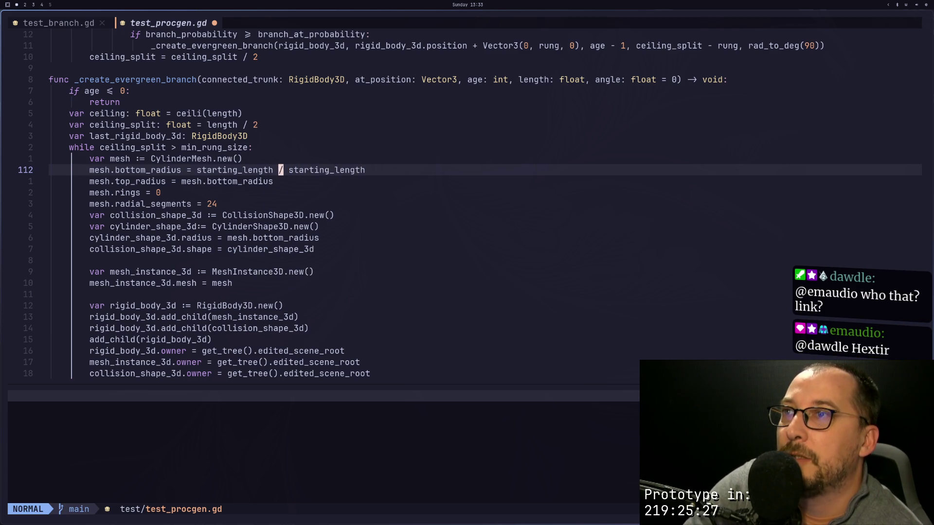
pyautogui.press('a')
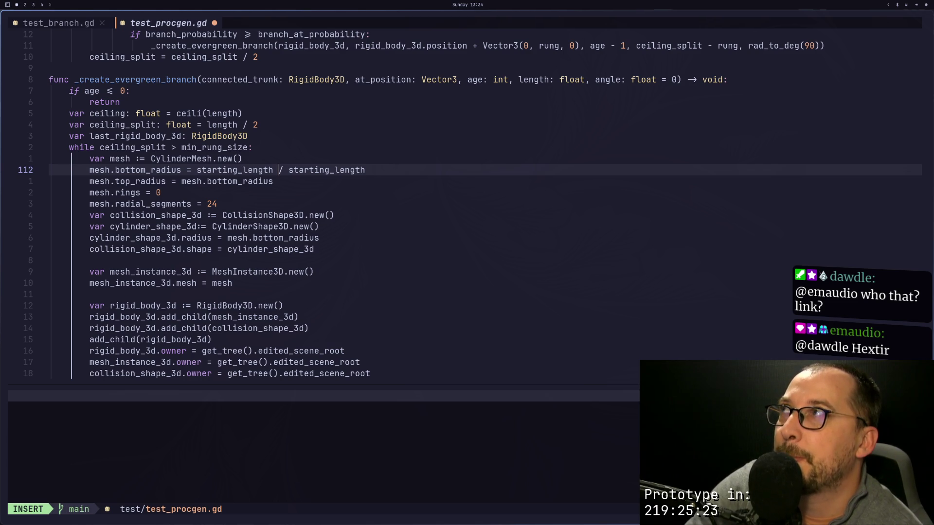
pyautogui.write('- at')
pyautogui.press('Return')
pyautogui.write('.y')
pyautogui.press('Escape')
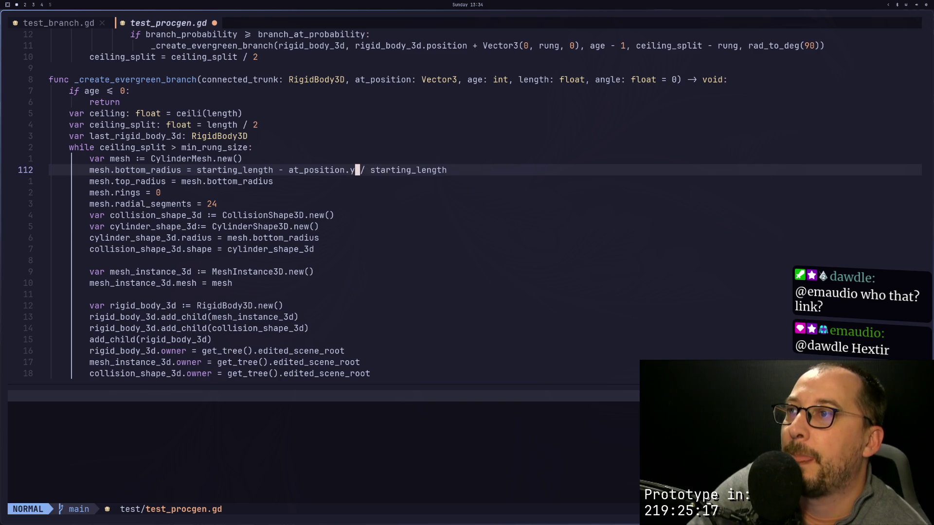
pyautogui.press('b')
pyautogui.press('b')
pyautogui.press('b')
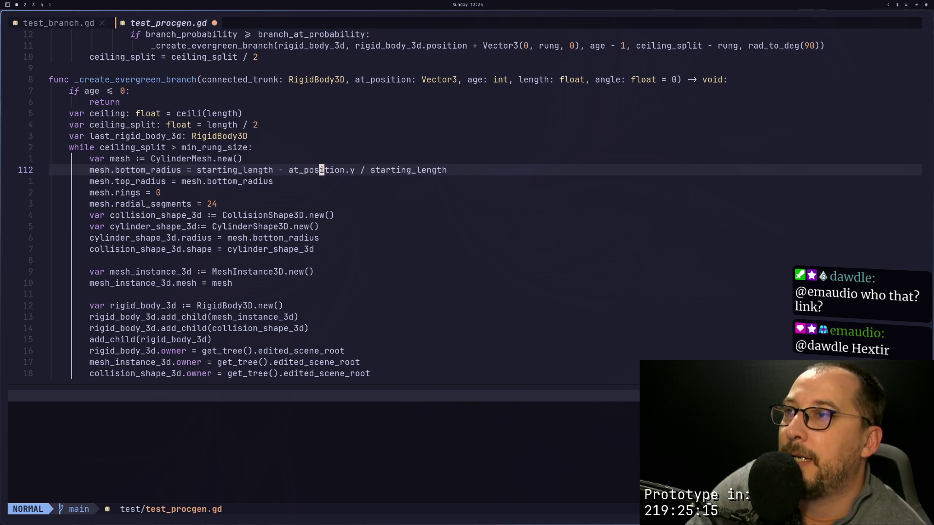
pyautogui.write('i(')
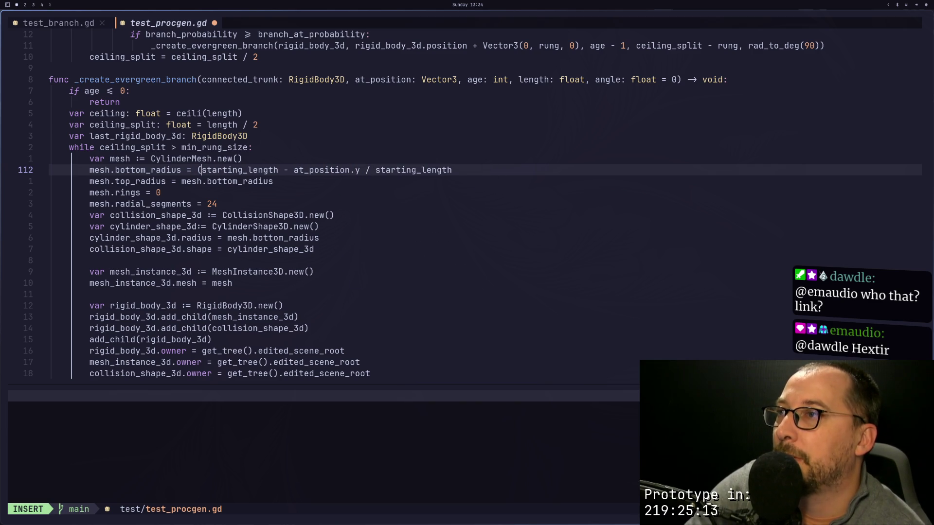
pyautogui.press('Escape')
pyautogui.press('l')
pyautogui.press('l')
pyautogui.press('l')
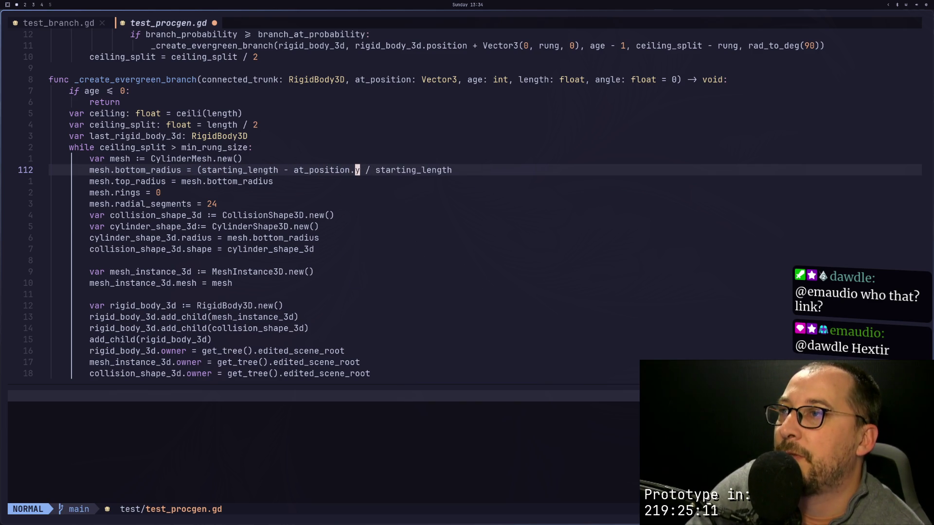
pyautogui.write('a)')
pyautogui.press('Escape')
pyautogui.press('h')
pyautogui.press('h')
pyautogui.press('h')
pyautogui.press('h')
pyautogui.press('h')
pyautogui.press('h')
pyautogui.press('h')
pyautogui.press('l')
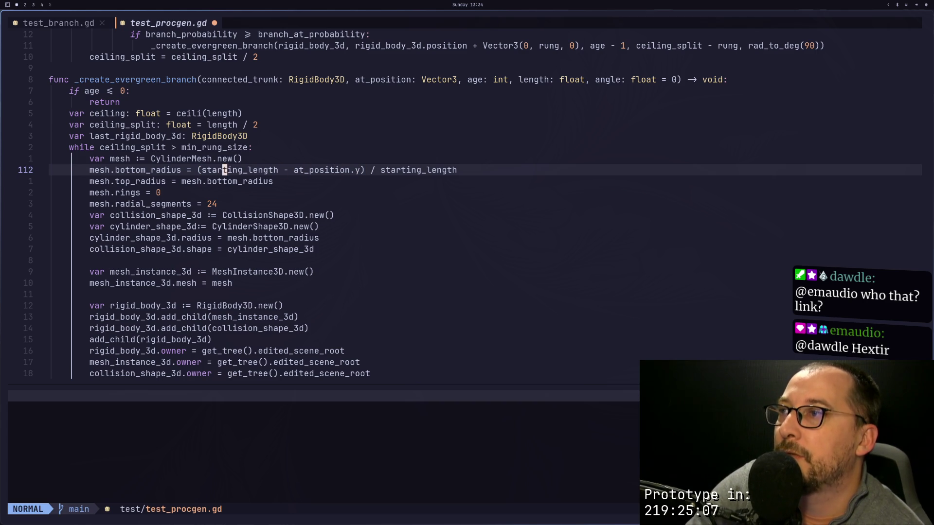
pyautogui.press('l')
pyautogui.press('l')
pyautogui.press('l')
pyautogui.press('l')
pyautogui.press('l')
pyautogui.press('l')
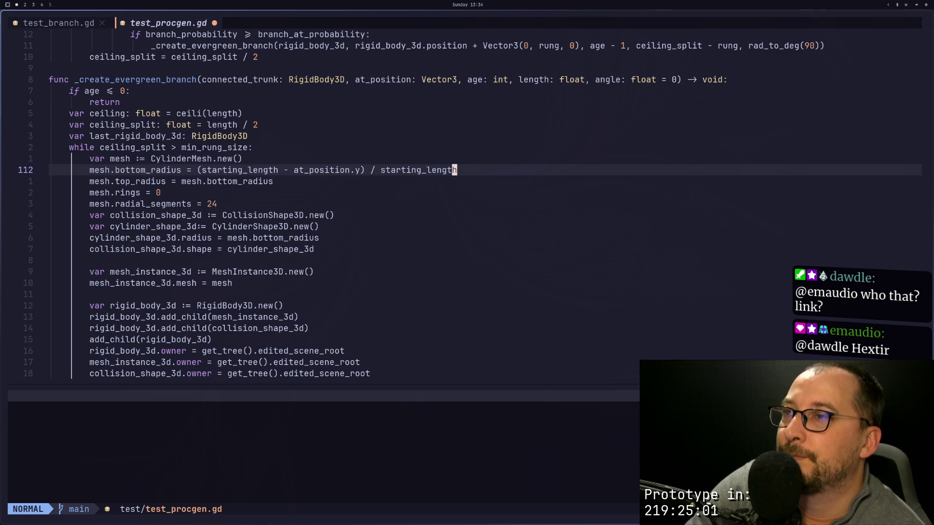
# Step: Wrap the division in brackets and append a multiplication sign after it
pyautogui.press('a')
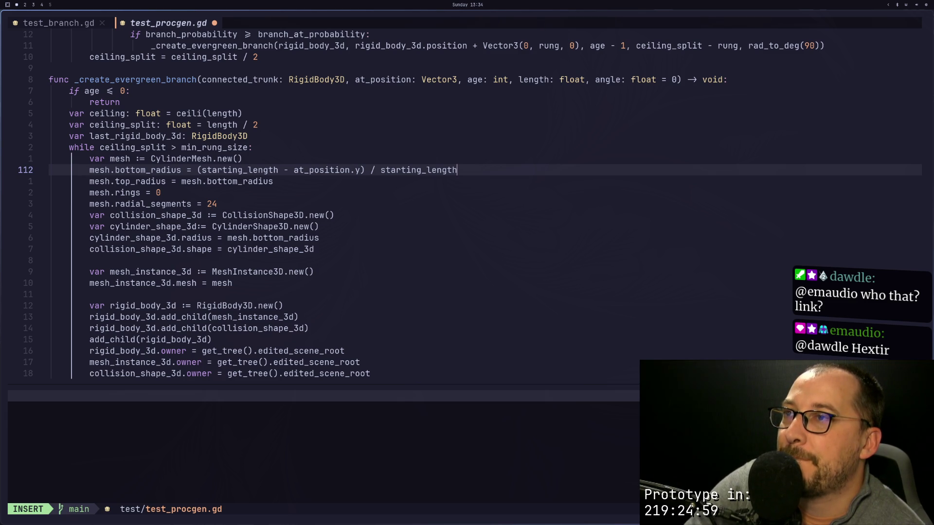
pyautogui.write('*')
pyautogui.press('Escape')
pyautogui.press('h')
pyautogui.press('h')
pyautogui.press('a')
pyautogui.press('Escape')
pyautogui.press('h')
pyautogui.press('h')
pyautogui.press('h')
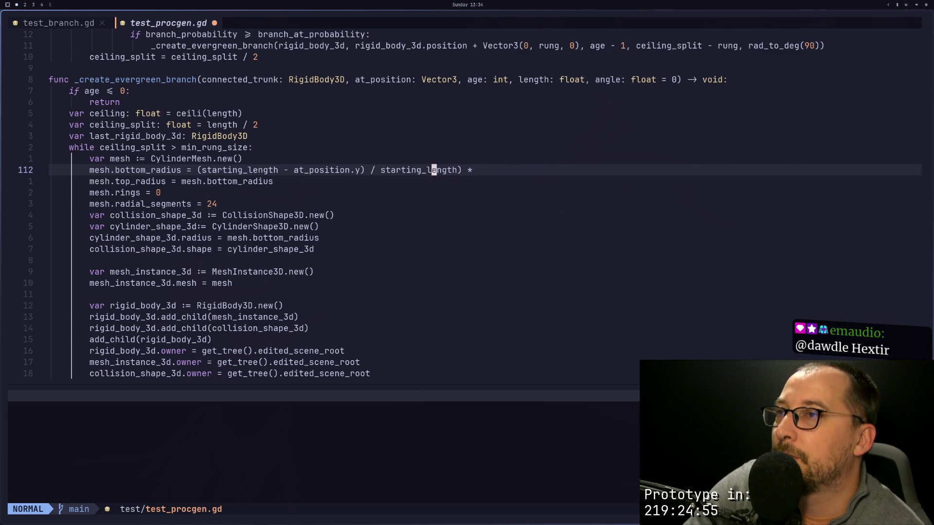
pyautogui.write('hi')
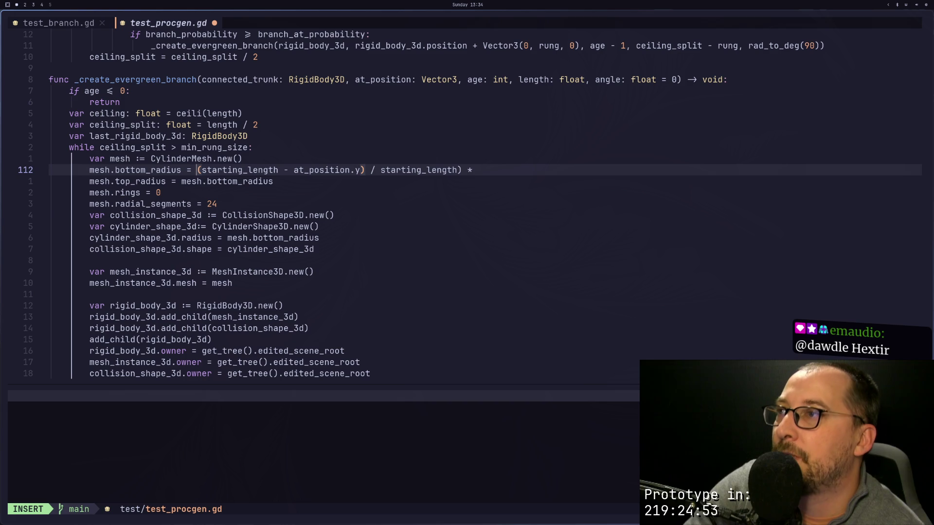
pyautogui.write('*')
pyautogui.press('BackSpace')
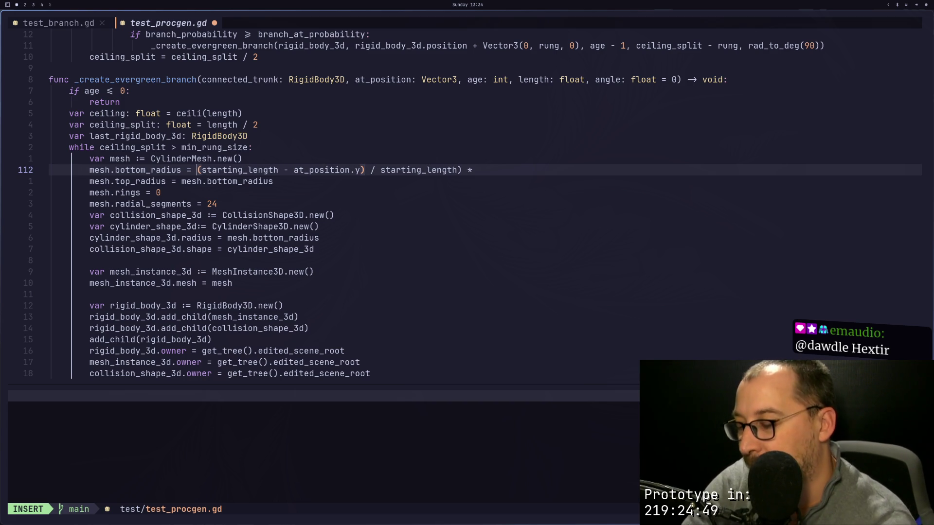
pyautogui.write('(')
pyautogui.press('Escape')
pyautogui.press('a')
pyautogui.press('BackSpace')
pyautogui.press('Escape')
pyautogui.press('e')
pyautogui.press('l')
pyautogui.press('l')
pyautogui.press('l')
# Step: Set the multiplier factor to 0.9 and save test_procgen.gd with :w
pyautogui.press('a')
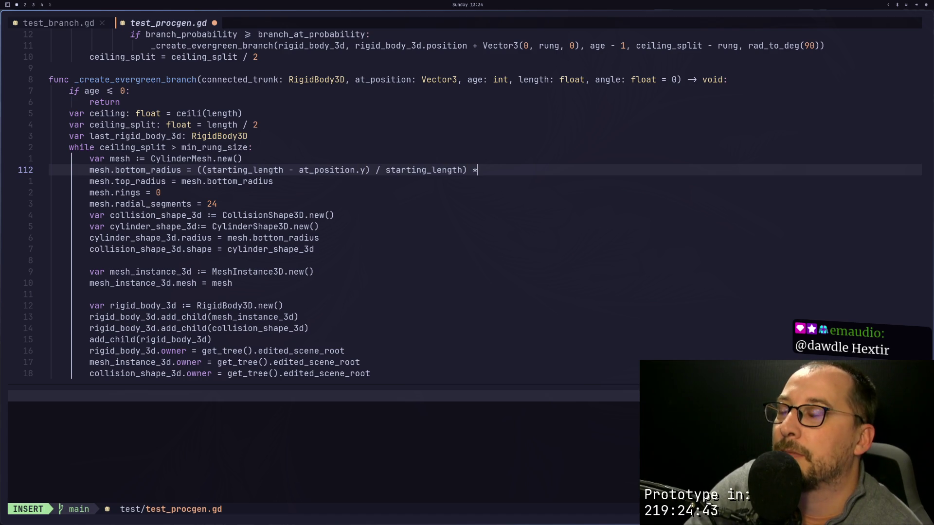
pyautogui.press('BackSpace')
pyautogui.write('7')
pyautogui.press('BackSpace')
pyautogui.write('8')
pyautogui.press('BackSpace')
pyautogui.write('9')
pyautogui.press('BackSpace')
pyautogui.write('9')
pyautogui.press('Escape')
pyautogui.write(':w')
pyautogui.press('Return')
pyautogui.press('super+2')
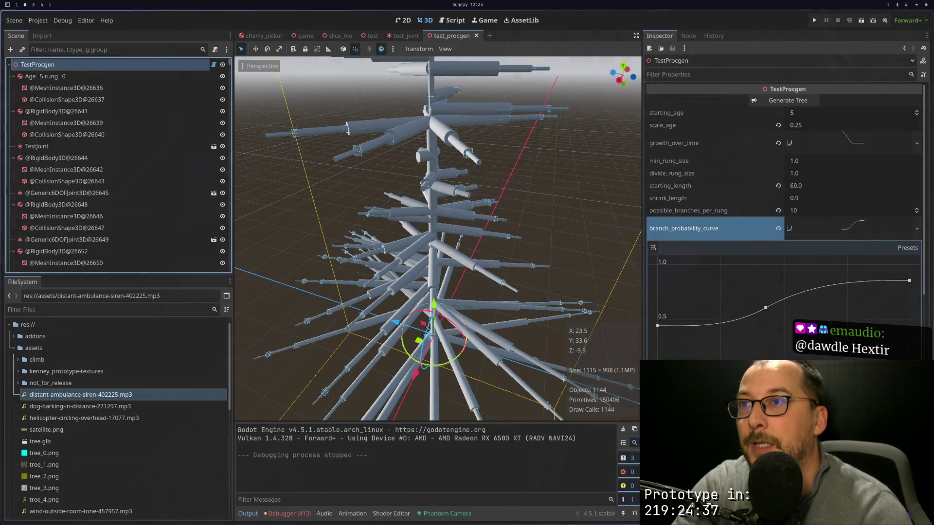
# Step: Regenerate the tree with the new tapering radius formula and frame it in the viewport
pyautogui.click(812, 104)
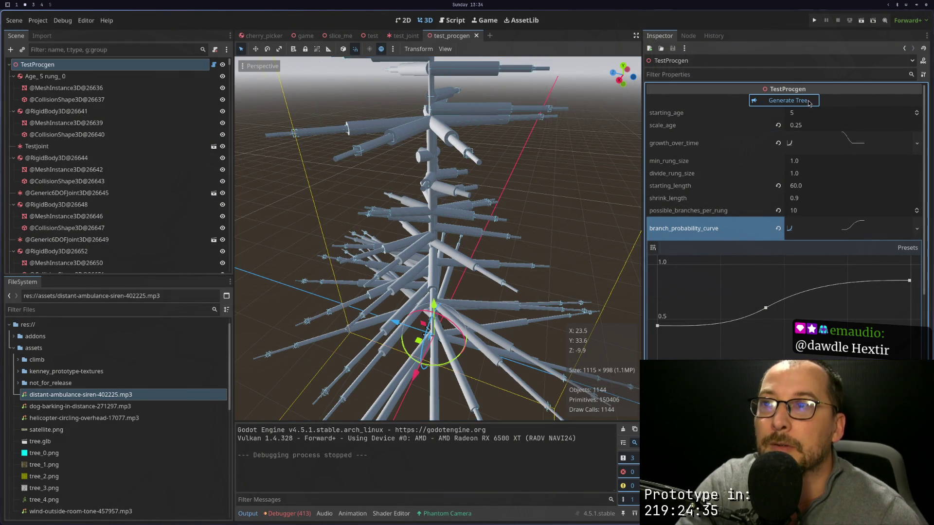
pyautogui.scroll(-3, 434, 253)
pyautogui.moveTo(448, 207); pyautogui.dragTo(458, 155)
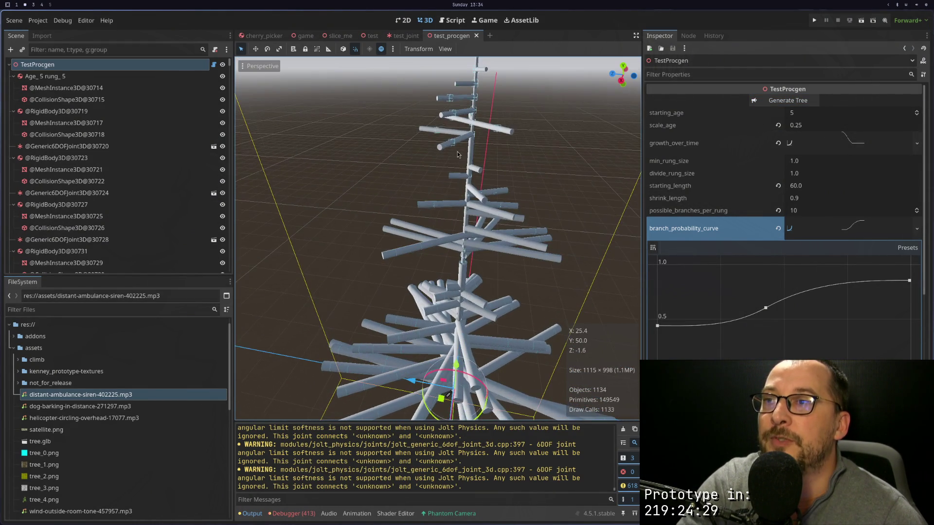
pyautogui.scroll(2, 467, 183)
pyautogui.scroll(-3, 490, 162)
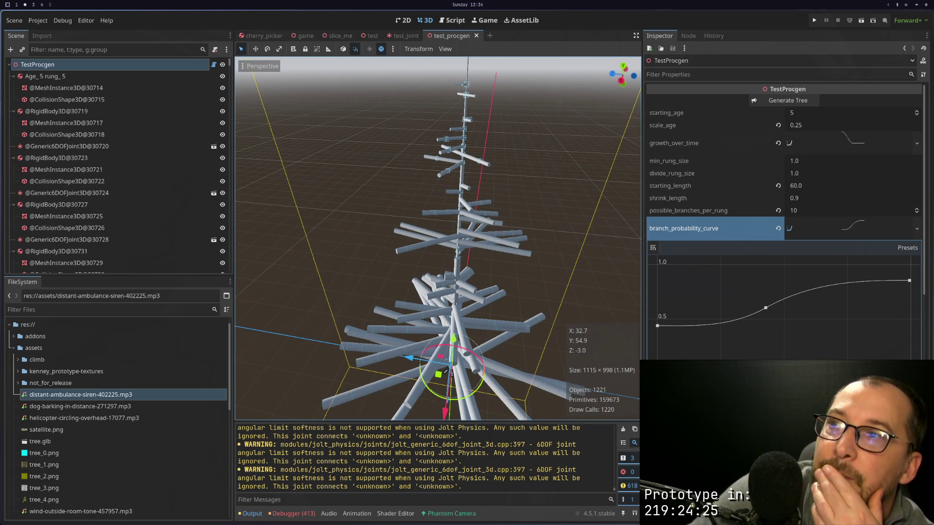
# Step: Orbit to a lower, closer view around the trunk and tiered branches
pyautogui.press('super+1')
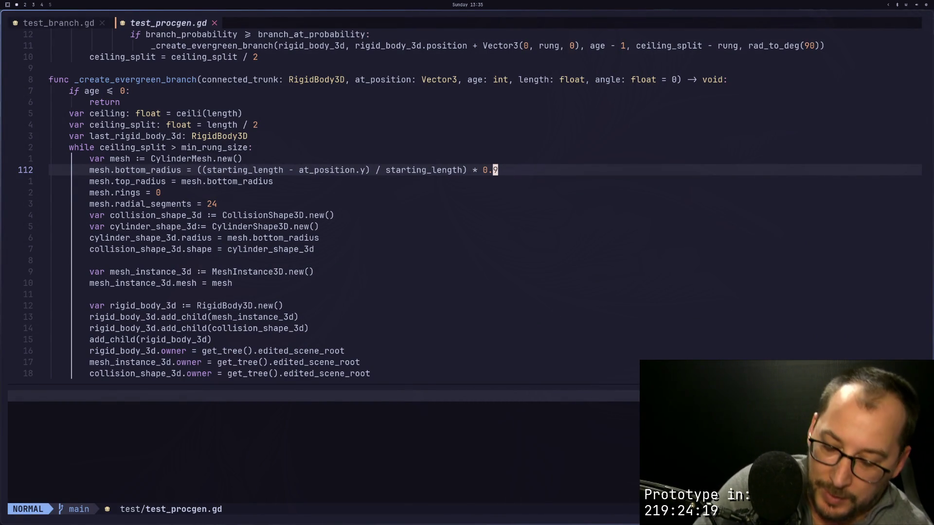
pyautogui.press('super+2')
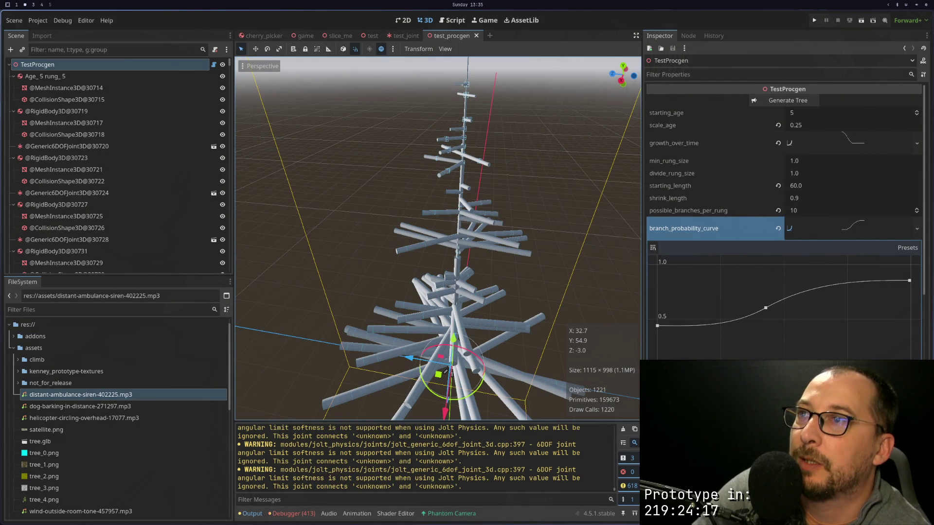
pyautogui.moveTo(444, 247)
pyautogui.mouseDown()
pyautogui.moveTo(446, 217)
pyautogui.moveTo(452, 234)
pyautogui.moveTo(494, 242)
pyautogui.moveTo(487, 301)
pyautogui.mouseUp()
pyautogui.scroll(3, 462, 246)
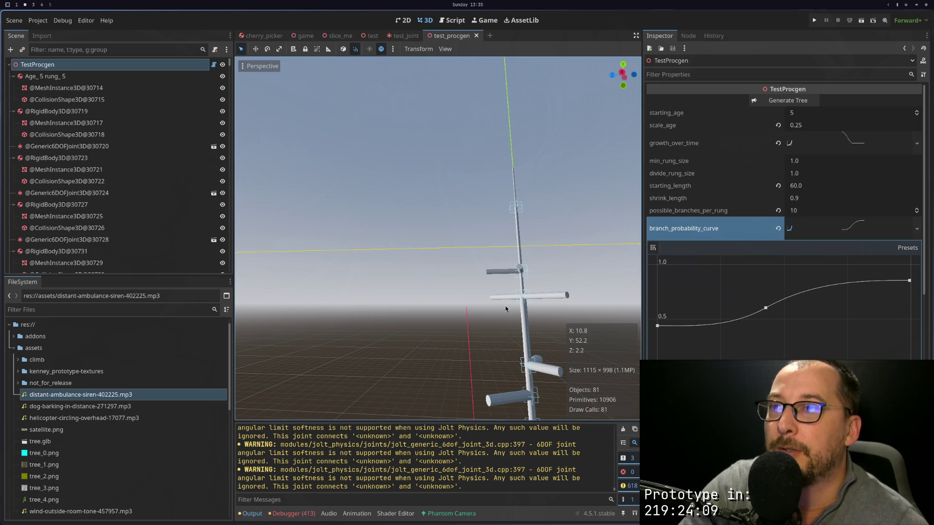
pyautogui.scroll(-6, 506, 309)
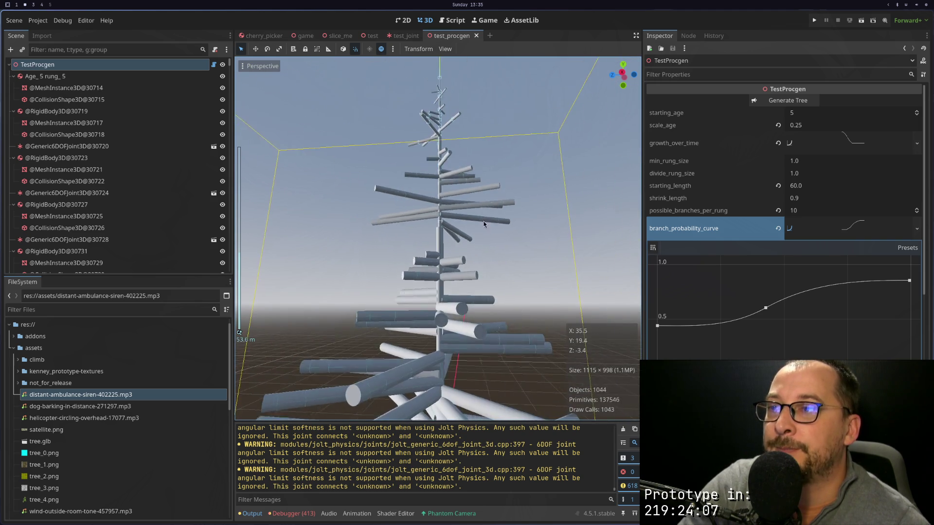
pyautogui.moveTo(484, 225); pyautogui.dragTo(498, 150)
# Step: Check a branch's CylinderMesh dimensions, then lower the radius factor to 0.1 and save
pyautogui.click(485, 221)
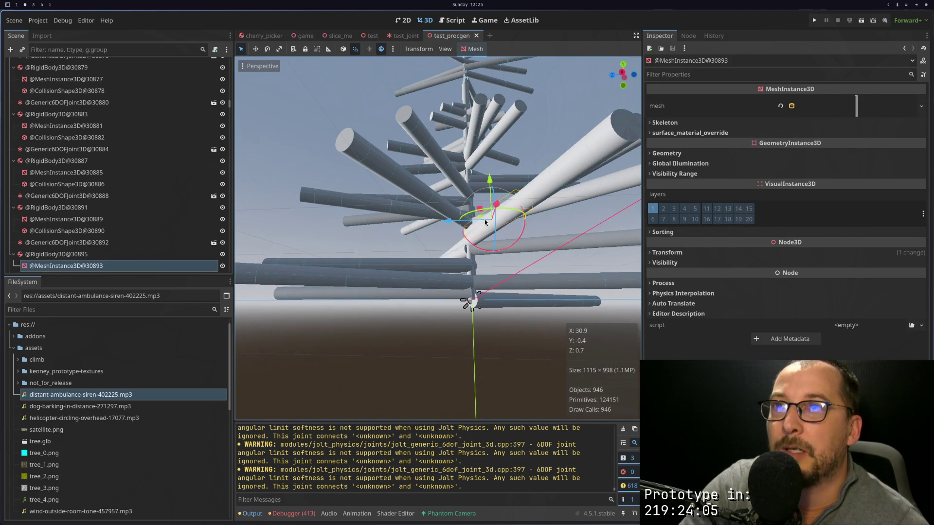
pyautogui.click(874, 116)
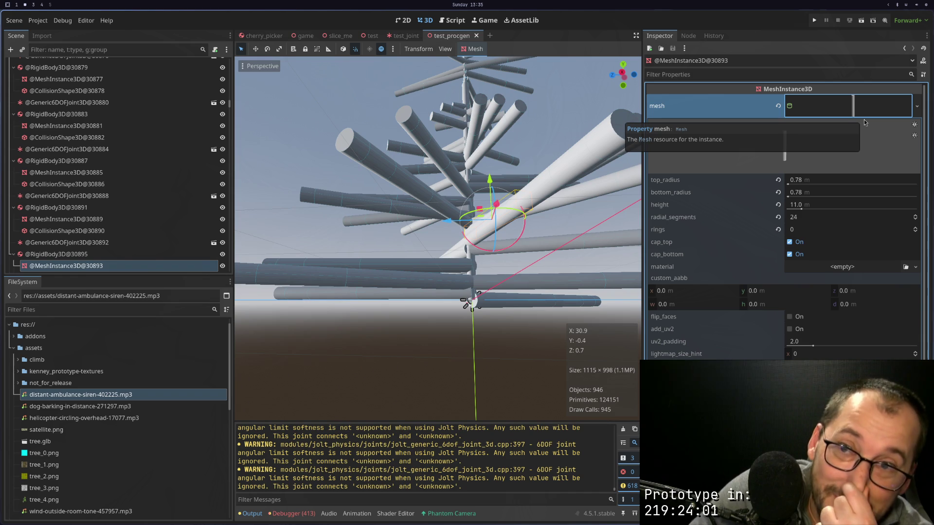
pyautogui.press('super+1')
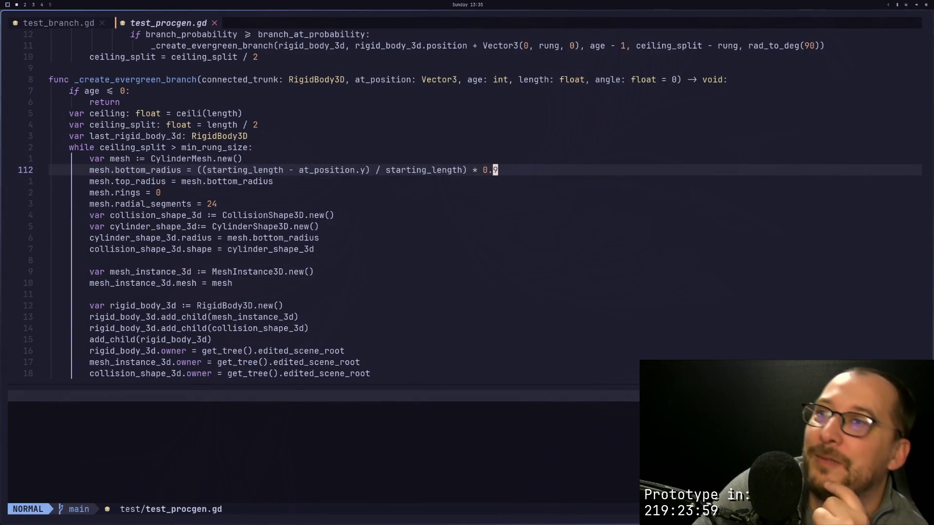
pyautogui.press('a')
pyautogui.press('BackSpace')
pyautogui.write('1')
pyautogui.press('Escape')
pyautogui.write(':w')
pyautogui.press('Return')
# Step: Regenerate the tree from the TestProcgen node and view its thinner trunk base
pyautogui.press('super+2')
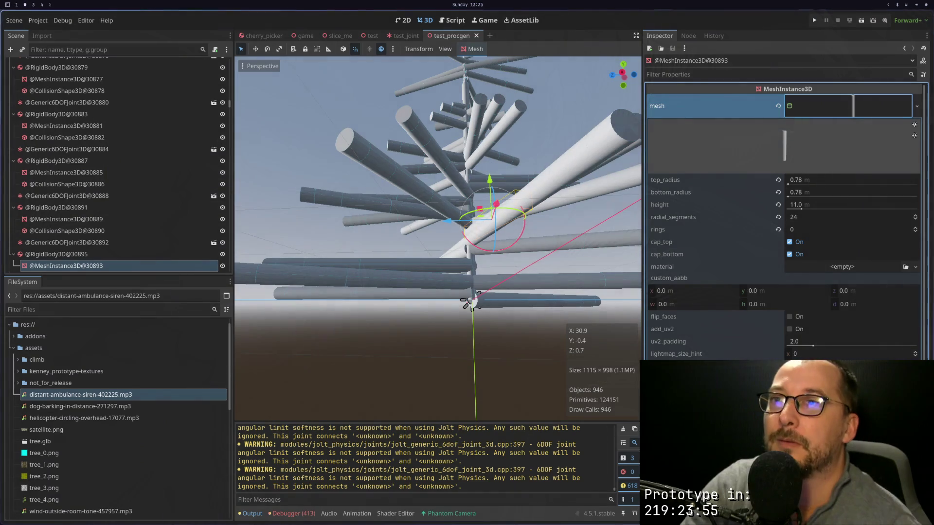
pyautogui.scroll(2, 226, 100)
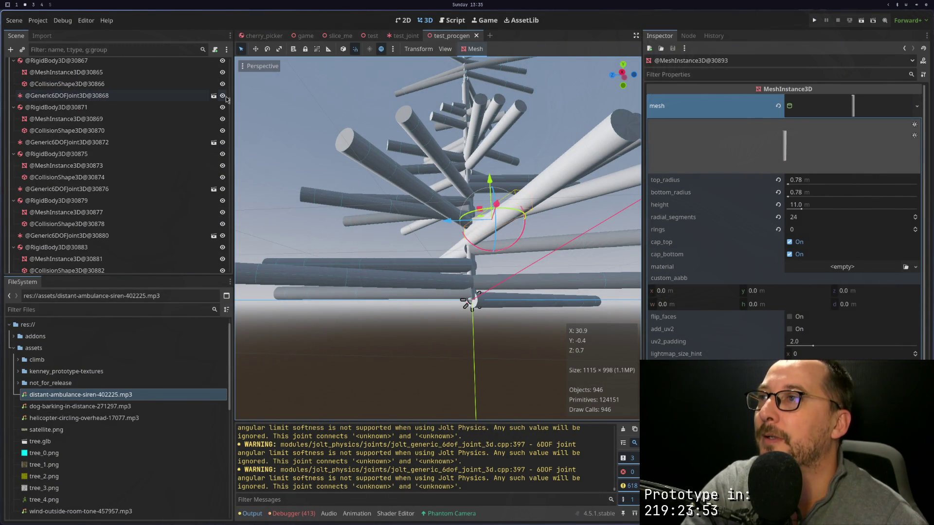
pyautogui.scroll(15, 146, 146)
pyautogui.click(171, 64)
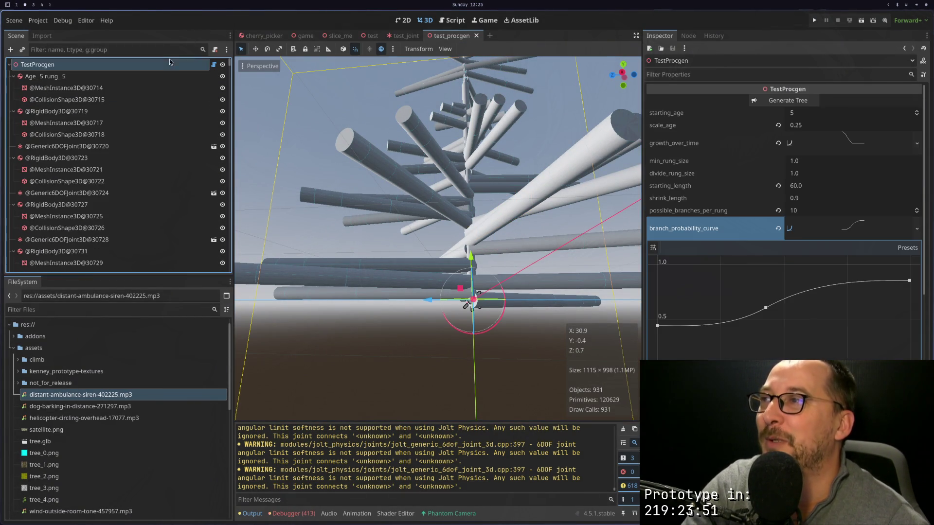
pyautogui.click(774, 101)
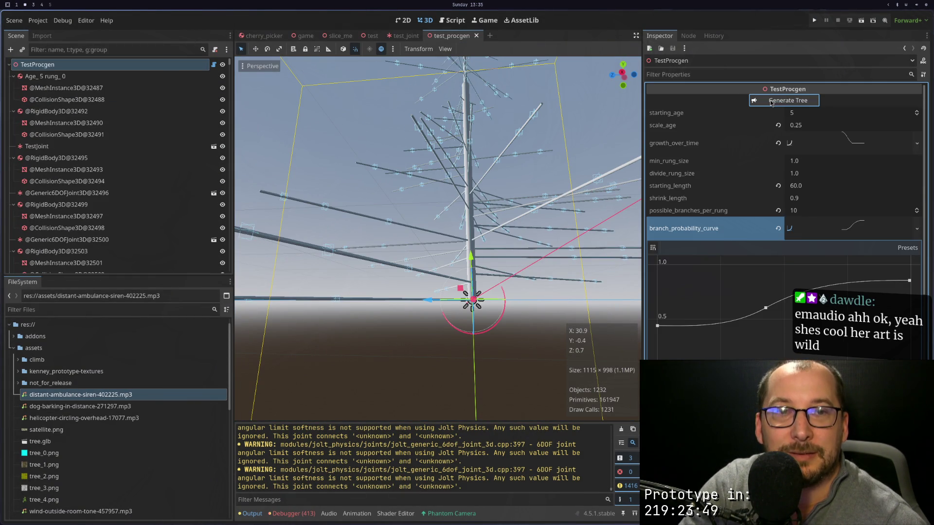
pyautogui.moveTo(486, 219)
pyautogui.mouseDown()
pyautogui.moveTo(500, 284)
pyautogui.moveTo(489, 200)
pyautogui.mouseUp()
pyautogui.scroll(-3, 489, 199)
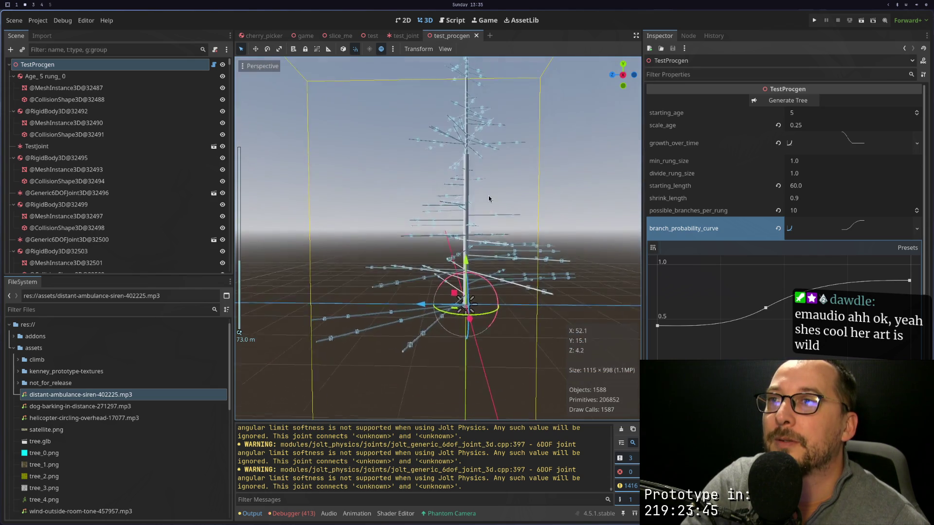
pyautogui.scroll(3, 489, 196)
pyautogui.press('super+1')
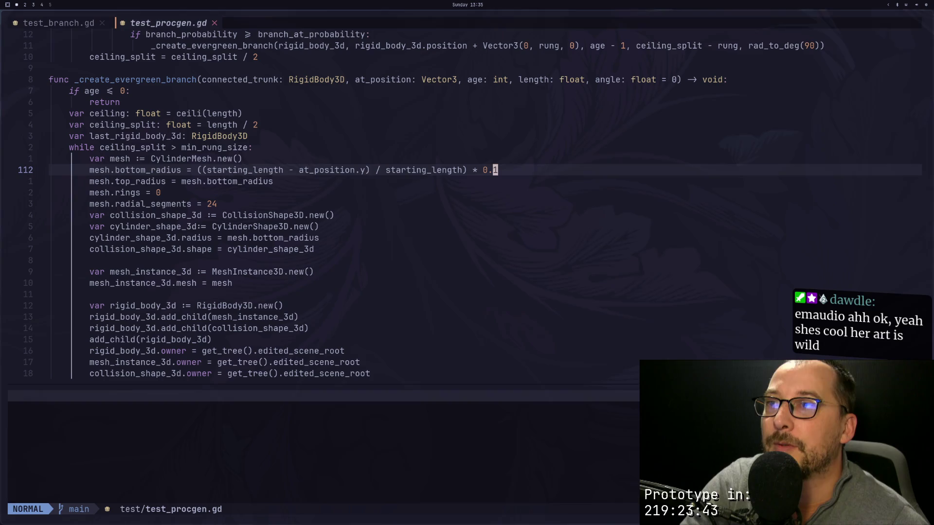
# Step: Set the radius factor to 0.5, save, and regenerate the tree
pyautogui.write('a')
pyautogui.write('5')
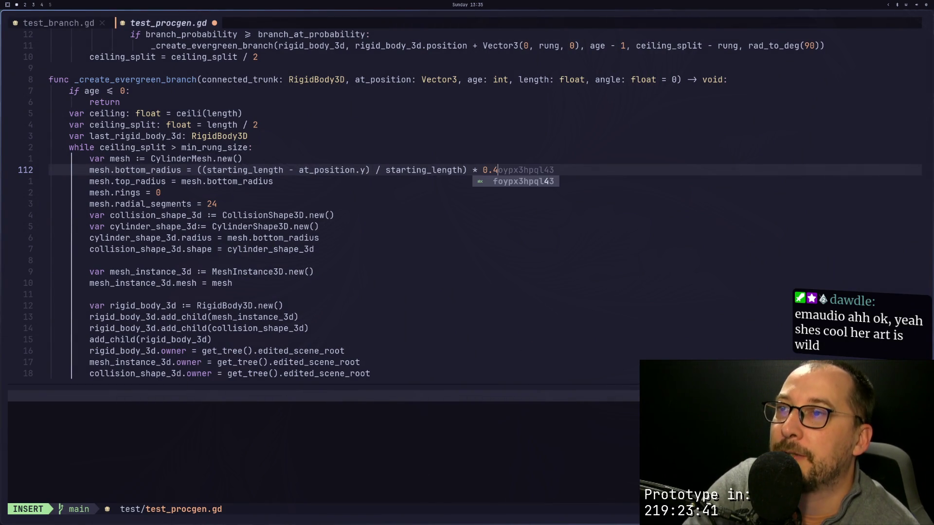
pyautogui.press('Escape')
pyautogui.write(':w')
pyautogui.press('Return')
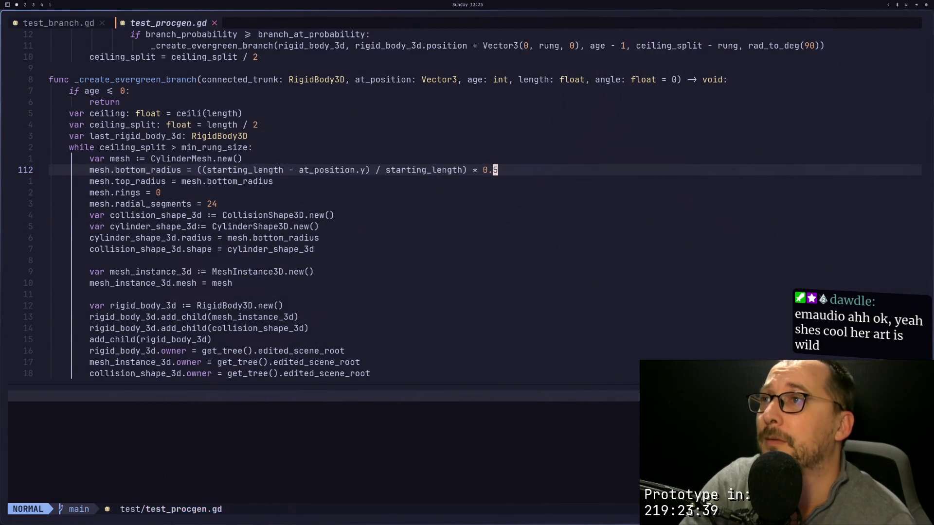
pyautogui.press('super+2')
pyautogui.click(784, 100)
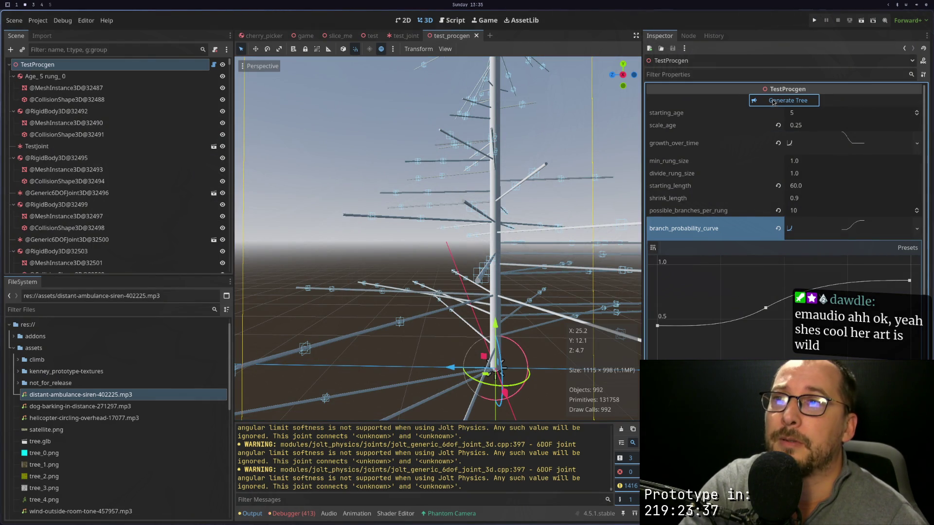
pyautogui.scroll(-3, 541, 189)
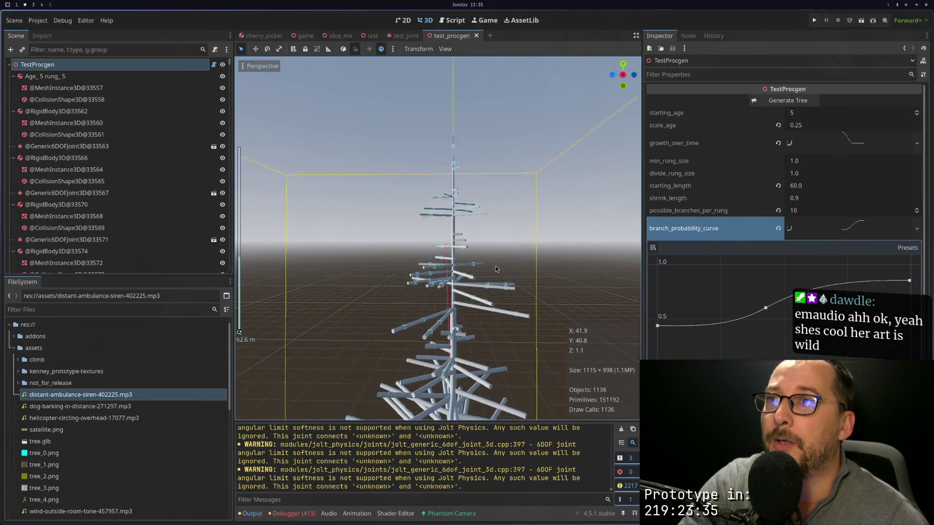
# Step: Change the factor to 0.2, save, regenerate, and zoom to inspect the tree
pyautogui.press('super+1')
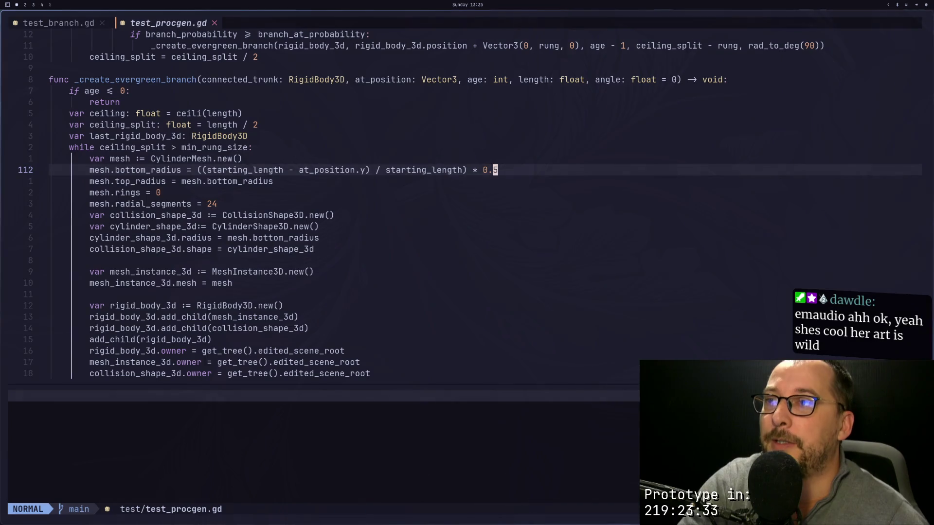
pyautogui.press('s')
pyautogui.press('Escape')
pyautogui.write(':w')
pyautogui.press('Return')
pyautogui.press('super+2')
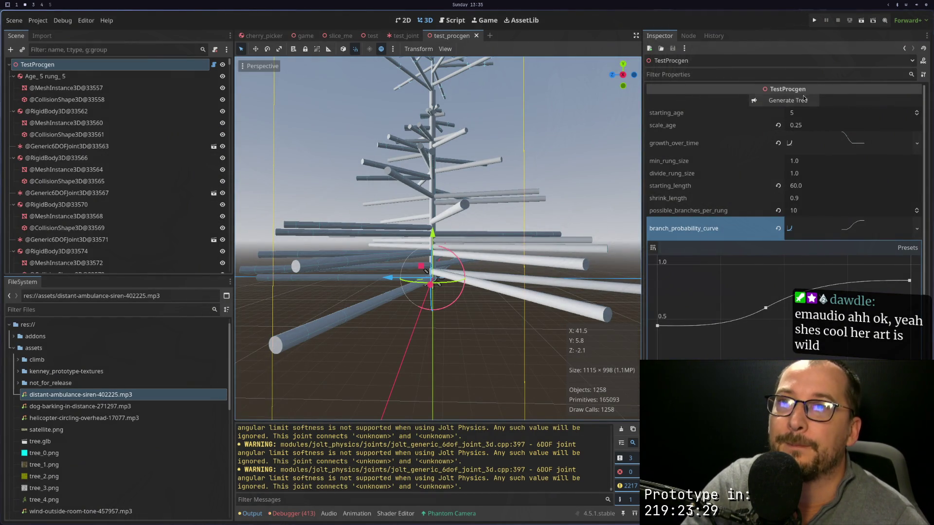
pyautogui.click(804, 98)
pyautogui.scroll(3, 461, 258)
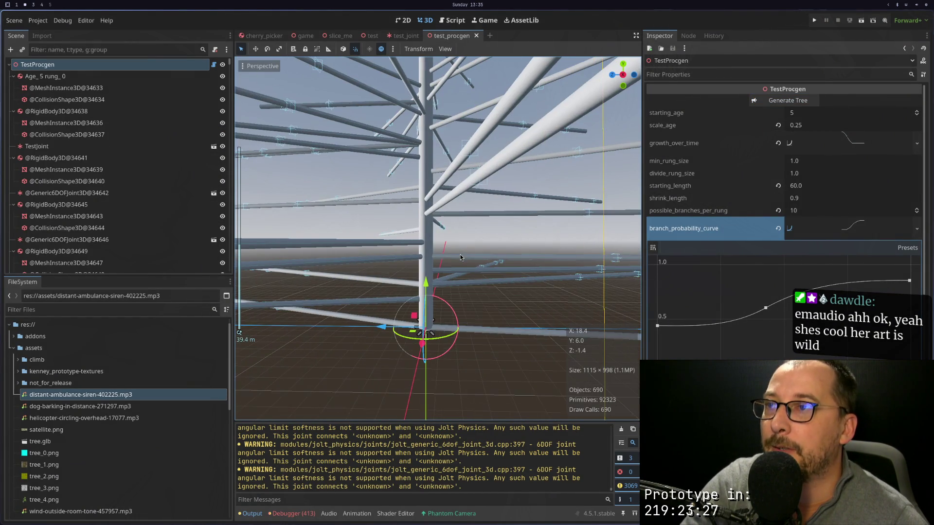
pyautogui.scroll(-2, 461, 258)
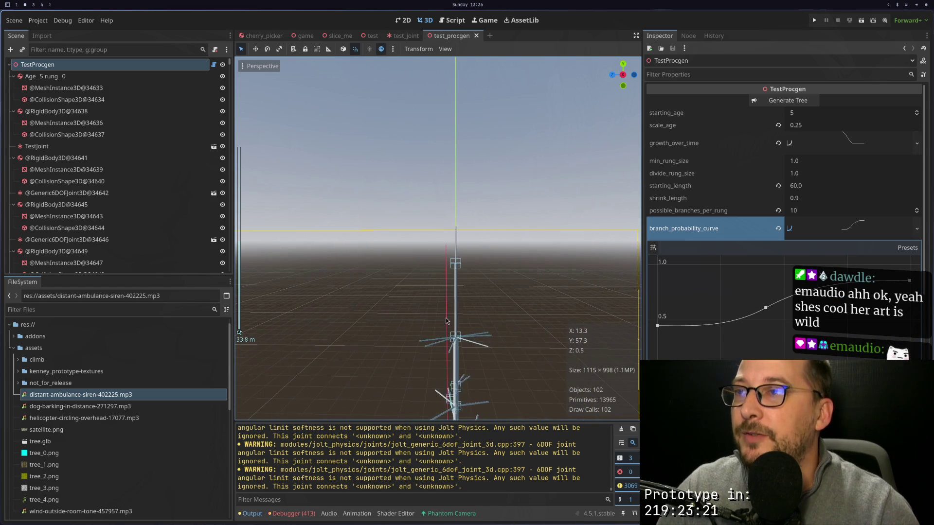
pyautogui.scroll(3, 443, 236)
pyautogui.scroll(-2, 444, 236)
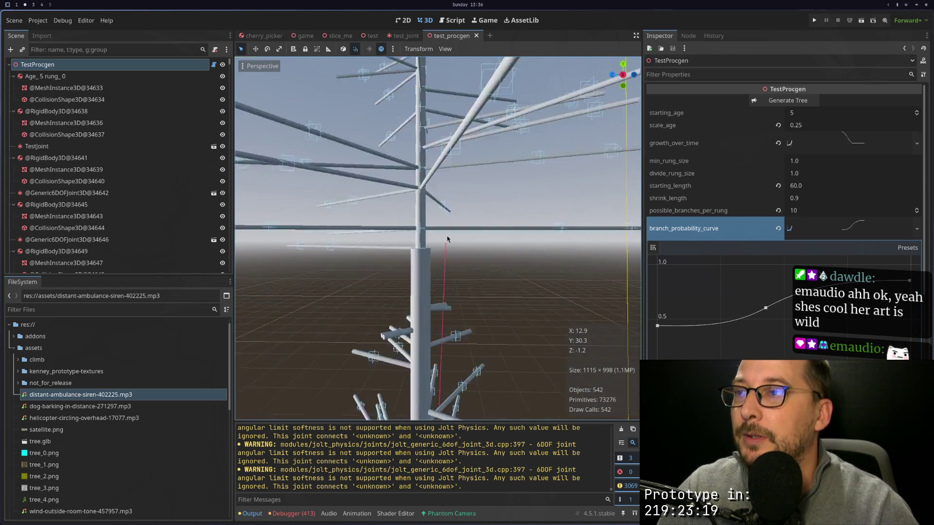
pyautogui.scroll(-2, 444, 251)
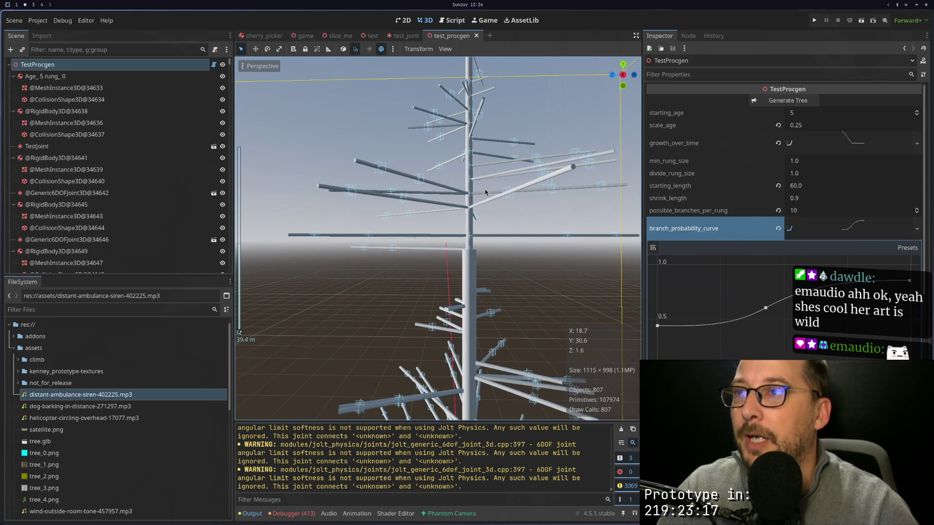
# Step: Place the cursor at at_position in the line 112 radius formula
pyautogui.press('super+1')
pyautogui.click(449, 170)
pyautogui.click(348, 169)
pyautogui.press('b')
pyautogui.press('b')
pyautogui.press('b')
pyautogui.press('h')
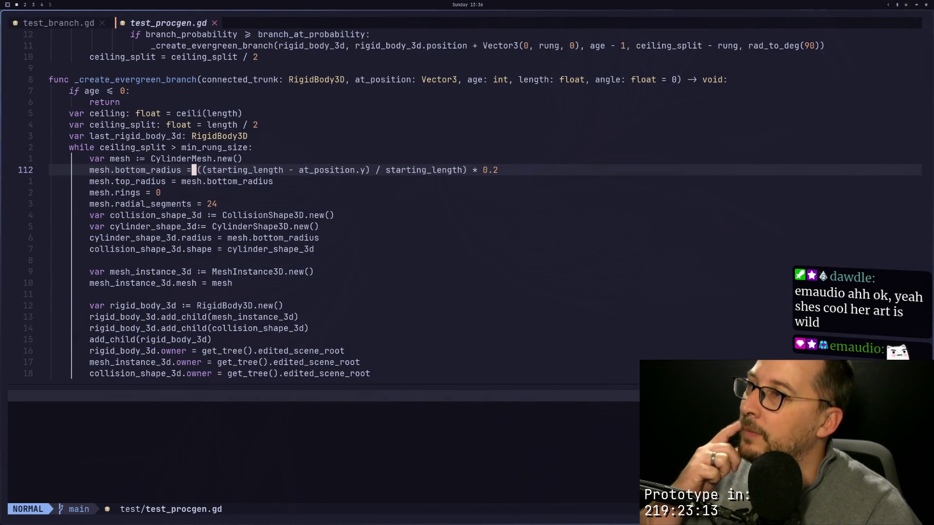
pyautogui.press('h')
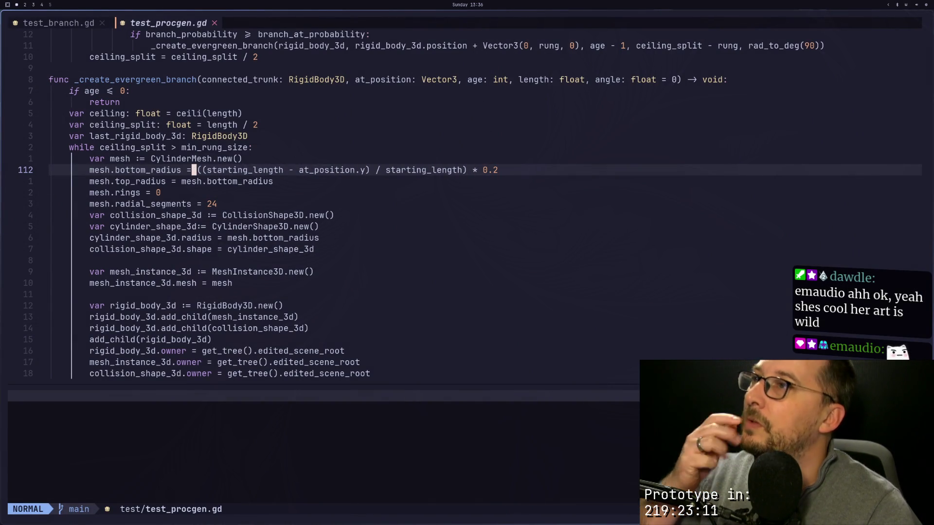
pyautogui.press('h')
pyautogui.press('h')
pyautogui.press('h')
pyautogui.press('k')
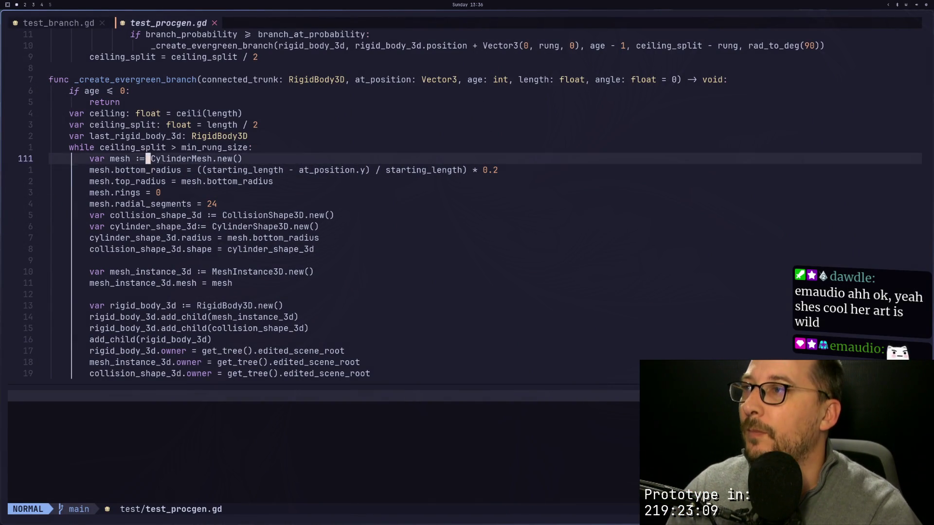
pyautogui.press('k')
pyautogui.press('h')
pyautogui.press('h')
pyautogui.press('h')
pyautogui.press('b')
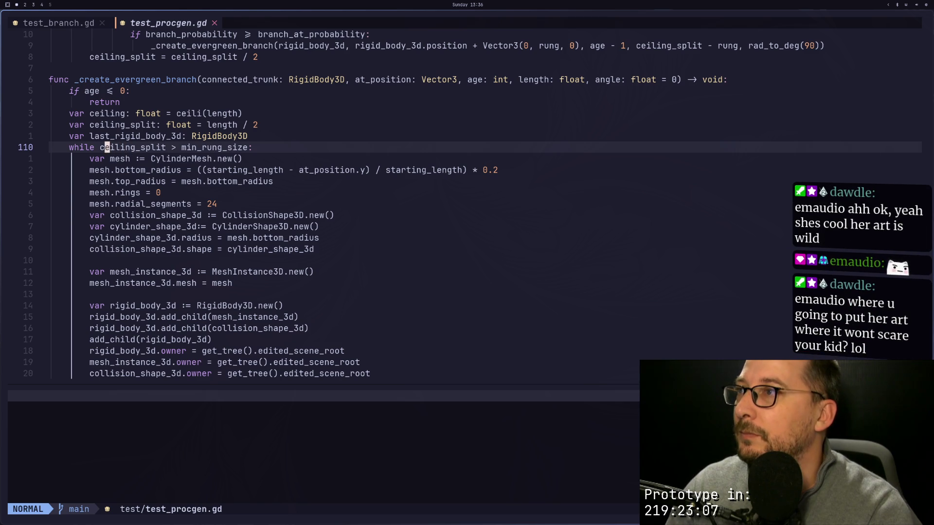
pyautogui.press('v')
pyautogui.press('e')
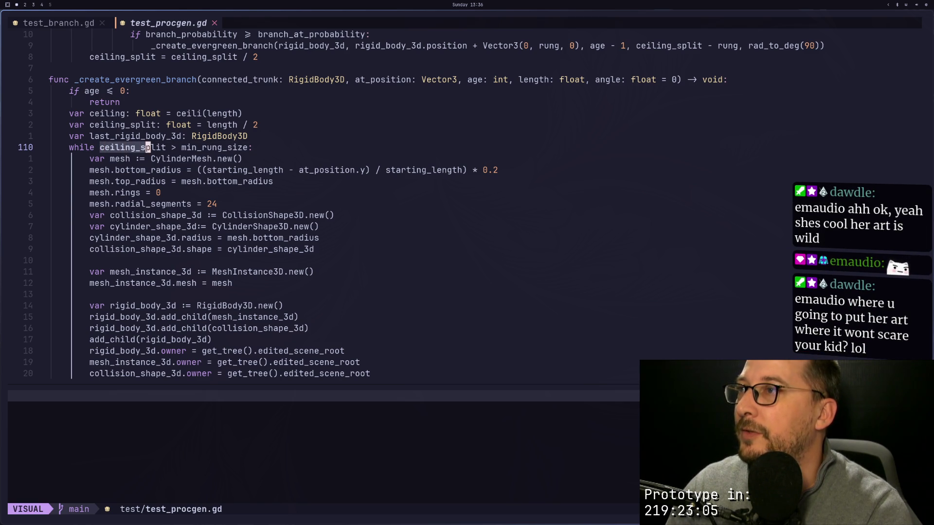
pyautogui.press('y')
pyautogui.press('j')
pyautogui.press('j')
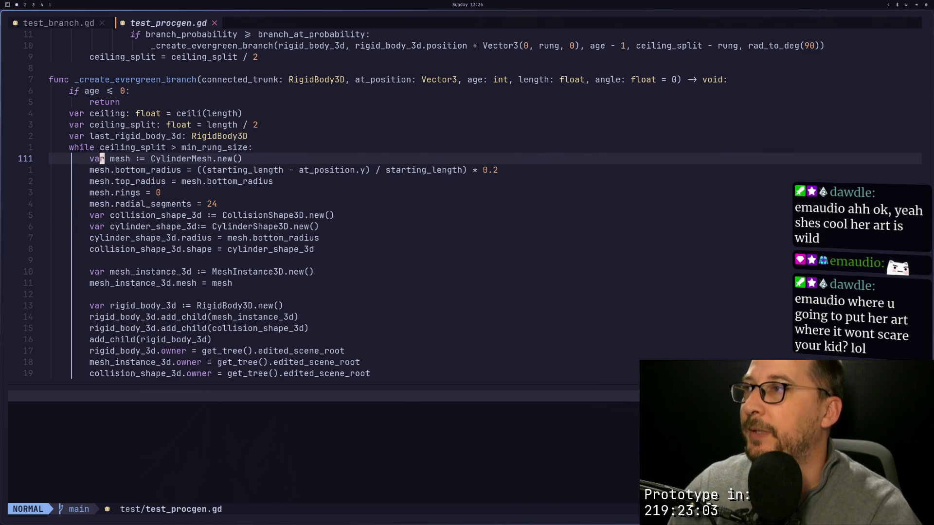
pyautogui.press('l')
pyautogui.press('l')
pyautogui.press('l')
pyautogui.press('l')
pyautogui.press('l')
pyautogui.press('l')
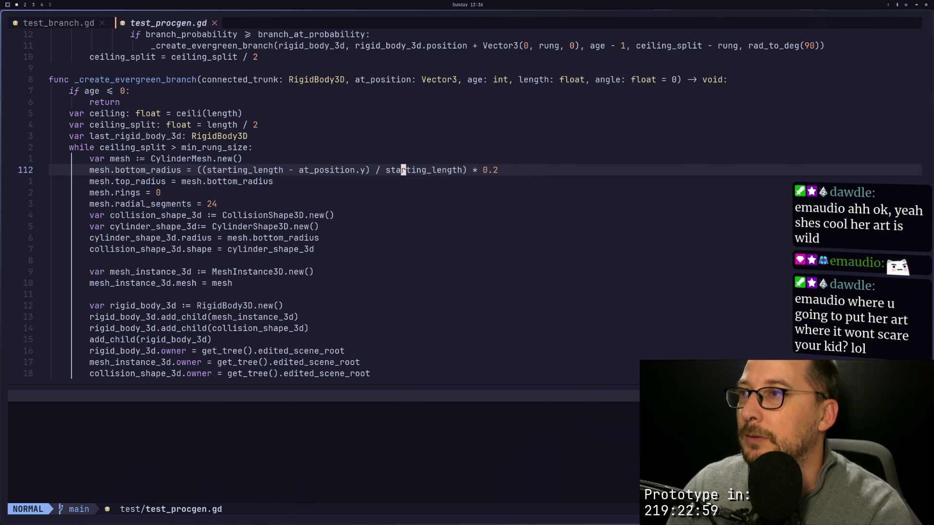
pyautogui.press('h')
pyautogui.press('h')
pyautogui.press('h')
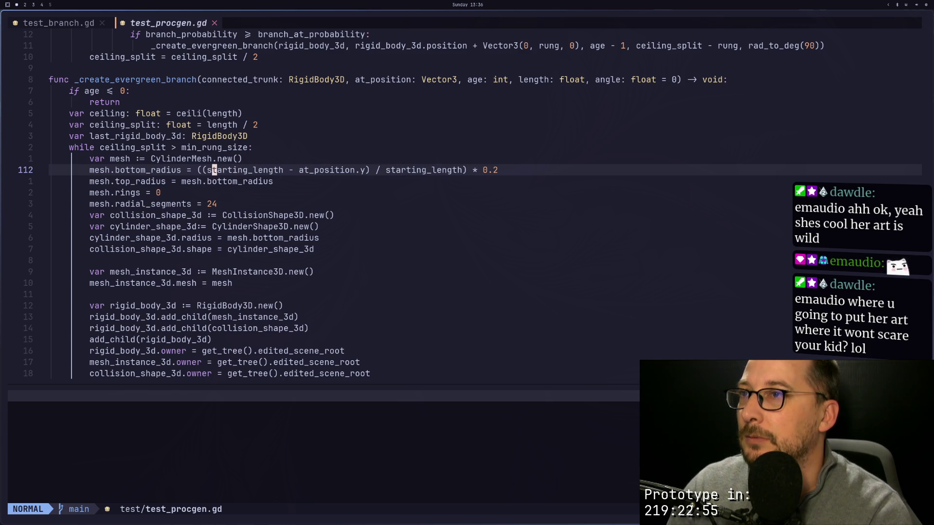
pyautogui.press('h')
pyautogui.press('h')
pyautogui.press('h')
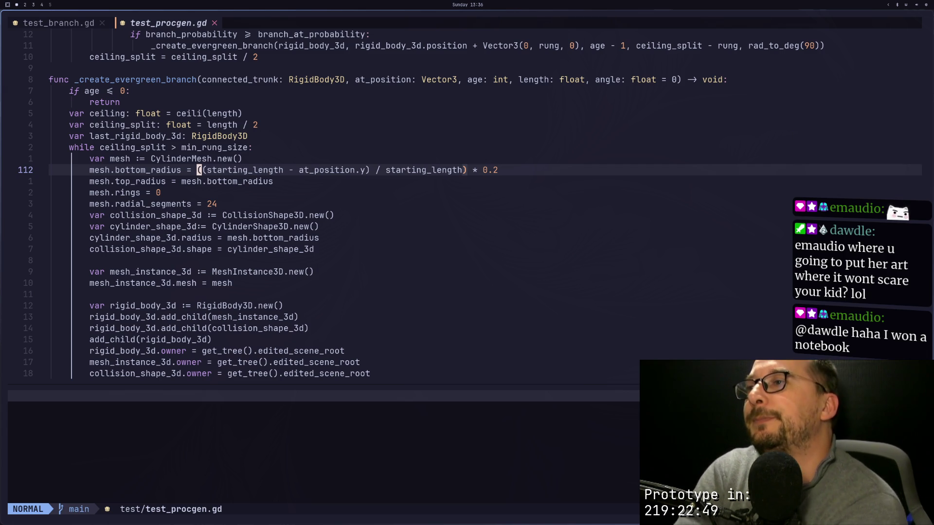
pyautogui.press('u')
pyautogui.press('u')
pyautogui.press('u')
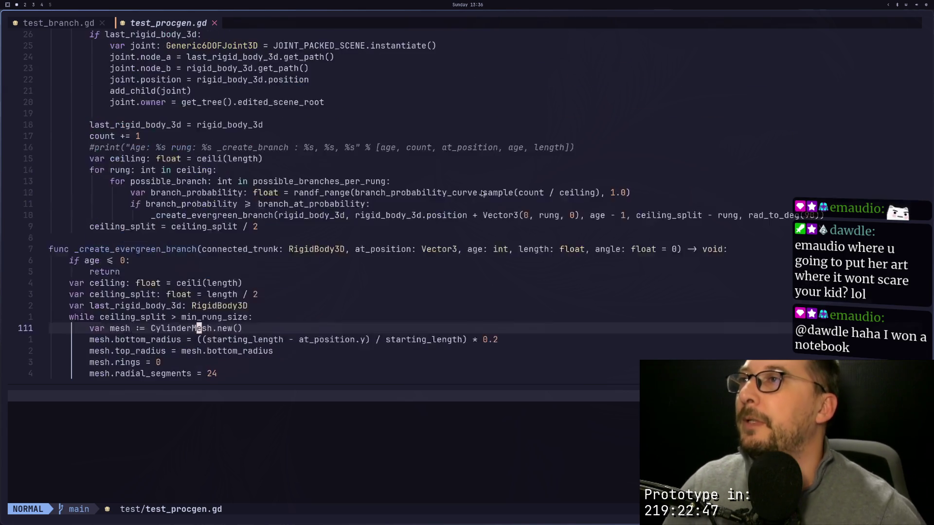
pyautogui.press('u')
pyautogui.press('u')
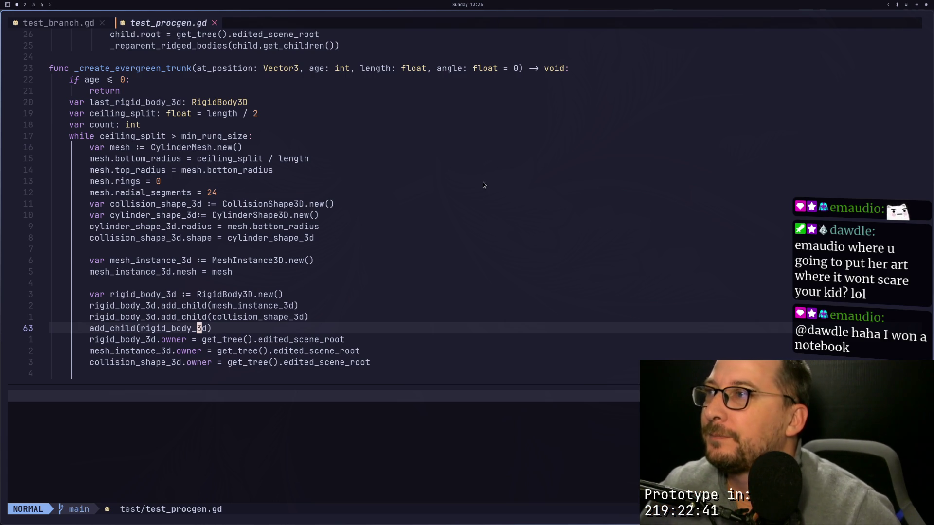
pyautogui.hotkey('ctrl', 'r')
pyautogui.hotkey('ctrl', 'r')
pyautogui.press('j')
pyautogui.press('j')
pyautogui.press('j')
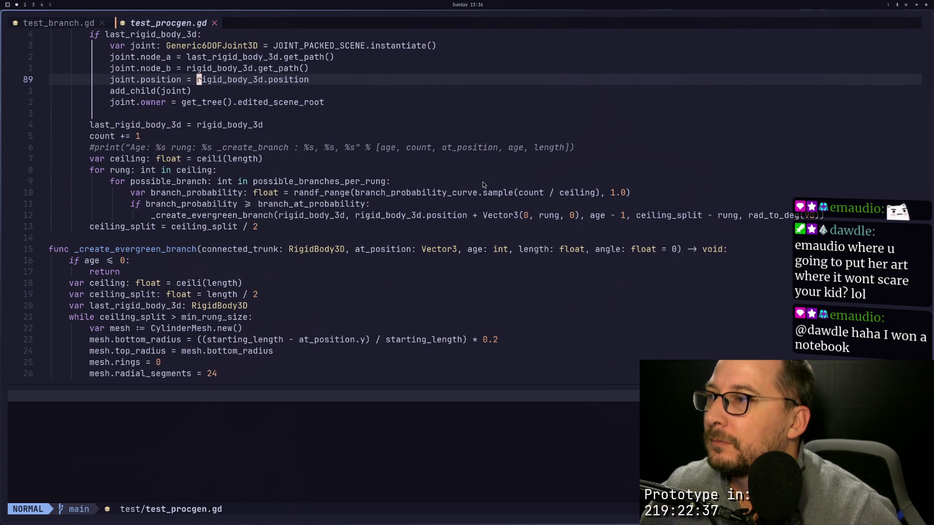
pyautogui.press('k')
pyautogui.press('k')
pyautogui.press('k')
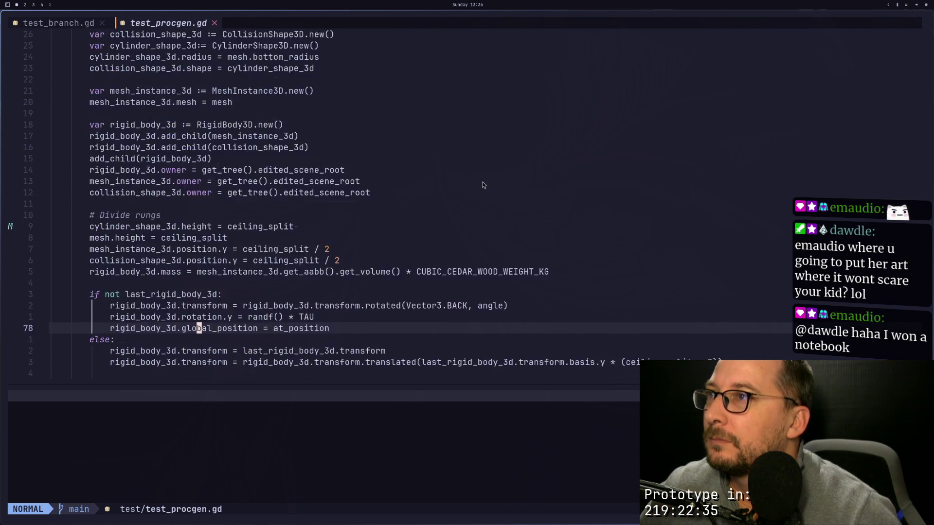
pyautogui.press('j')
pyautogui.press('j')
pyautogui.press('j')
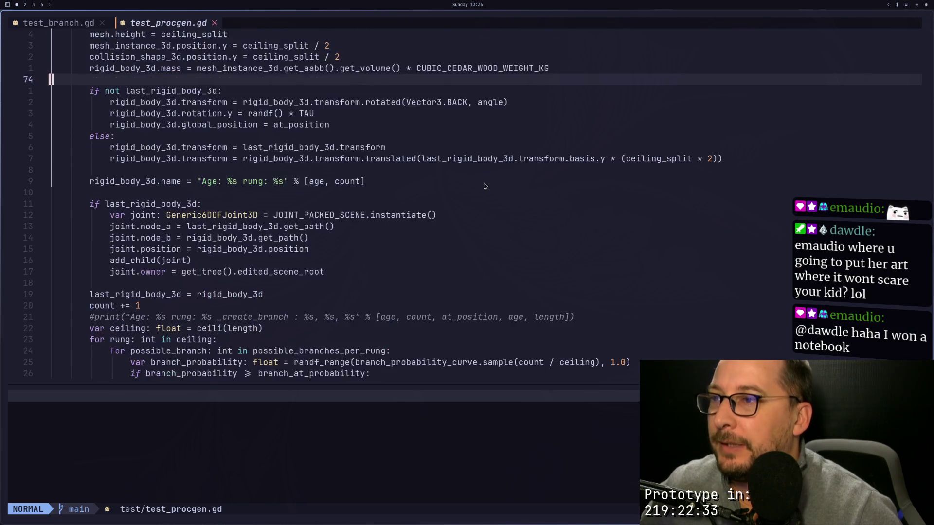
pyautogui.press('j')
pyautogui.press('j')
pyautogui.press('j')
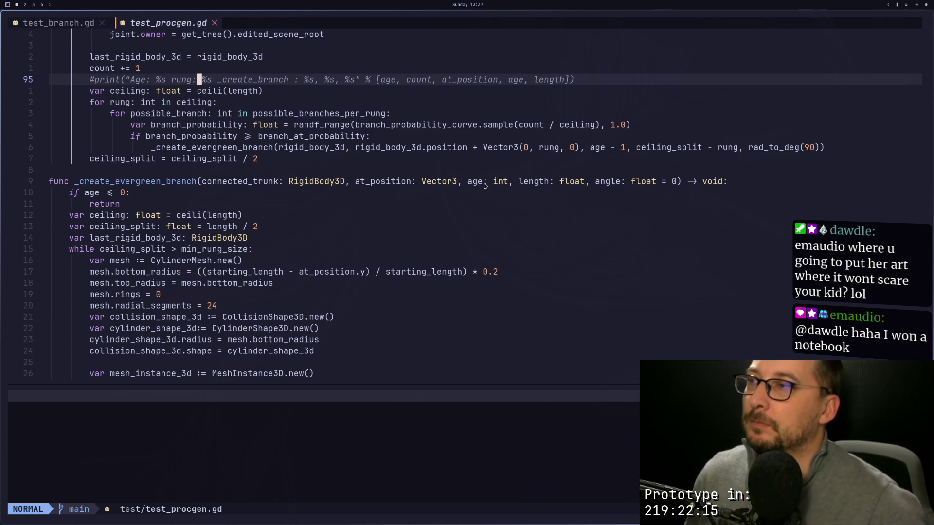
pyautogui.scroll(11, 462, 193)
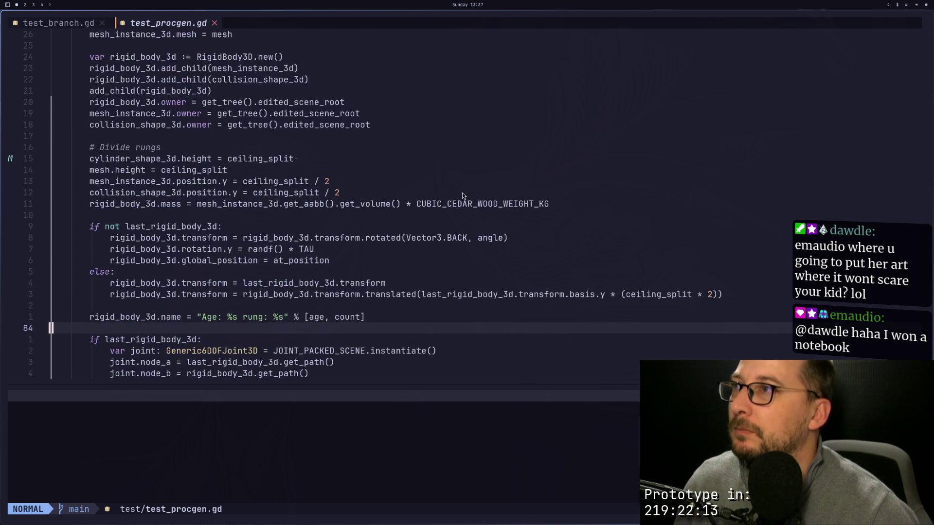
pyautogui.scroll(7, 462, 193)
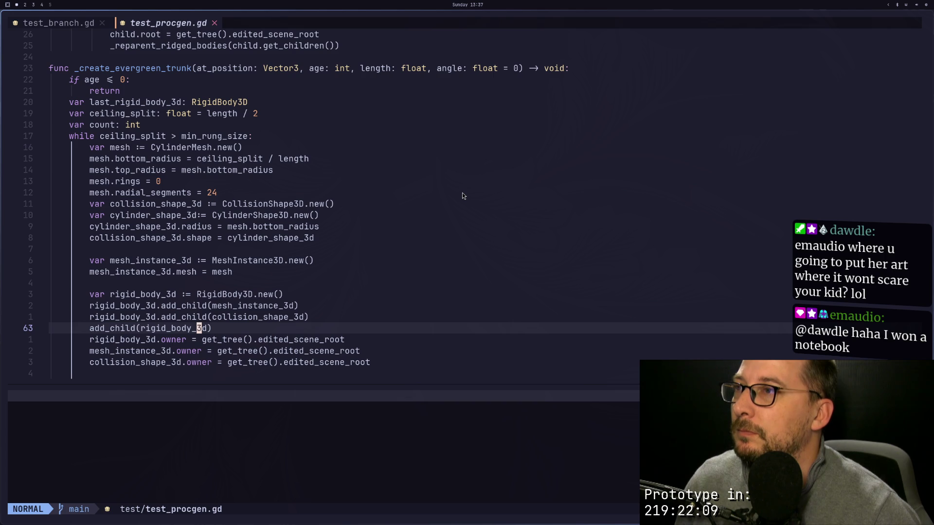
pyautogui.scroll(-10, 462, 193)
pyautogui.scroll(-20, 462, 202)
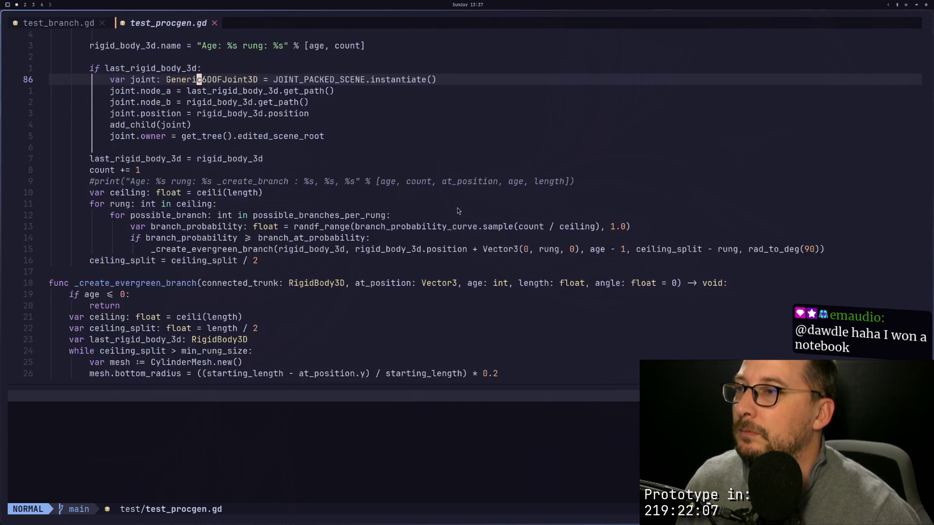
pyautogui.scroll(-20, 464, 203)
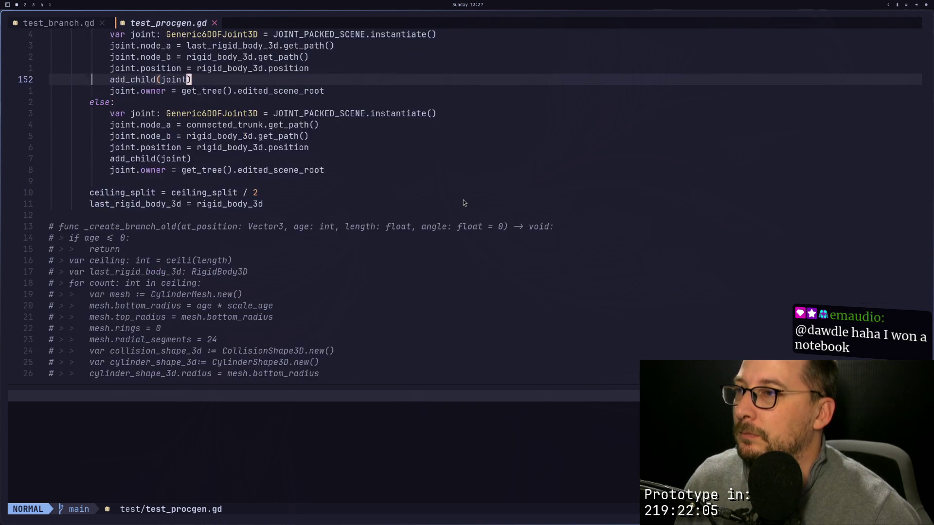
pyautogui.scroll(12, 464, 203)
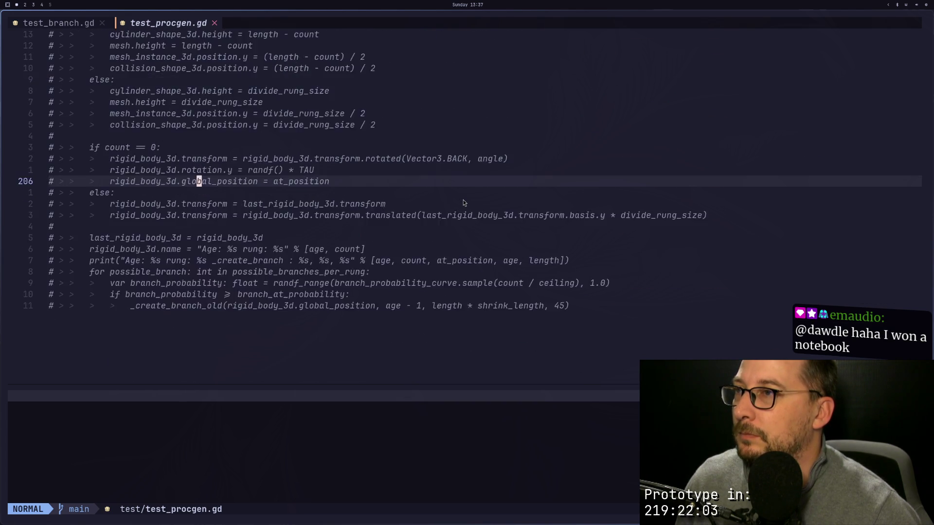
pyautogui.scroll(14, 463, 203)
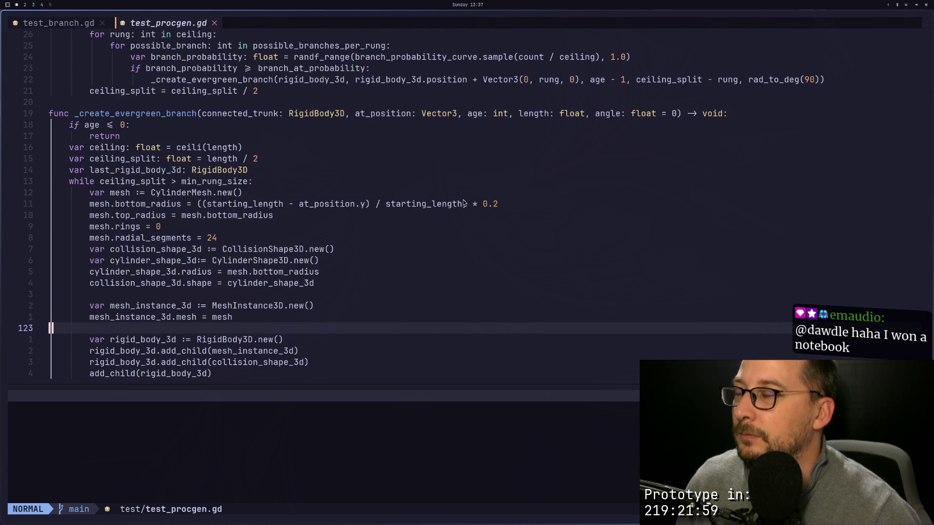
pyautogui.scroll(15, 464, 204)
pyautogui.scroll(5, 464, 203)
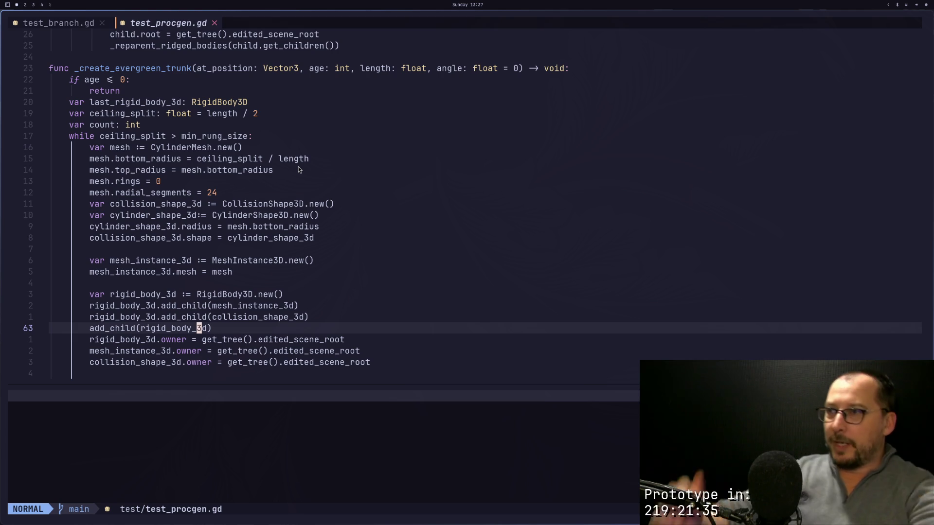
pyautogui.scroll(-1, 299, 169)
pyautogui.scroll(-16, 316, 222)
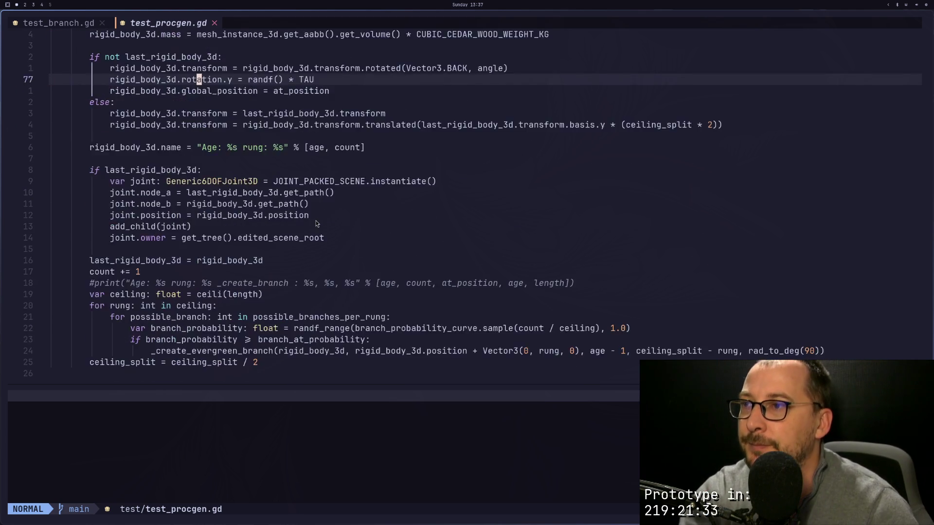
pyautogui.scroll(13, 317, 223)
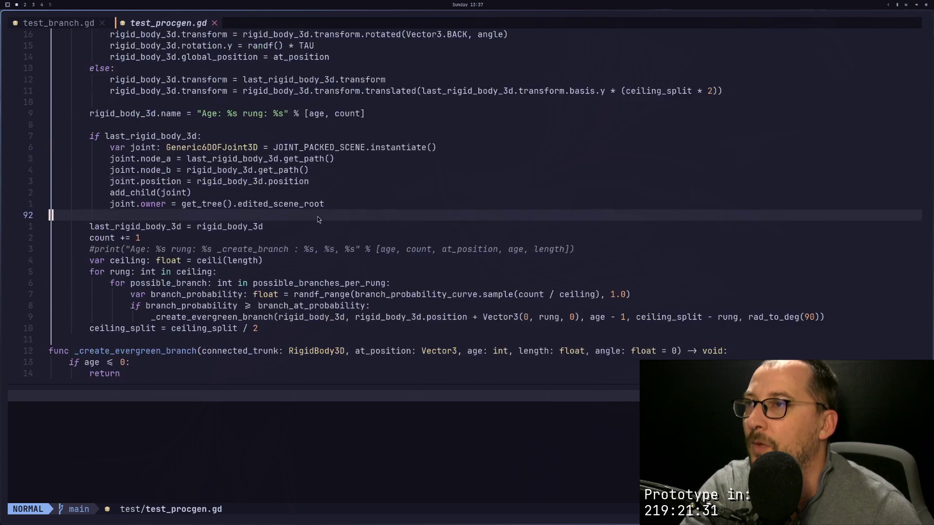
pyautogui.scroll(7, 317, 219)
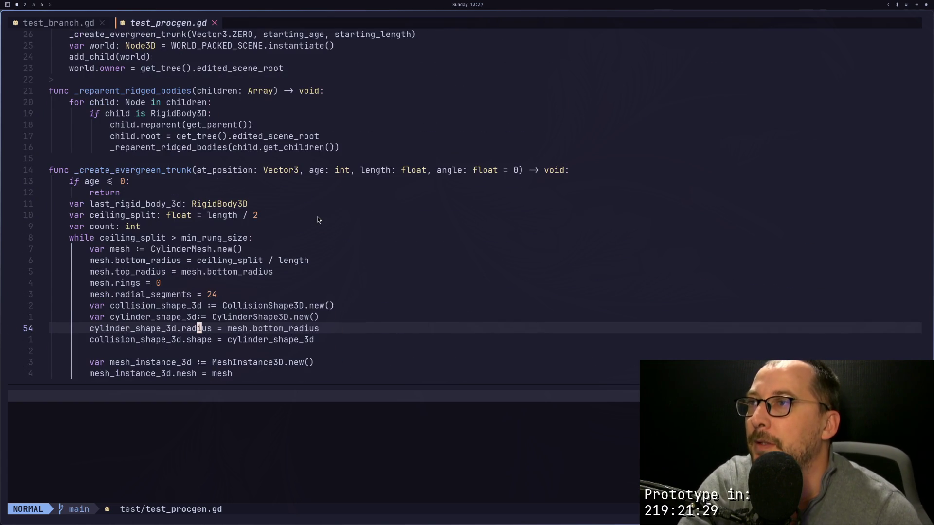
pyautogui.scroll(-2, 319, 245)
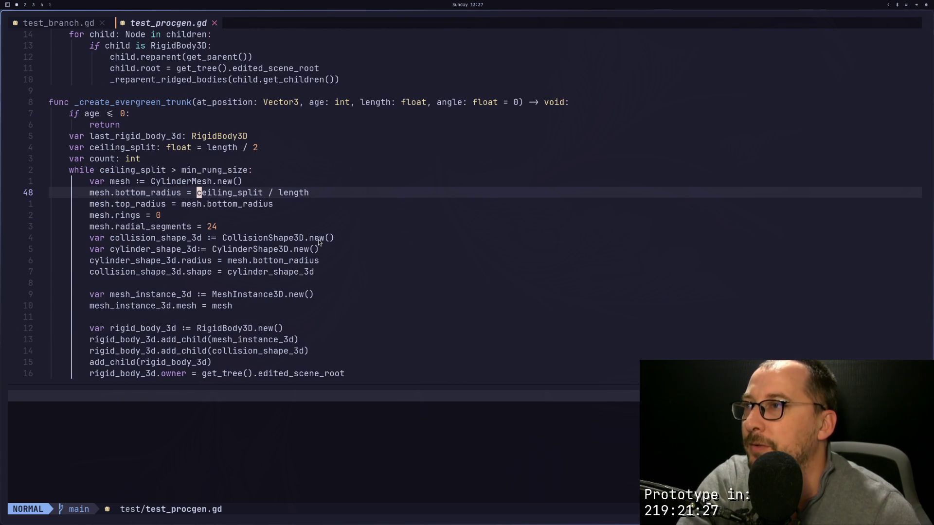
pyautogui.scroll(-18, 320, 234)
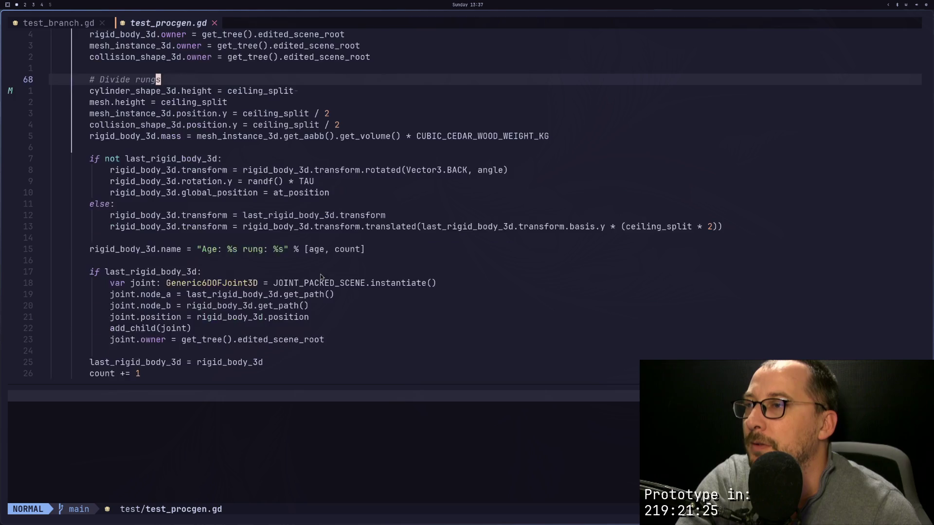
pyautogui.scroll(-6, 321, 277)
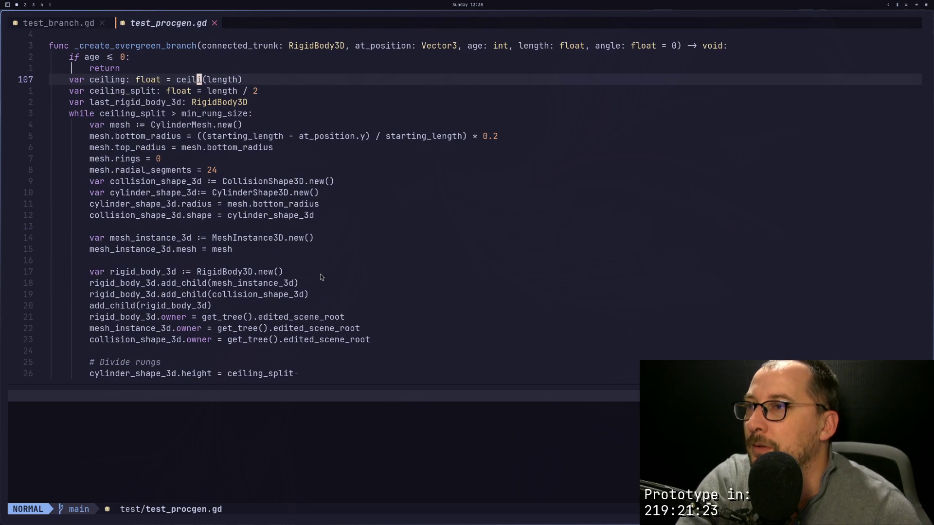
pyautogui.click(244, 103)
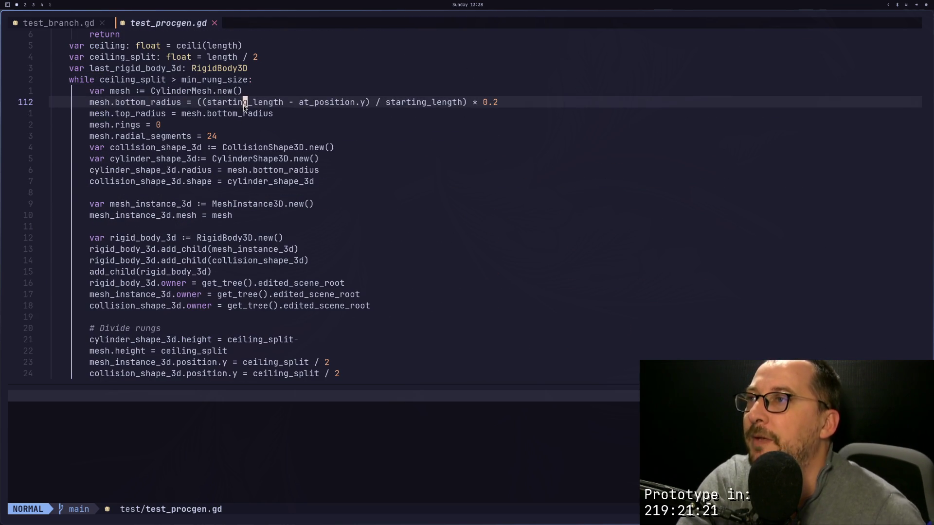
pyautogui.press('h')
pyautogui.press('h')
pyautogui.press('h')
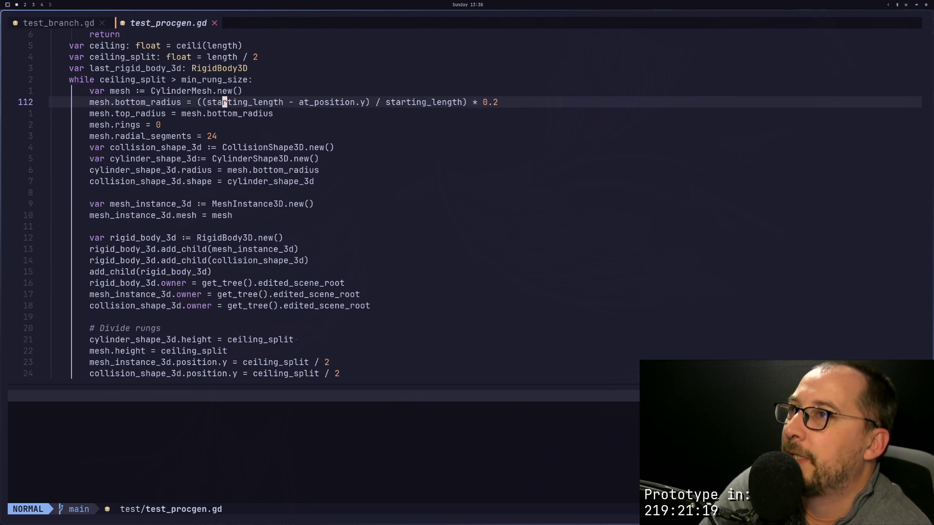
pyautogui.press('h')
pyautogui.press('h')
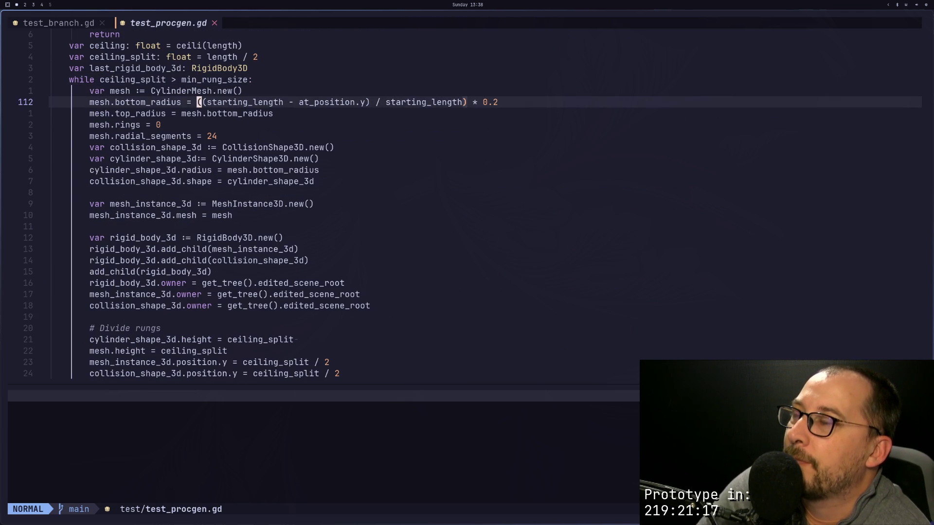